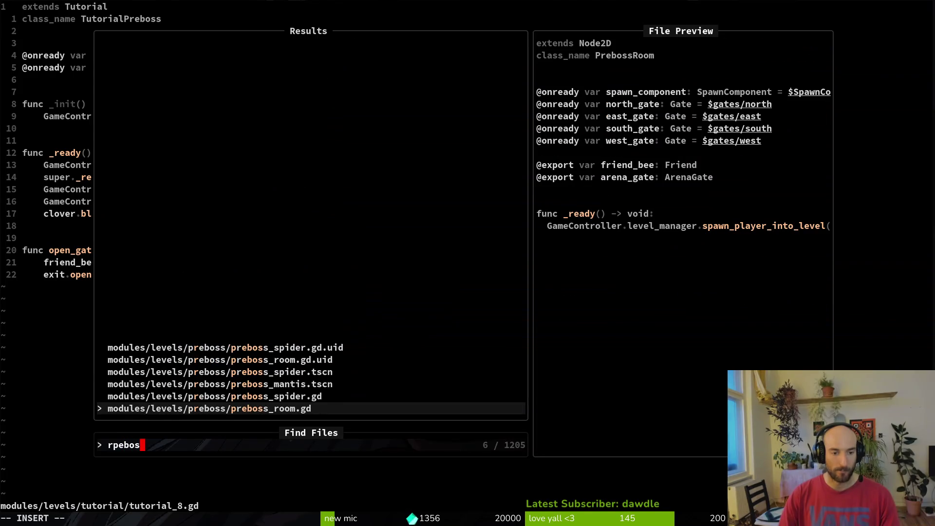
Open preboss_room.gd in a vertical split and load tutorial.gd into the right pane
key(ctrl+v)
key(ctrl+l)
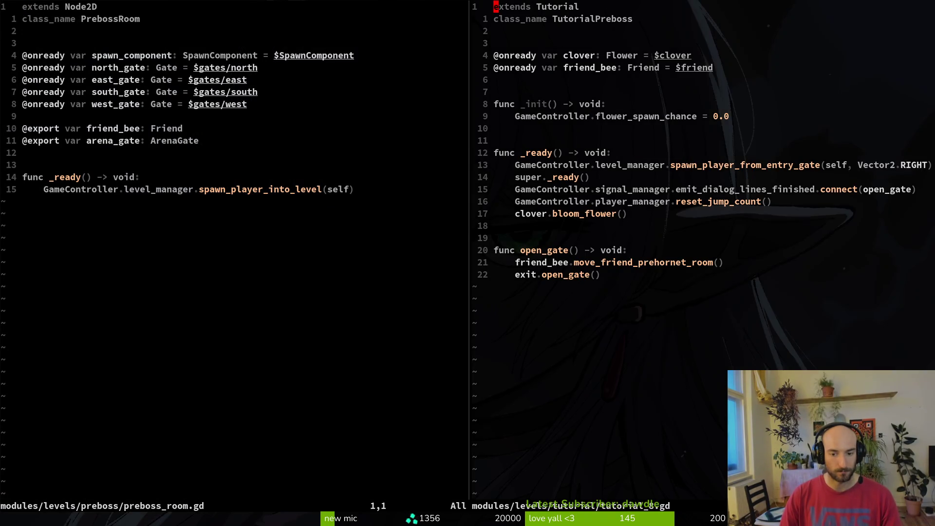
key(space)
key(f)
key(f)
text(tuto)
key(Return)
Restore tutorial_8.gd and open tutorial.gd in a horizontal split above it
key(space)
key(f)
key(f)
key(Escape)
key(ctrl+6)
key(space)
key(f)
key(f)
text(tut)
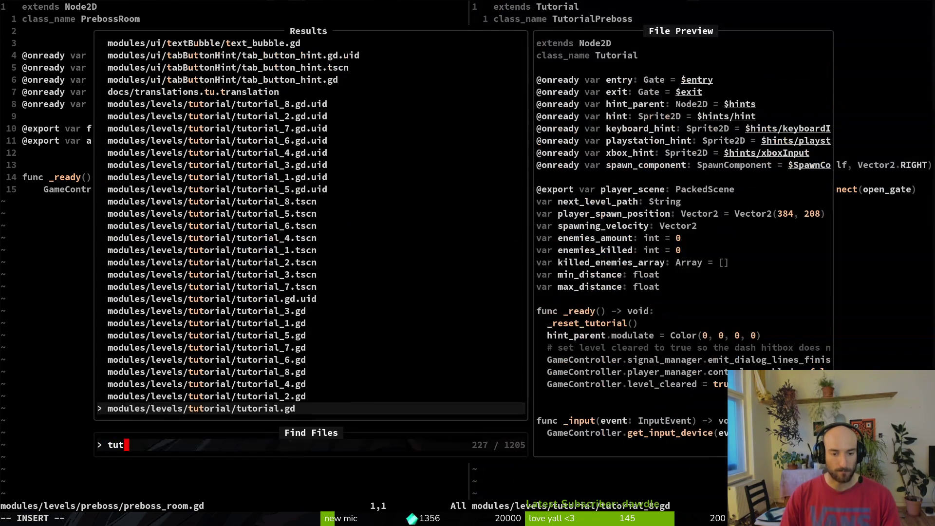
key(ctrl+x)
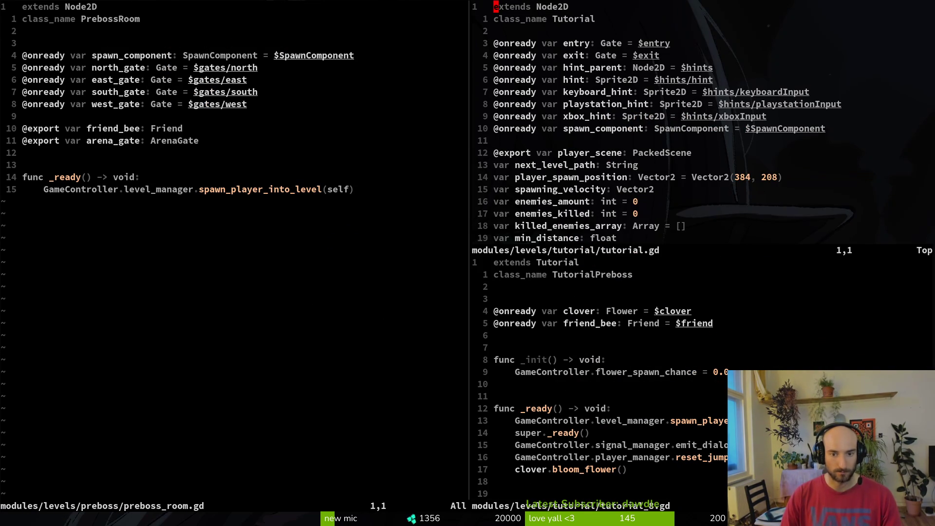
Move through the panes down to the open_gate function in tutorial_8.gd
key(ctrl+h)
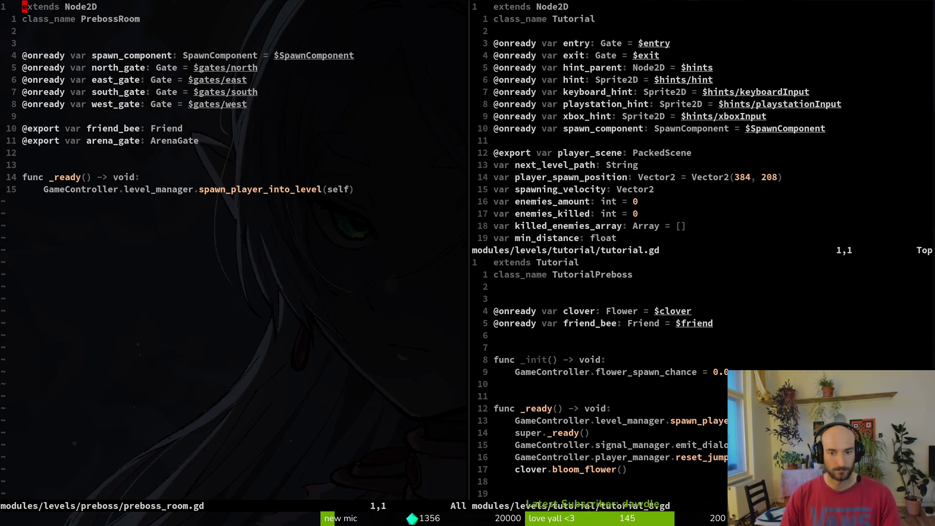
key(ctrl+l)
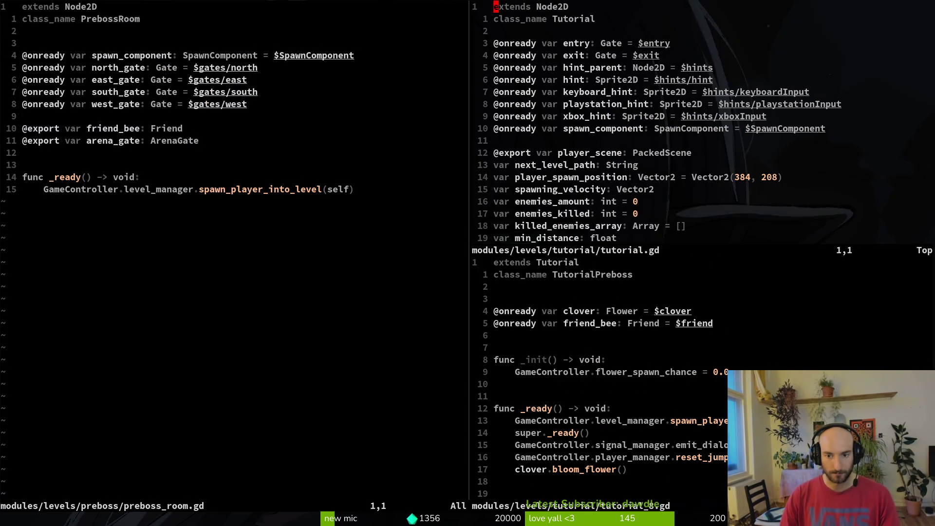
key(ctrl+j)
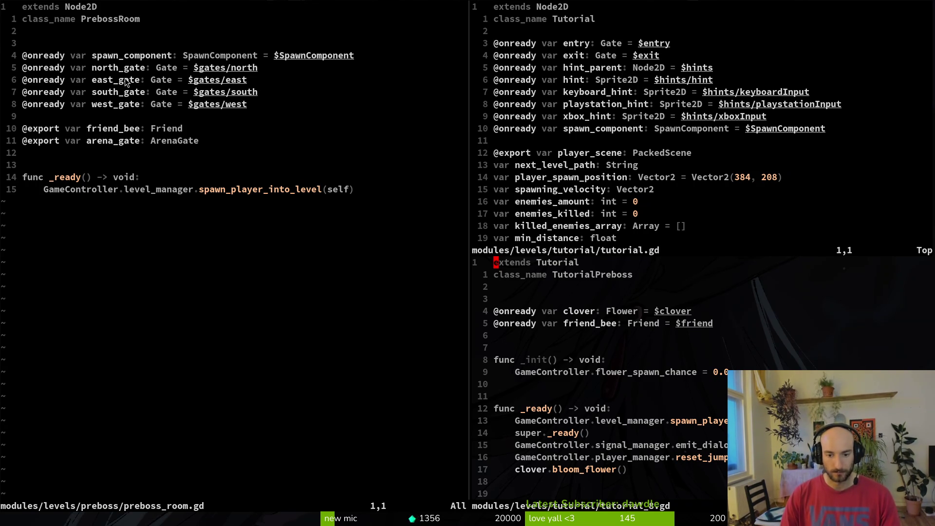
key(j)
key(j)
key(j)
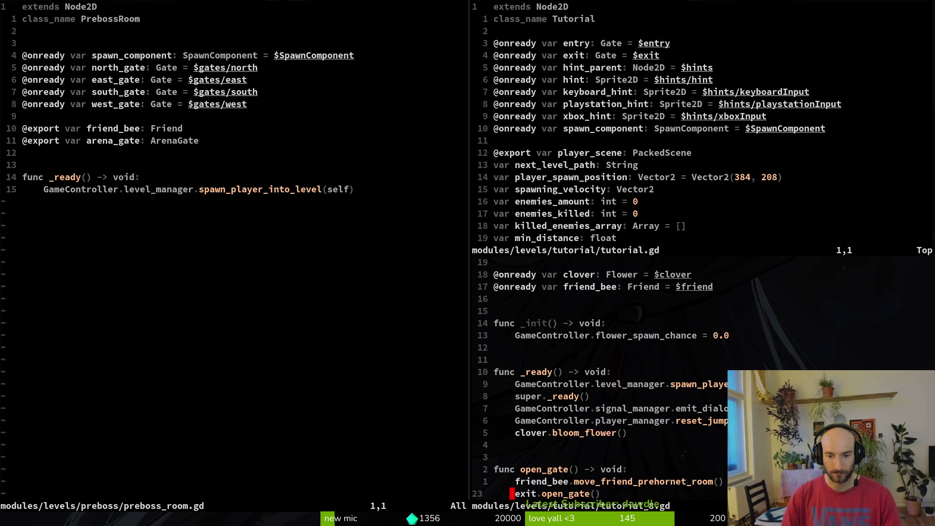
key(space)
Search 'prebos' in the file finder and preview preboss_spider.gd
key(f)
key(f)
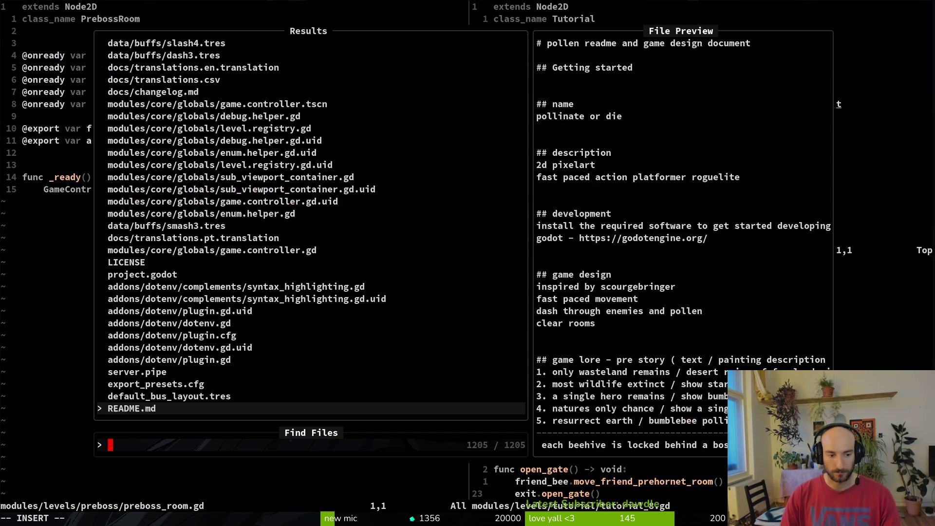
text(prebos)
click(214, 396)
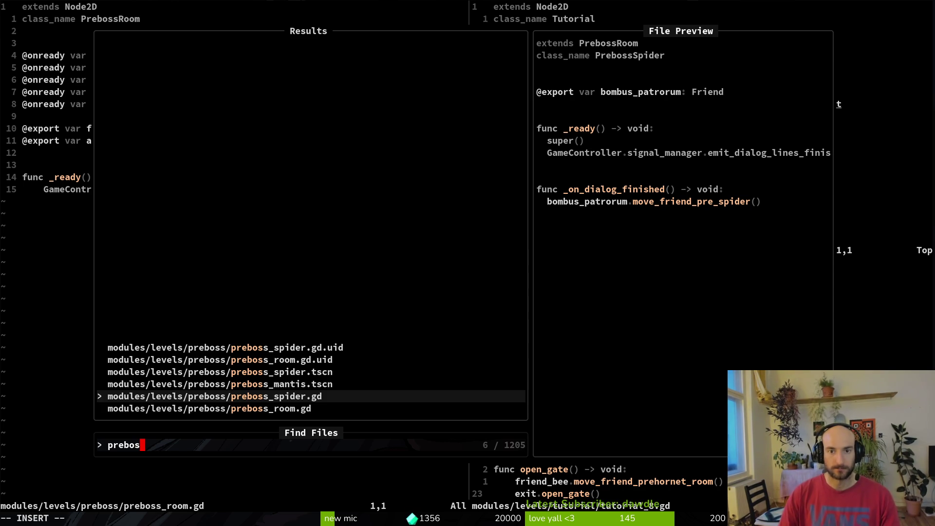
key(Escape)
key(Escape)
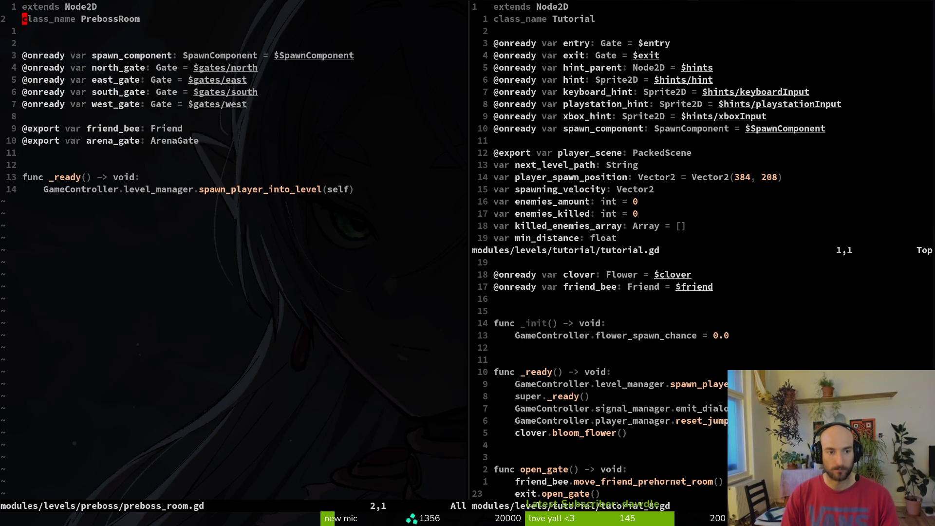
Review preboss_room.gd from its end back up to the class_name line
key(shift+g)
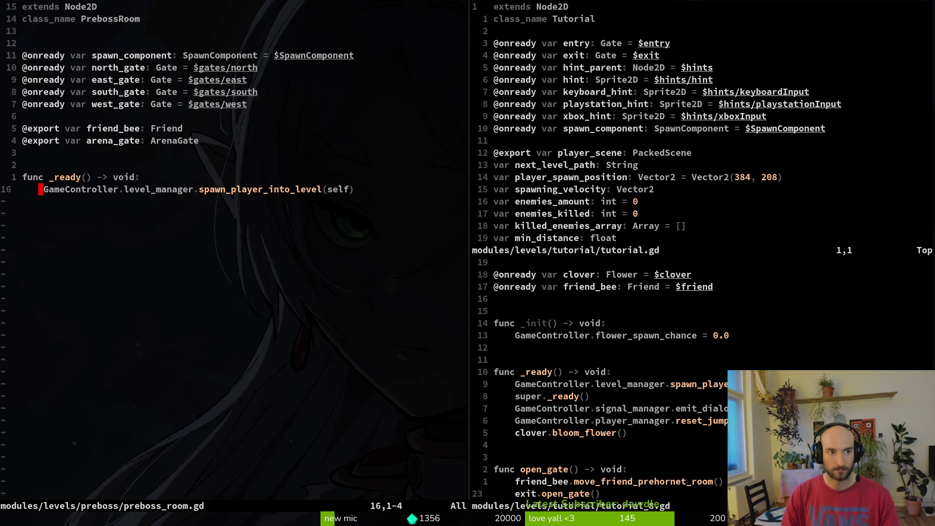
key(k)
key({)
key({)
key({)
key(j)
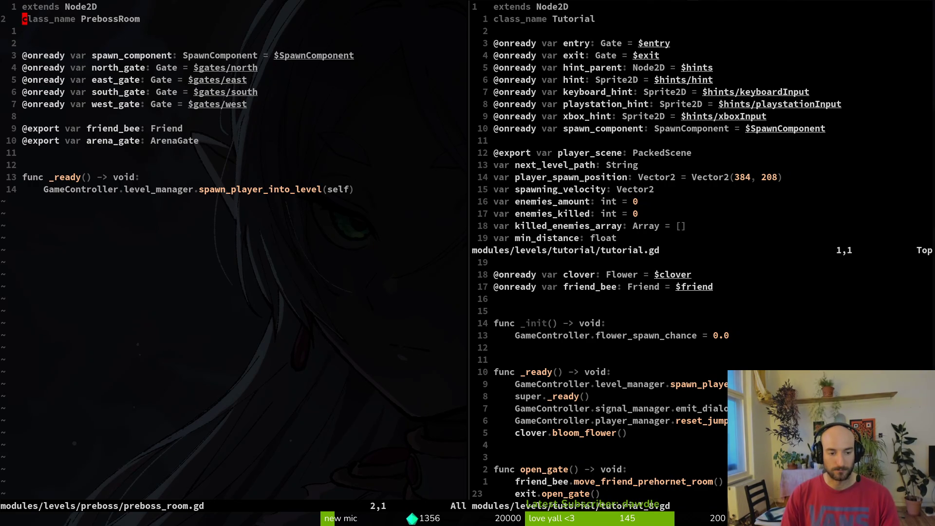
Open preboss_spider.gd in a vertical split, then :wq it and the tutorial_8.gd split
key(space)
key(f)
key(f)
text(prebosspider)
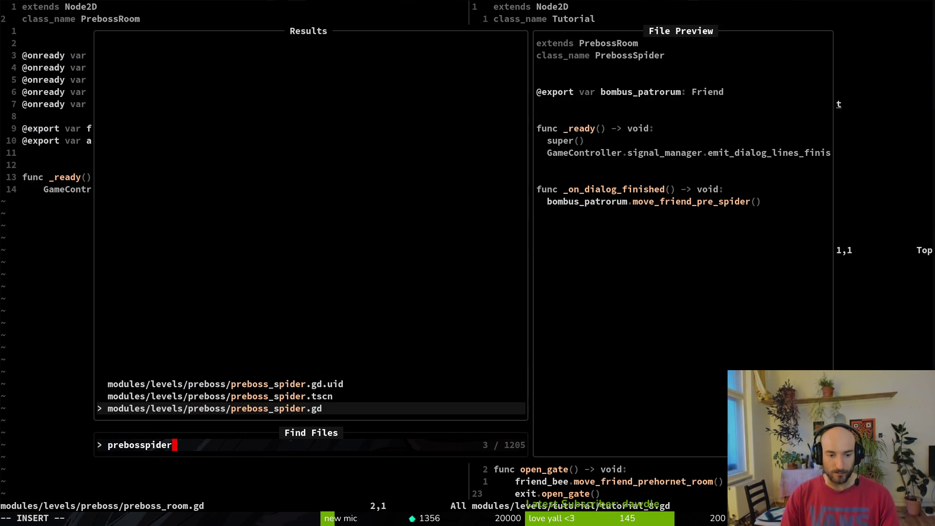
key(ctrl+v)
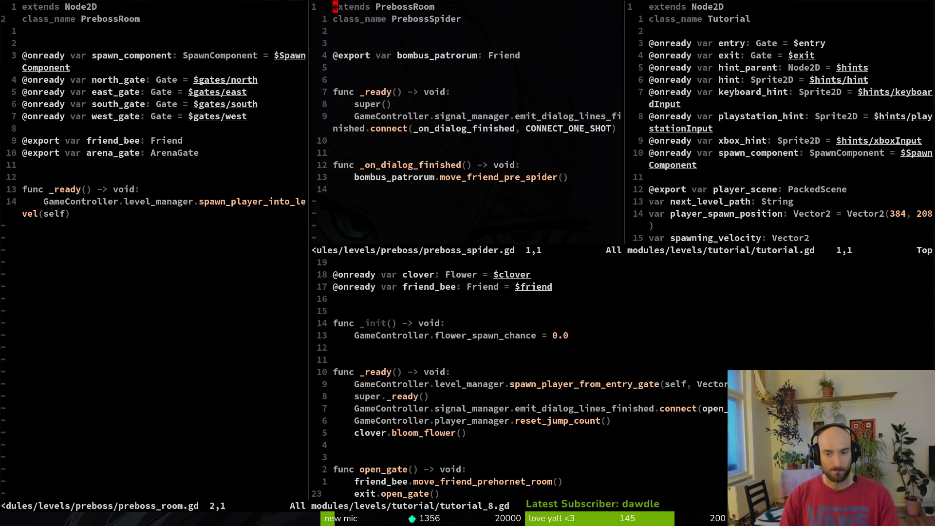
text(:)
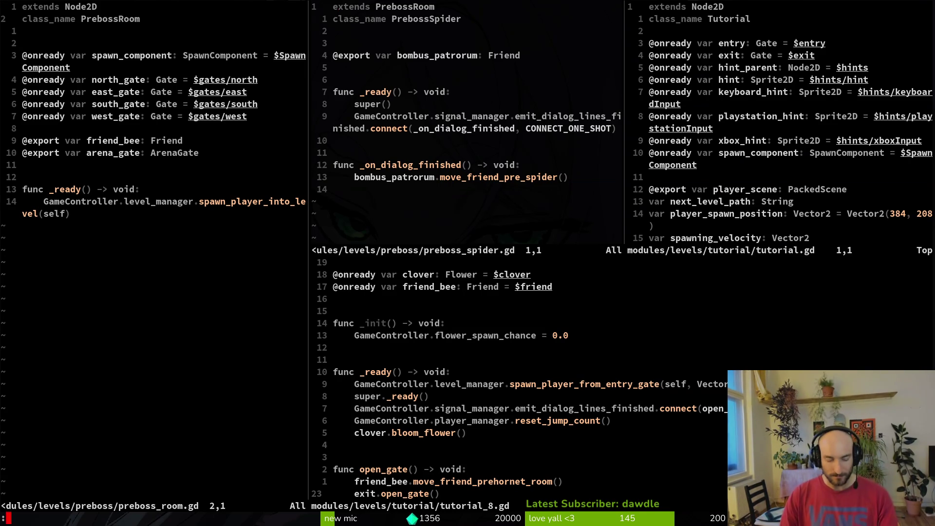
text(wq)
key(Return)
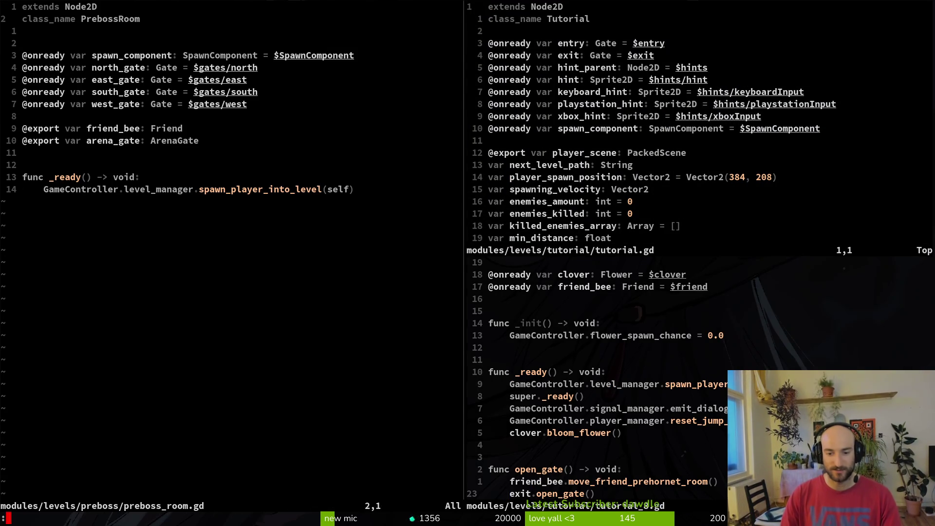
text(:wq)
key(Return)
key(ctrl+w)
Open preboss_spider.gd in the right-hand split
key(h)
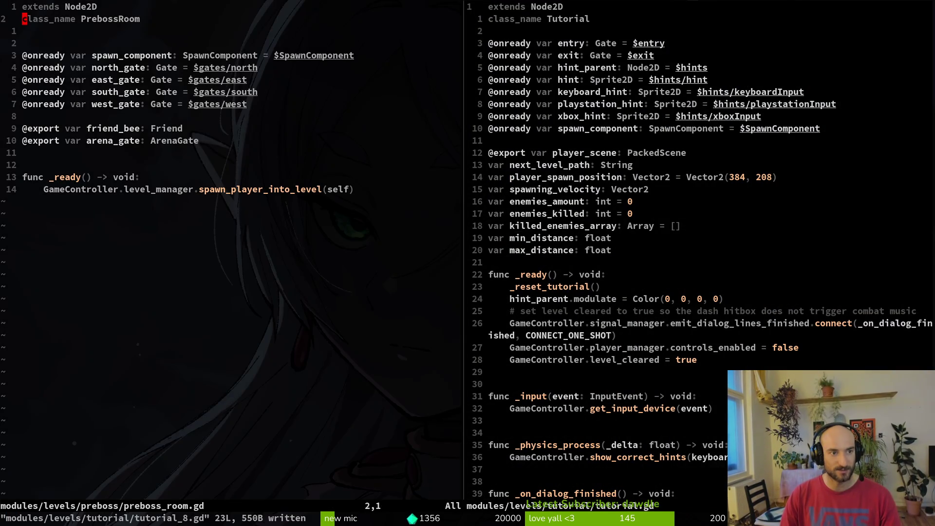
key(space)
key(f)
key(f)
text(prespider)
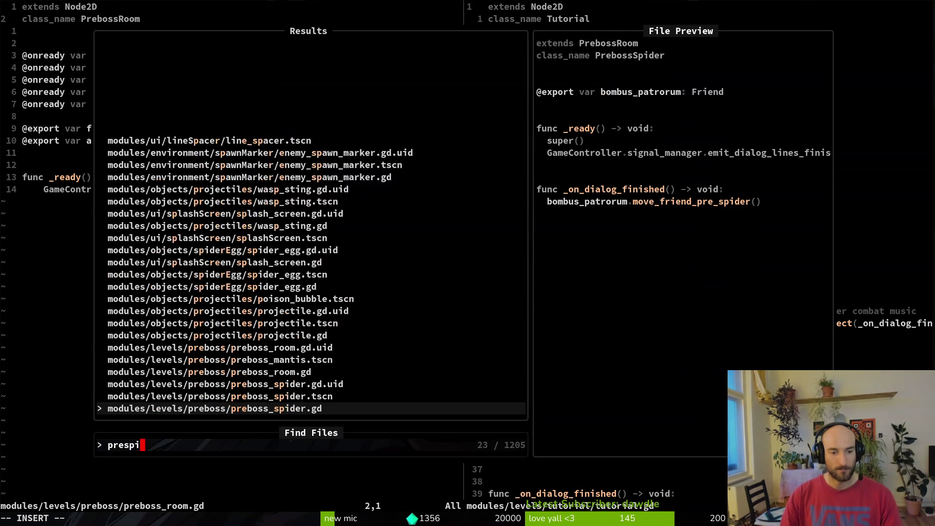
key(Return)
Add a blank line below class_name in preboss_room.gd and compare with preboss_spider.gd
key(ctrl+w)
key(h)
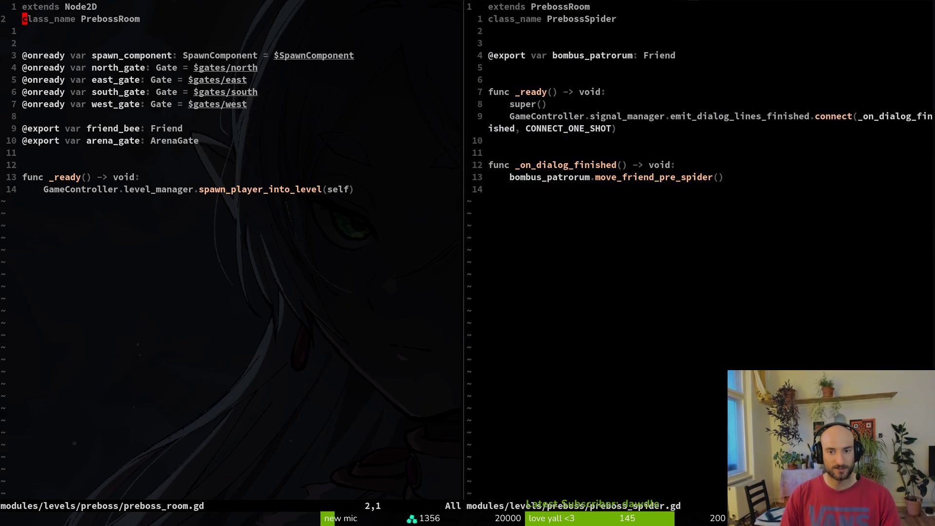
key(o)
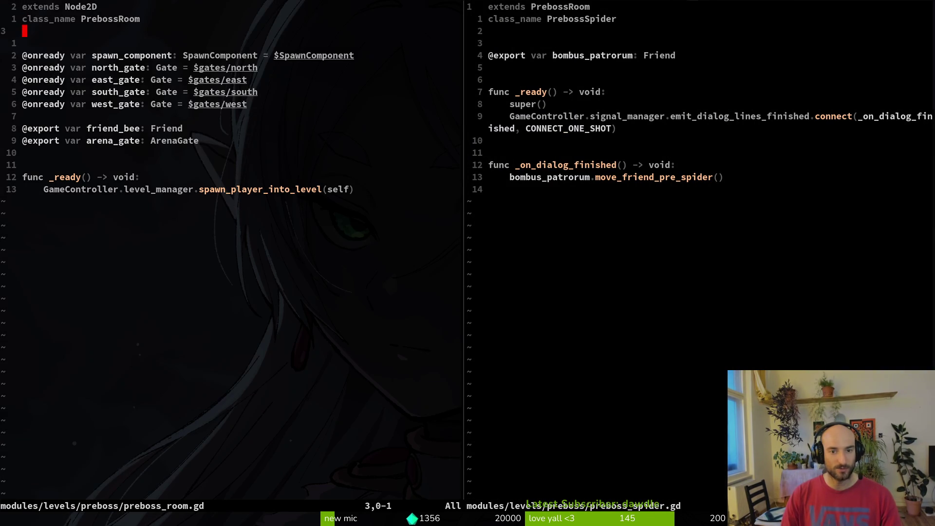
key(ctrl+w)
key(l)
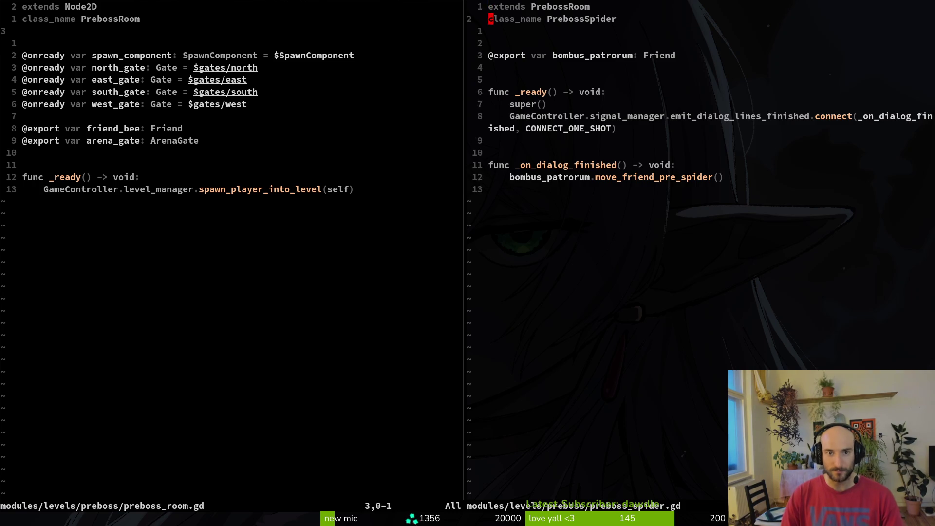
key(j)
key(j)
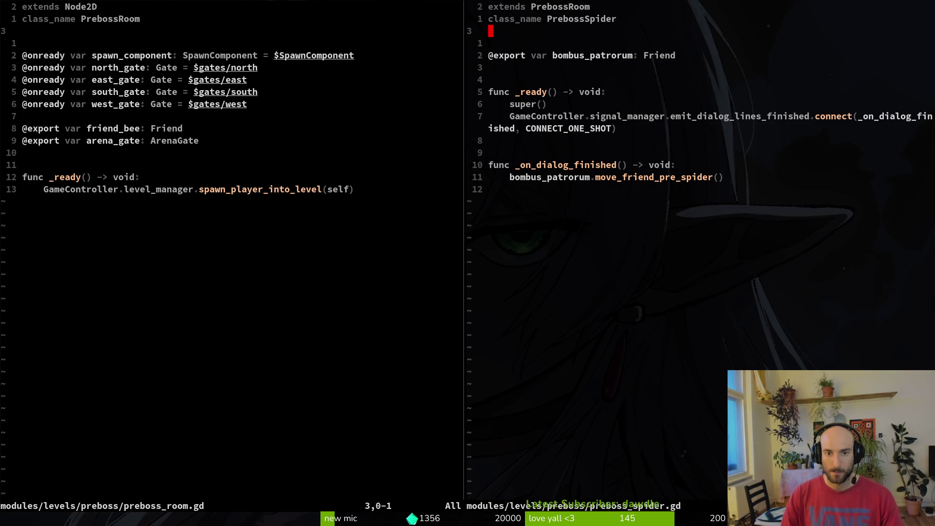
Review preboss_room.gd's _ready function, then return to the PrebossRoom class name
key(ctrl+w)
key(h)
key(j)
key(shift+g)
key(k)
key(braceleft)
key(braceleft)
key(braceleft)
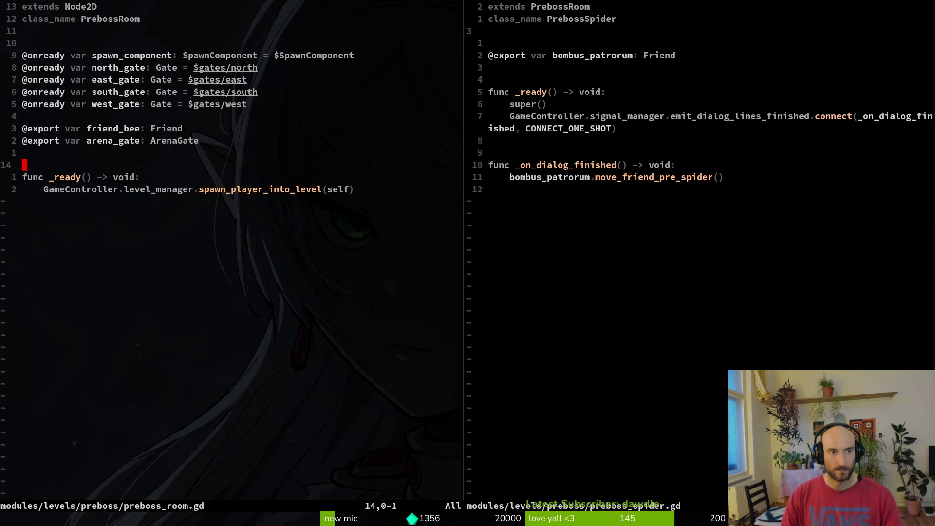
key(w)
key(w)
key(w)
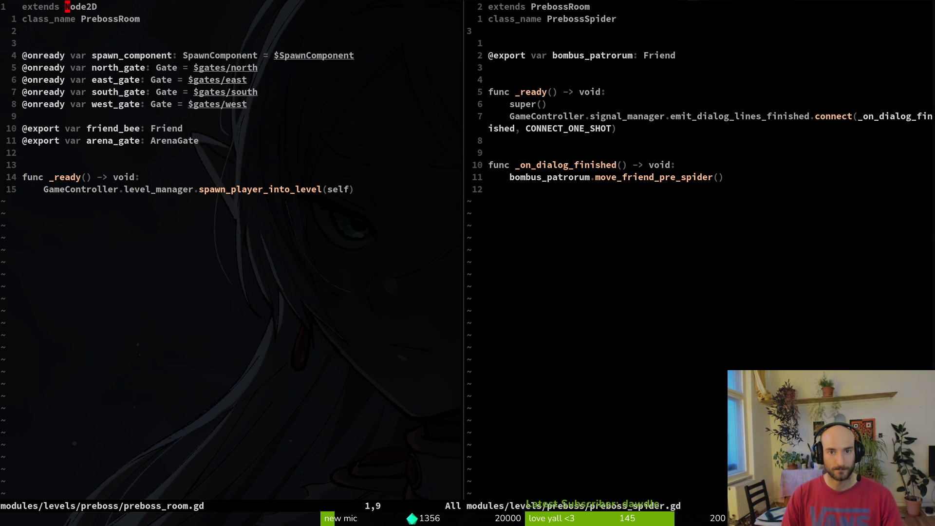
Change preboss_spider.gd's extends line from PrebossRoom to Node2D and save it
key(ctrl+w)
key(l)
key(g)
key(g)
key(w)
text(cw)
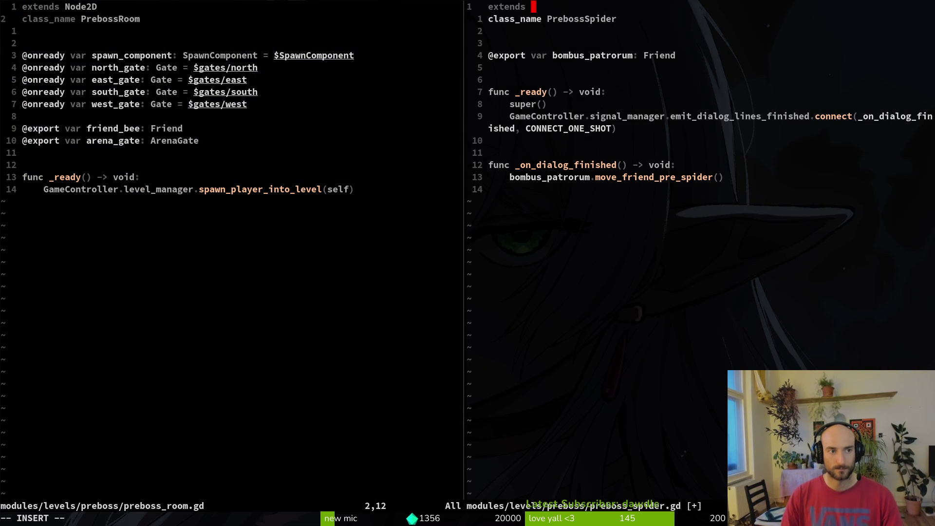
text(Node2D)
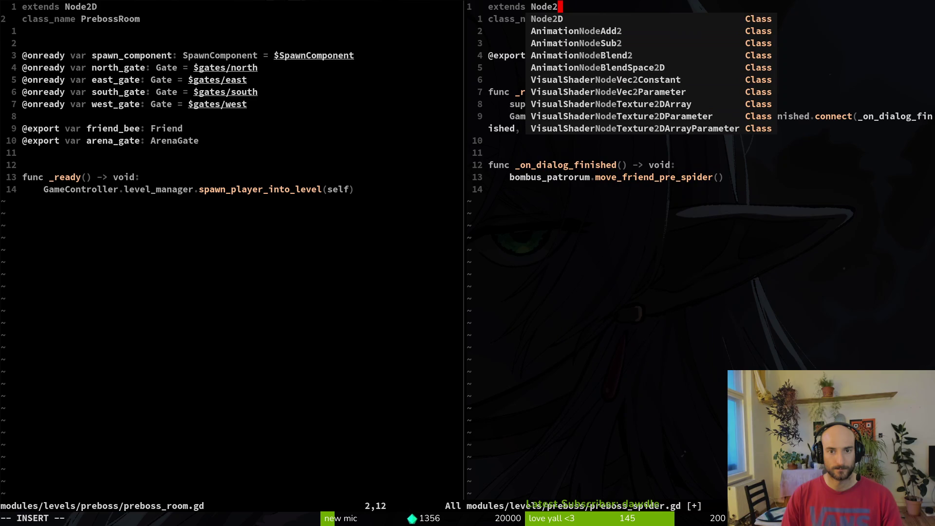
key(Escape)
text(:w)
key(Return)
Search the project for uses of PrebossRoom with Find Word, then close the results
key(ctrl+w)
key(h)
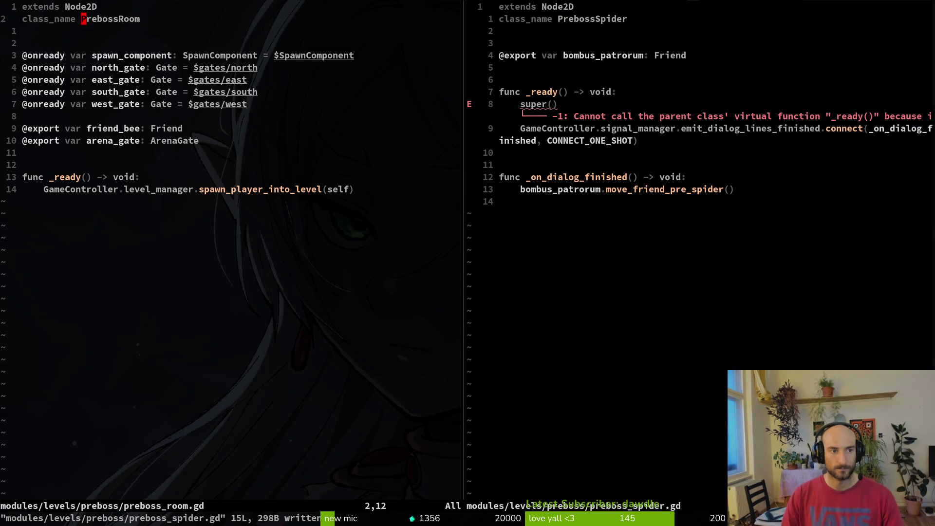
key(v)
key(e)
key(space)
key(f)
key(w)
key(Escape)
key(Escape)
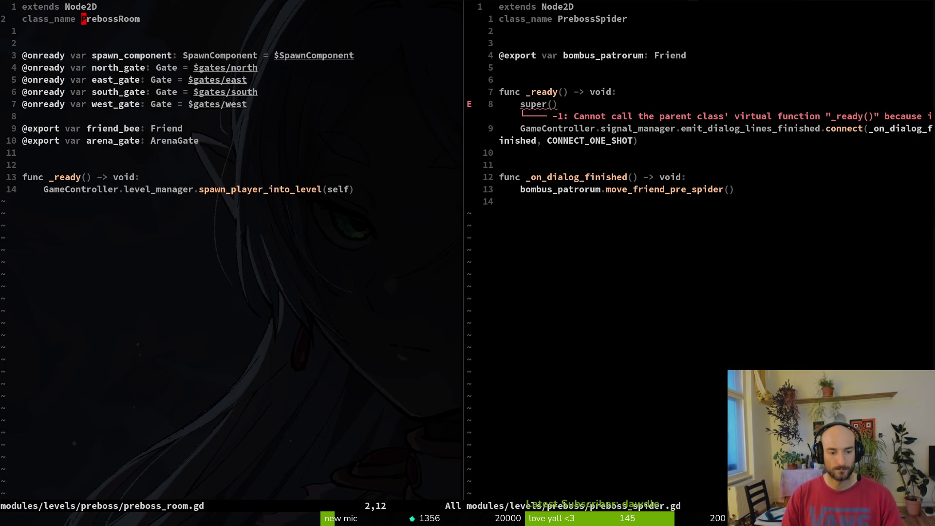
Rename the mantis script's class to prebossMantis and save the file
text(cwpre)
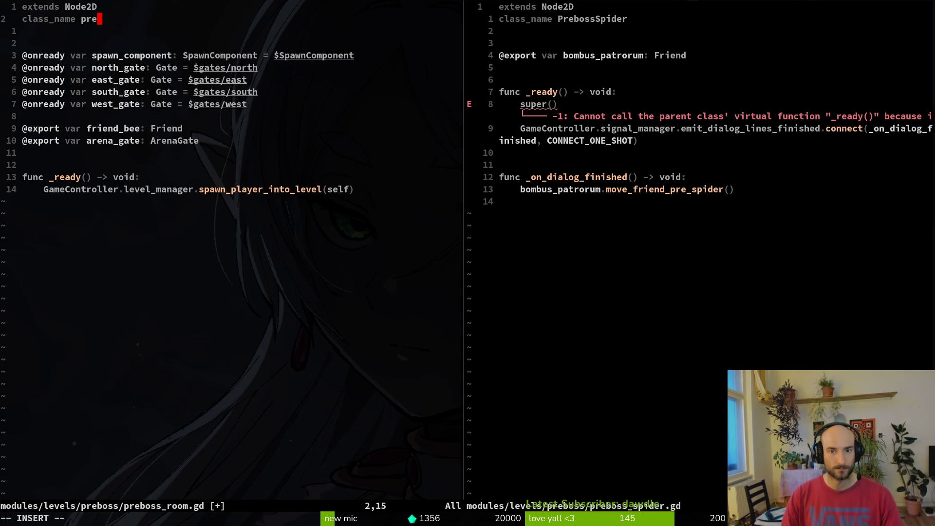
text(bossMantis)
key(Escape)
text(:write)
key(Return)
Copy the gate and export variable lines from the mantis script into the spider script
key(j)
key(j)
key(V)
key(j)
key(j)
key(j)
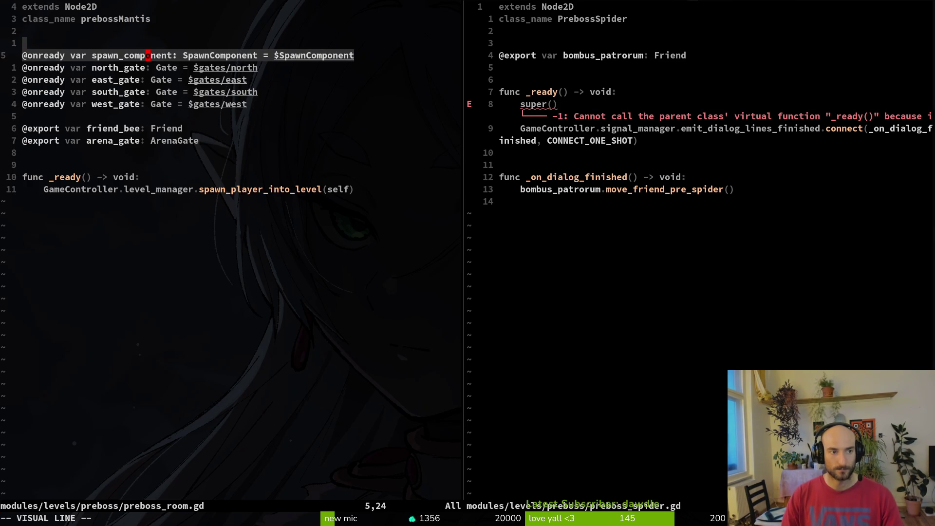
key(y)
key(ctrl+w)
key(l)
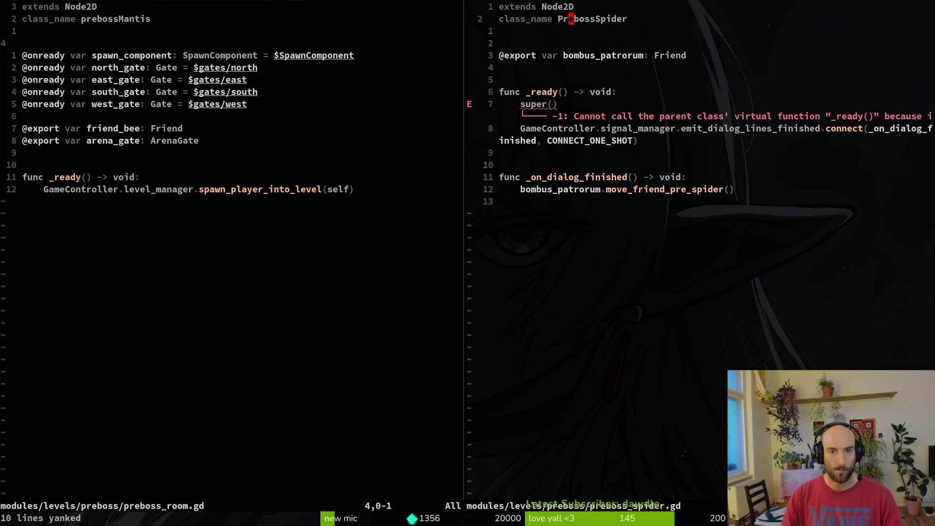
key(j)
key(p)
key(j)
key(j)
key(j)
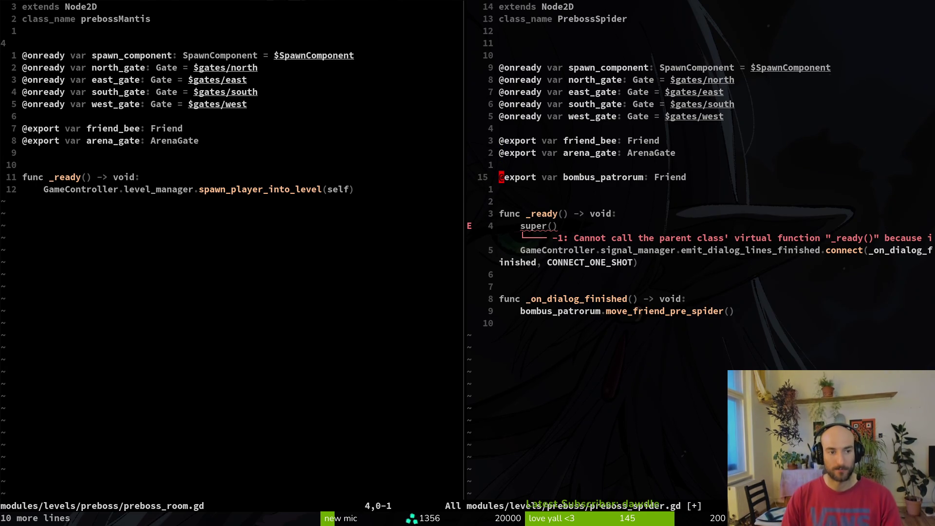
Copy the spawn_player_into_level line from the mantis script
key(ctrl+w)
key(h)
key(j)
key(j)
key(j)
key(j)
key(j)
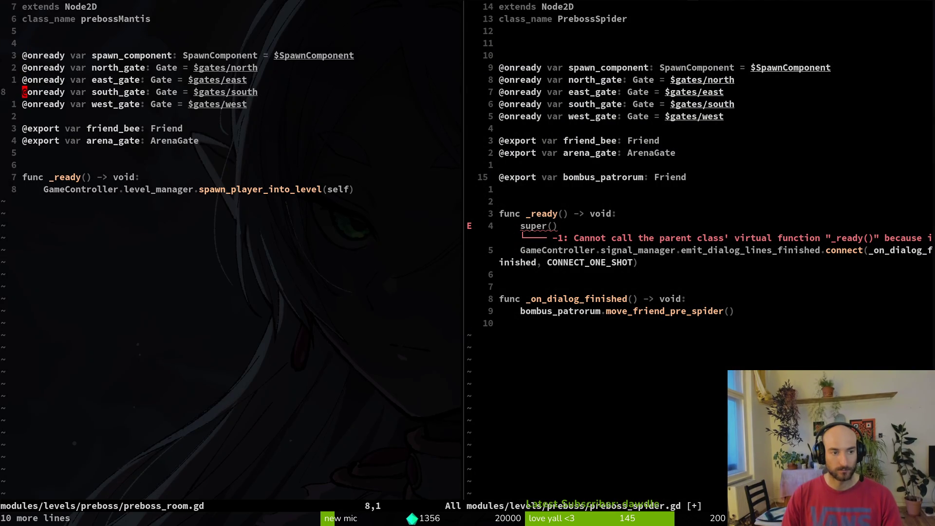
key(G)
key(y)
key(y)
key(shift+v)
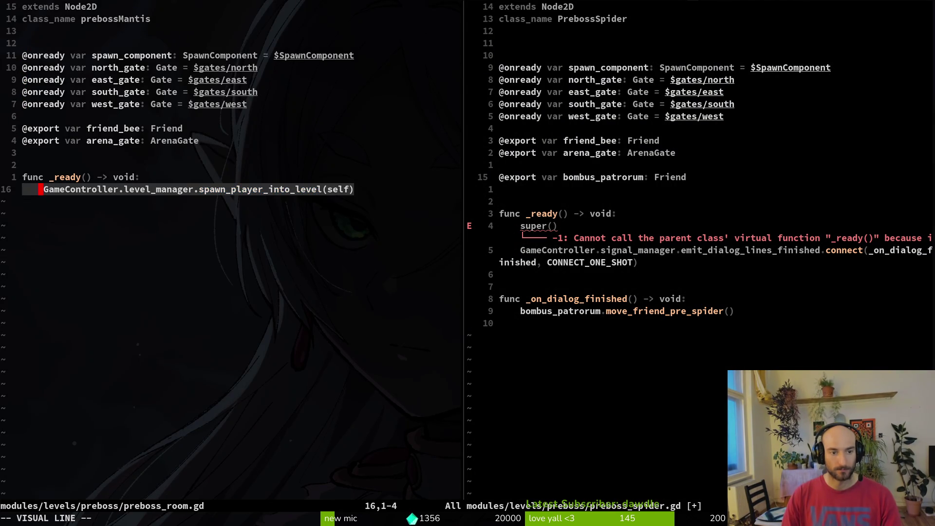
key(y)
Replace the spider script's failing super() call with the spawn_player_into_level line
key(ctrl+w)
key(l)
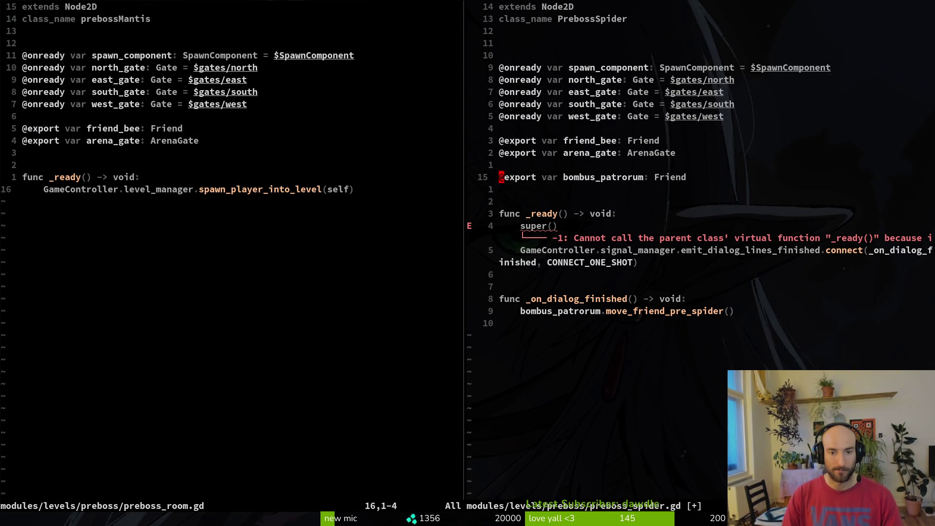
key(4)
key(j)
key(p)
key(k)
key(d)
key(d)
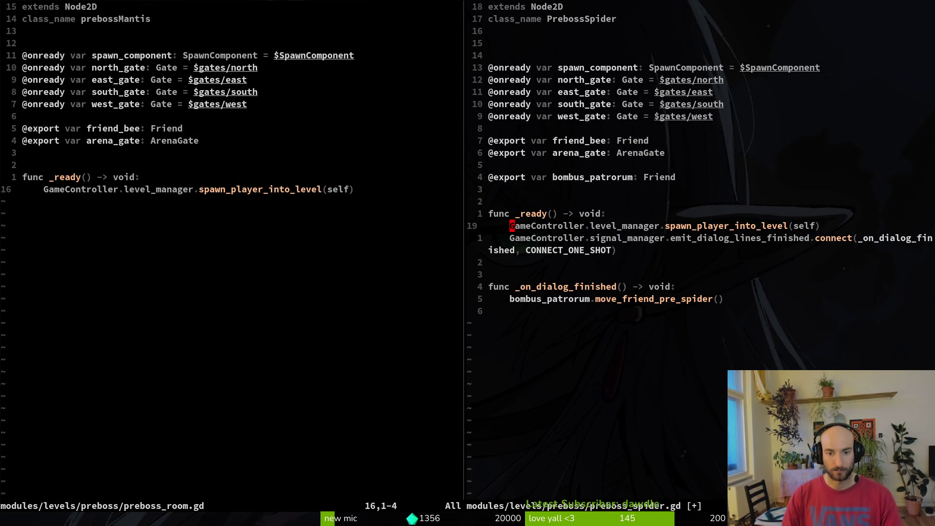
Copy the spider's dialog-finished connect line into the mantis script
key(j)
key(j)
key(j)
key(k)
key(k)
key(shift+v)
key(y)
key(ctrl+w)
key(h)
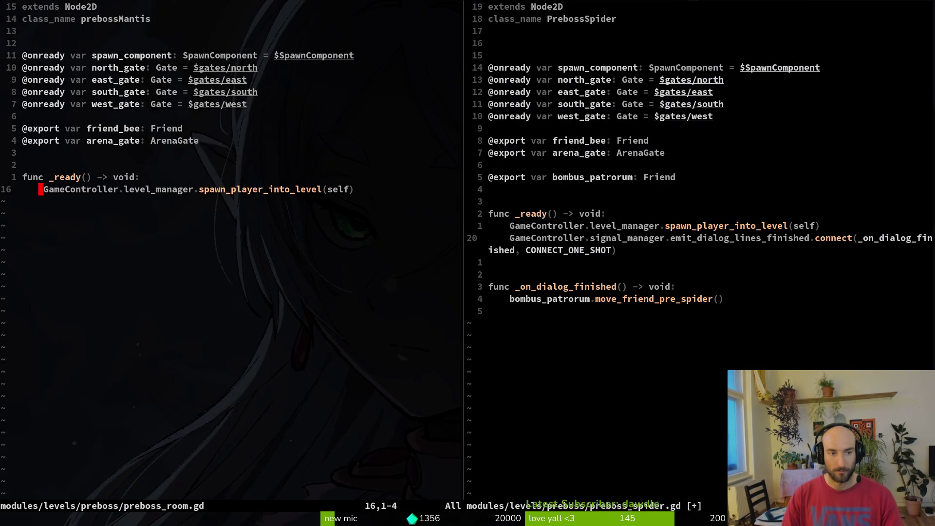
key(p)
Add the spider's _on_dialog_finished function to the mantis script
key(ctrl+w)
key(l)
key(j)
key(j)
key(j)
key(shift+v)
key(j)
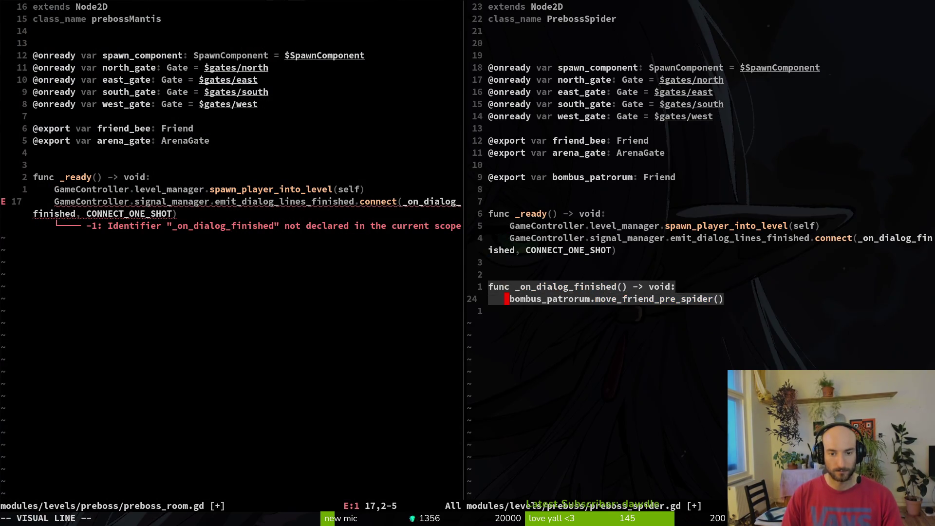
key(y)
key(ctrl+w)
key(h)
key(p)
key(shift+o)
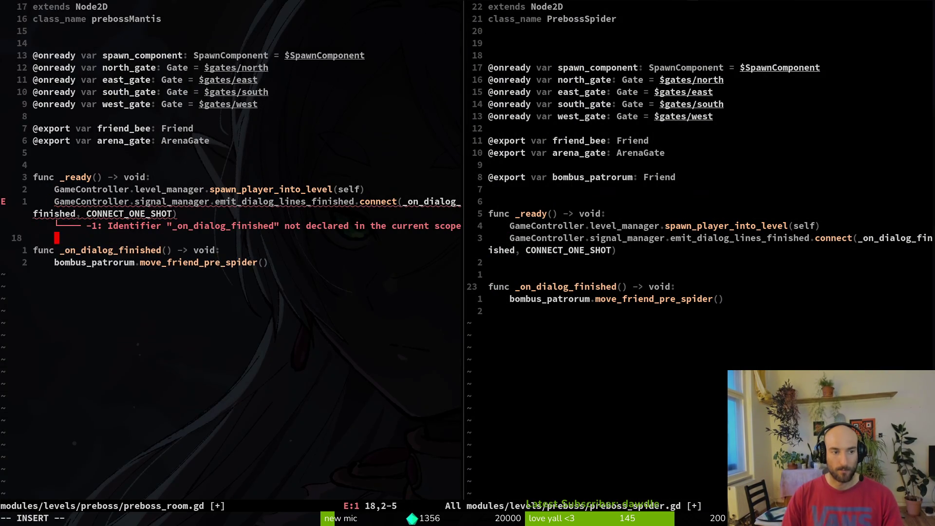
key(Return)
key(Escape)
key(j)
Replace bombus_patrorum with friend_bee in the mantis script and save
text(j)
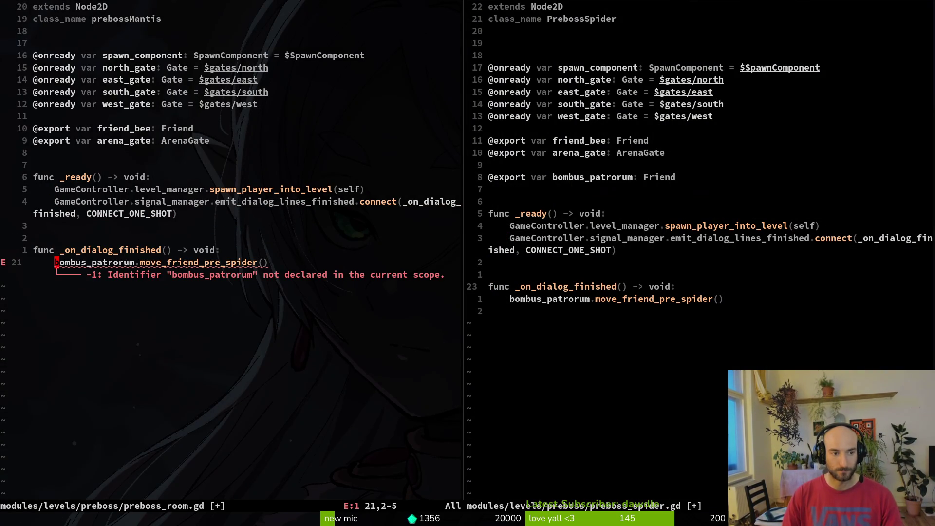
text(cwfrie)
key(Escape)
text(a)
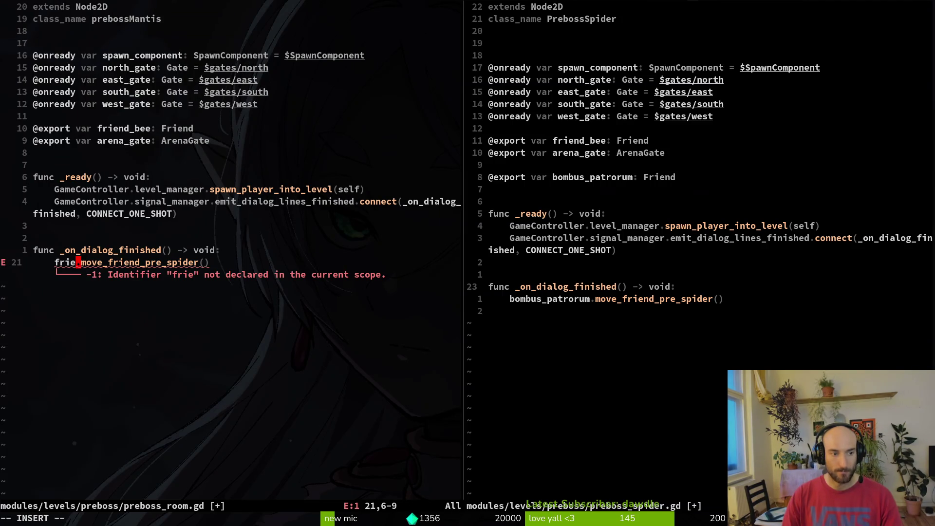
text(n)
key(Return)
key(Escape)
text(:w)
key(Return)
Rename the mantis script's friend_bee export and its reference to friend, then save
key(a)
key(BackSpace)
key(BackSpace)
key(BackSpace)
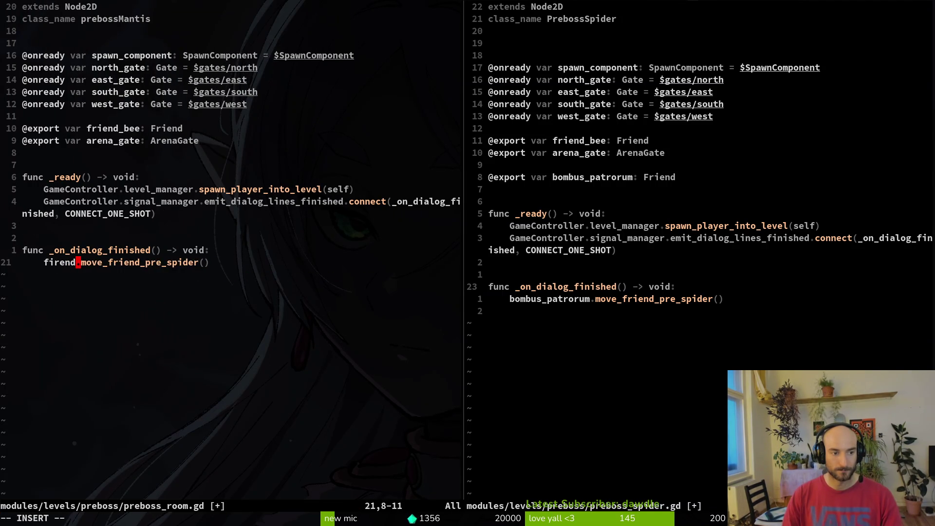
text(d)
key(Escape)
text(b:w)
key(Return)
text(10kwwcefriend)
key(Escape)
text(:write)
key(Return)
Rename the spider script's friend_bee export to friend
key(ctrl+w)
text(l)
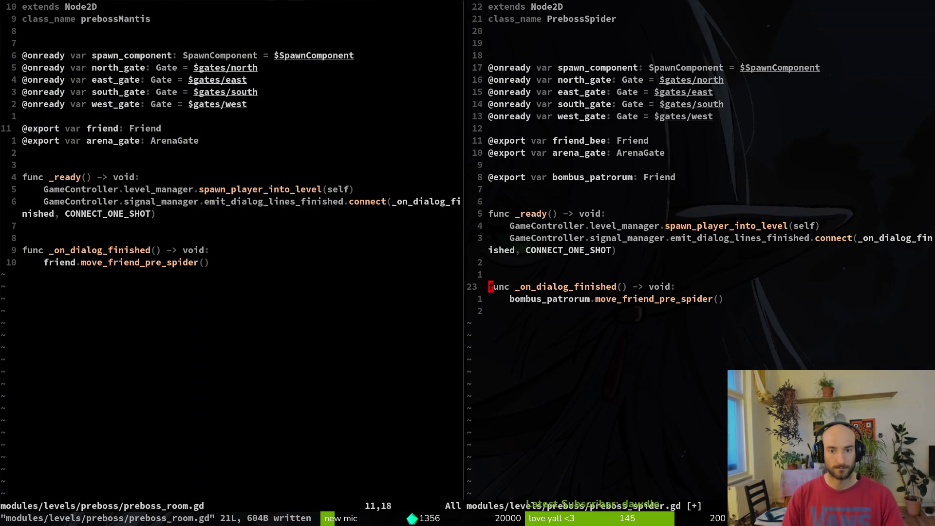
text(11k)
key(w)
key(w)
key(w)
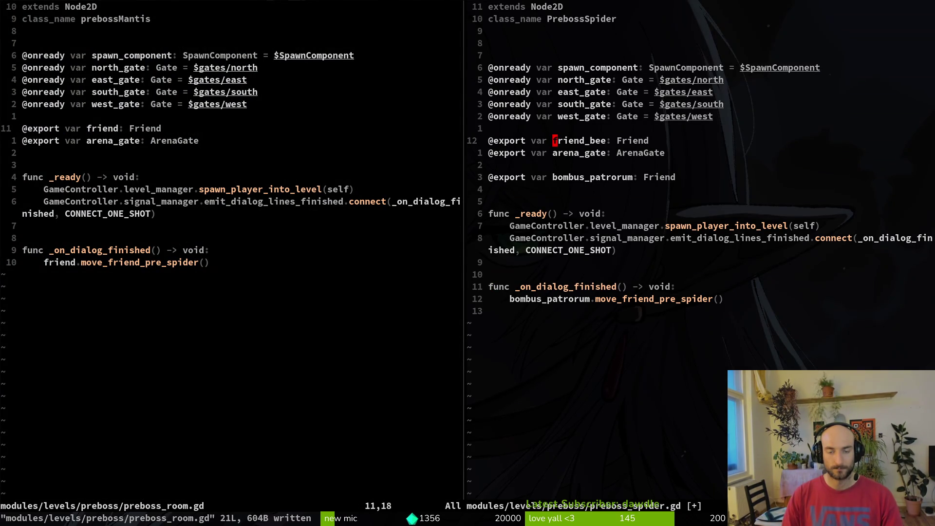
text(cefriend)
key(Escape)
key(j)
key(j)
key(j)
key(j)
key(j)
key(j)
Replace bombus_patrorum with friend in the spider script, delete its export line, and save
text(ciwfriendd)
key(Escape)
text(x:write)
key(Return)
key(9)
key(k)
key(0)
key(D)
key(d)
key(d)
text(:write)
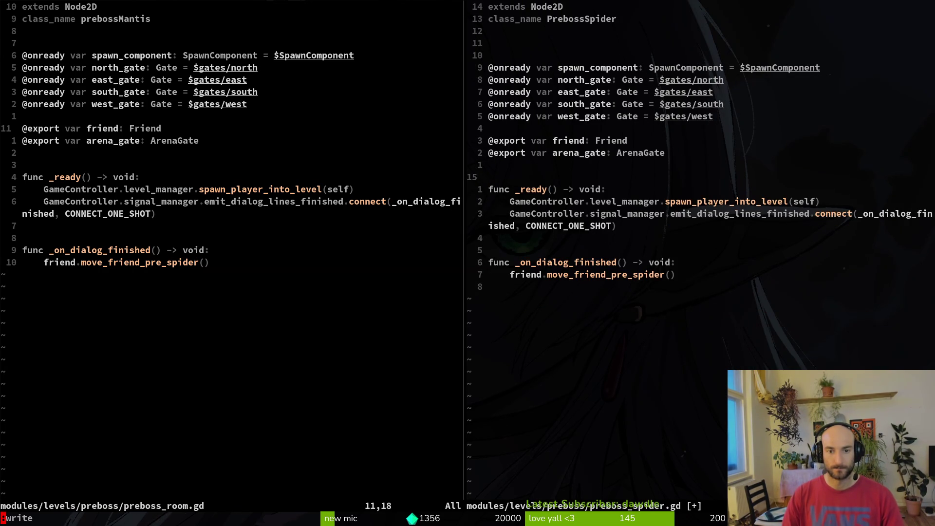
key(Return)
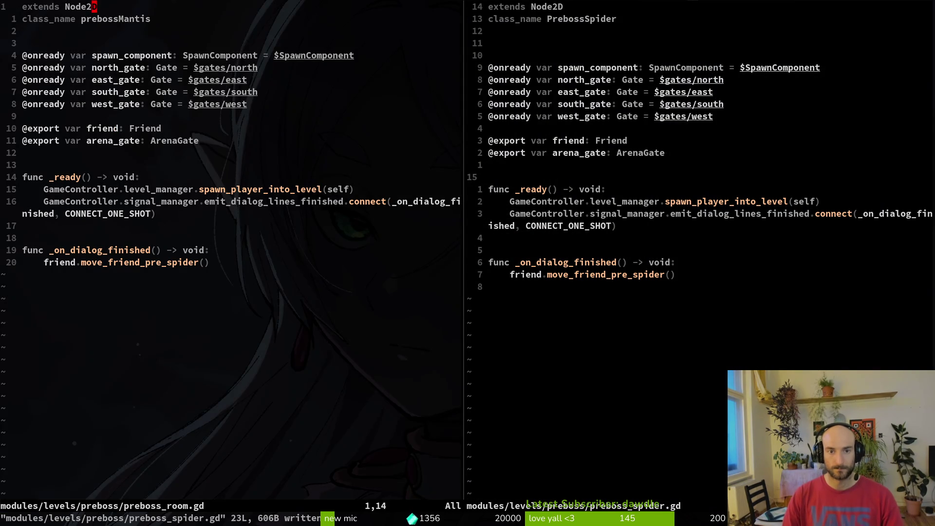
Delete a stray line from the spider script and save it
text(10kissd)
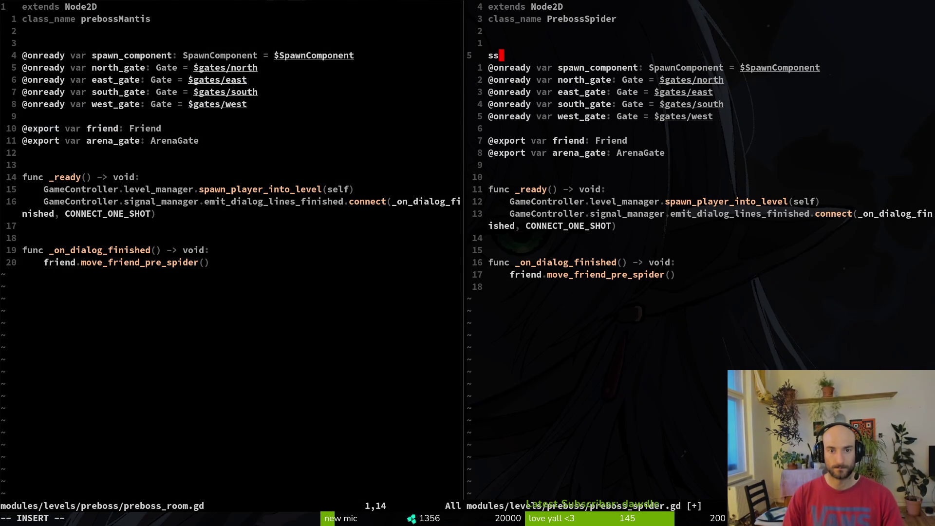
key(Escape)
key(d)
key(d)
text(:write)
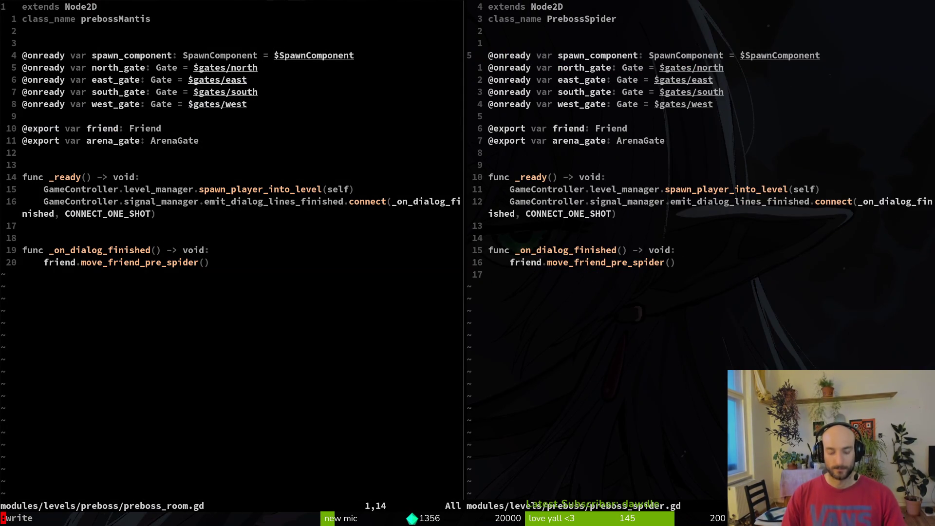
key(Return)
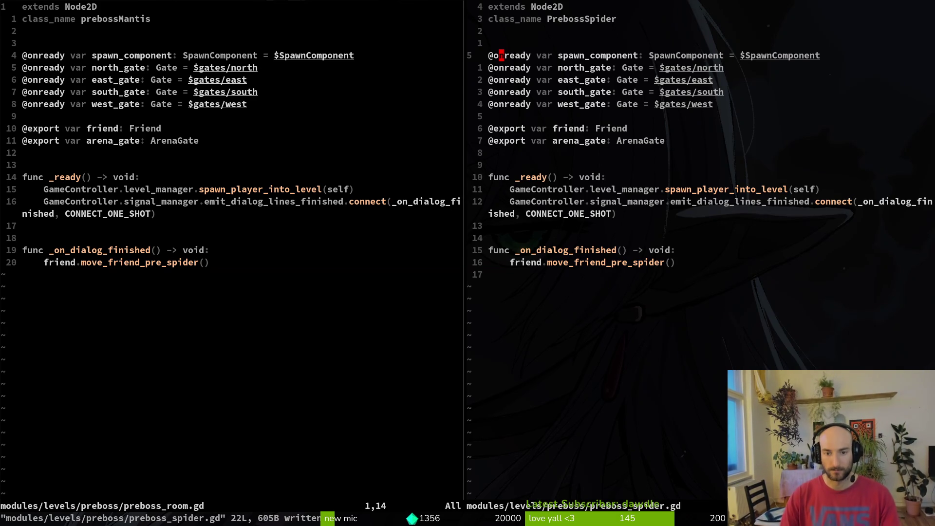
Capitalize the mantis class name to PrebossMantis and save
key(k)
key(ctrl+w)
key(h)
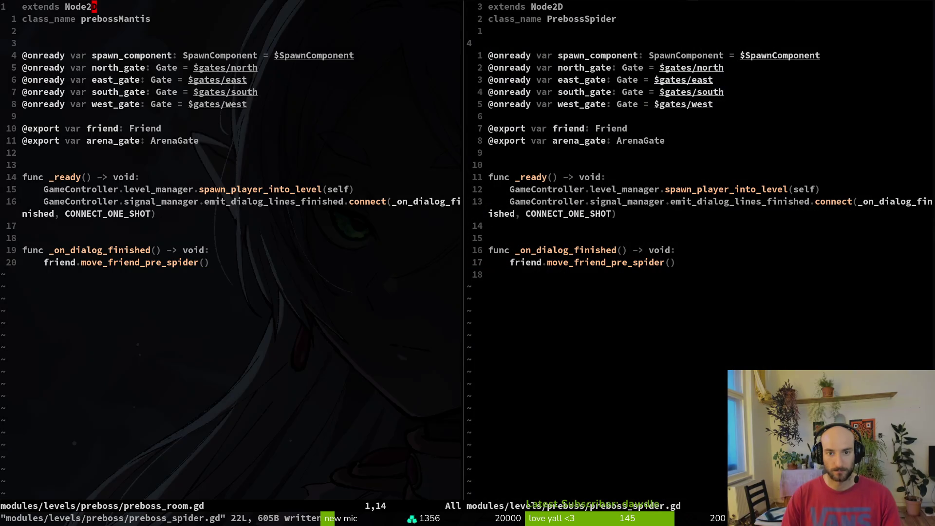
key(j)
key(j)
key(j)
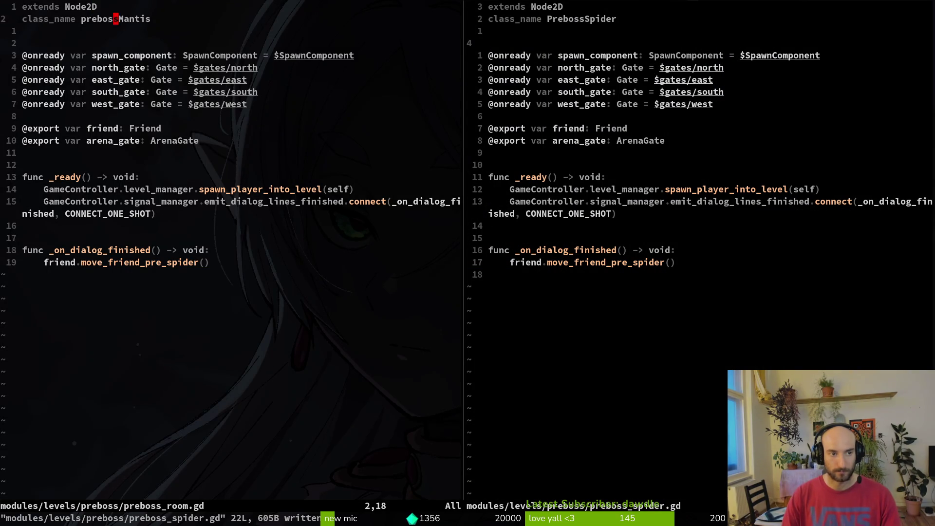
key(k)
key(g)
key(g)
text(jbsPr)
key(Escape)
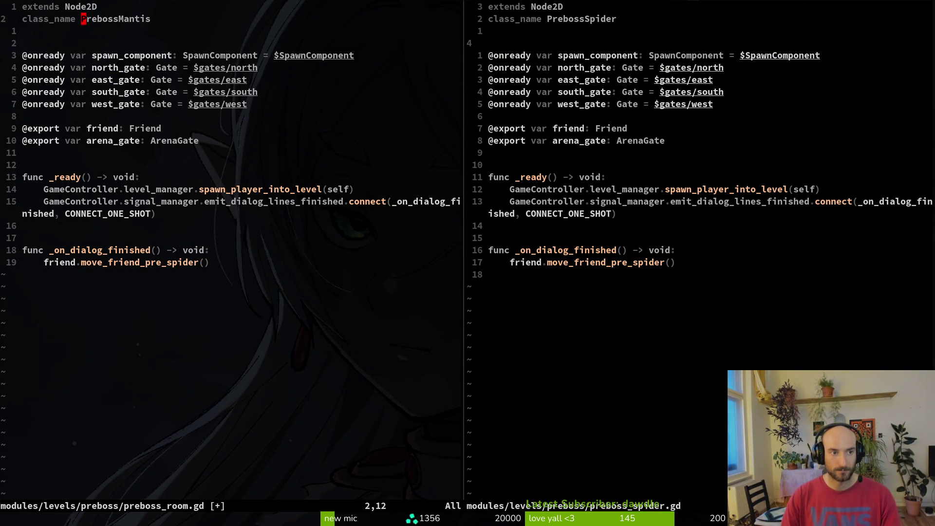
text(:w)
key(Return)
key(j)
key(alt+Tab)
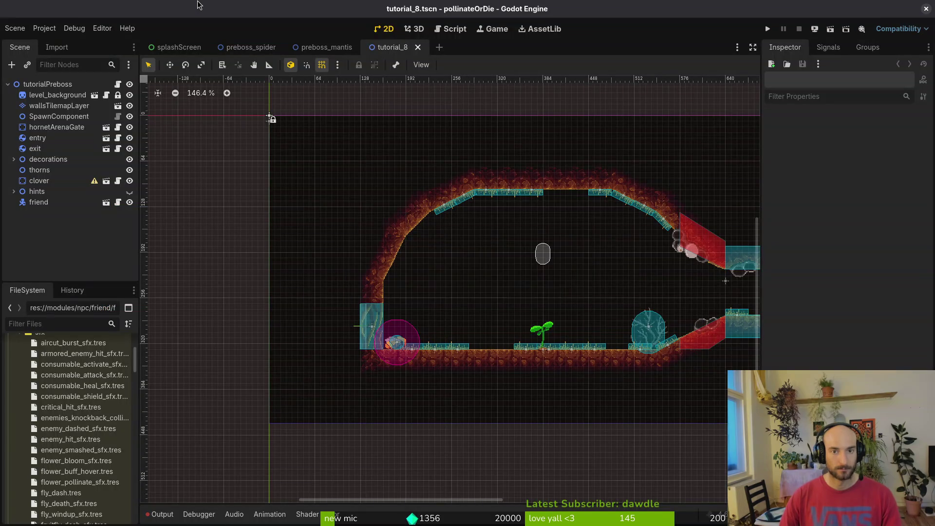
Detach and reattach preboss_spider.gd on the prebossSpider root, then save the scene
click(251, 47)
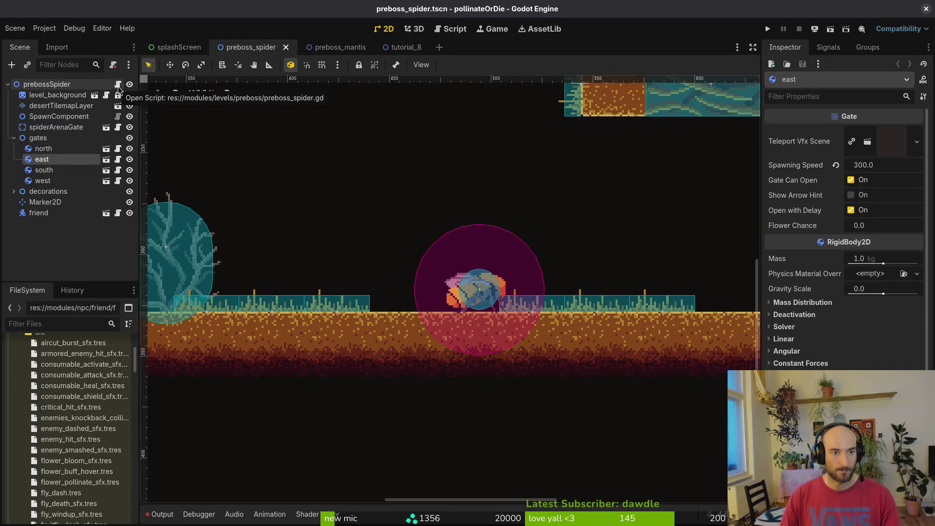
click(72, 84)
right_click(72, 81)
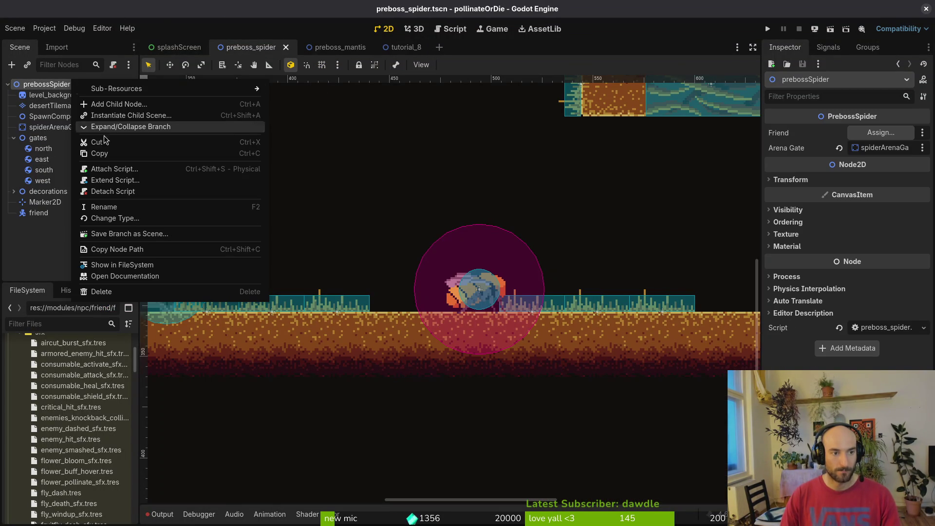
click(122, 195)
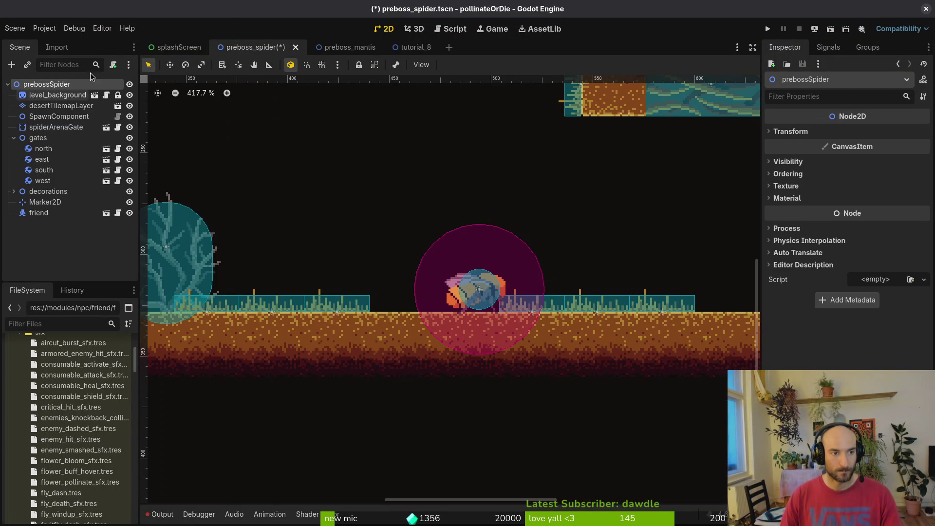
right_click(87, 85)
click(131, 158)
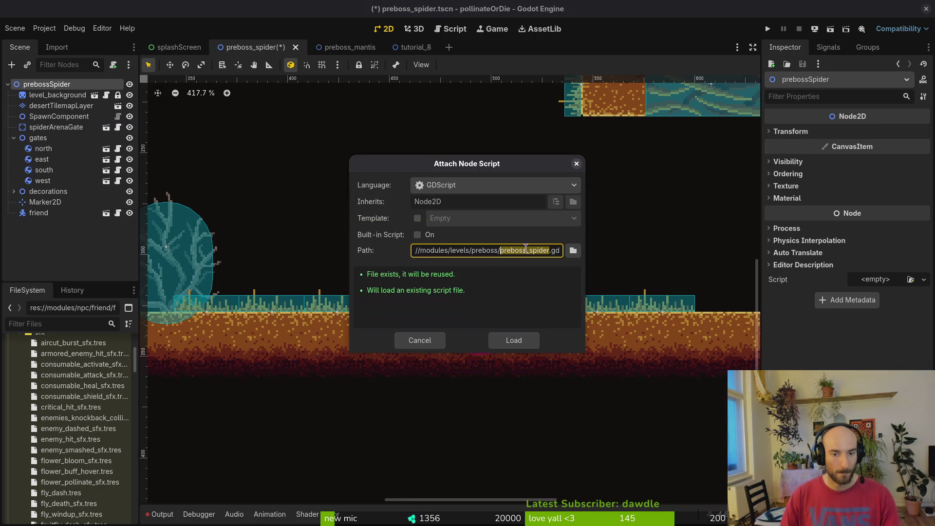
click(514, 340)
key(ctrl+s)
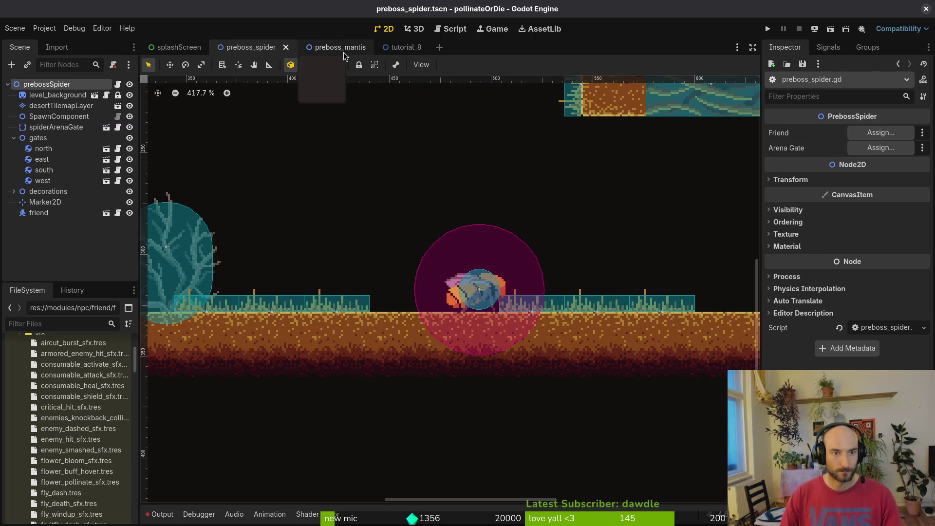
Attach the existing preboss_room.gd script to the prebossMantis root and save
click(324, 47)
right_click(111, 93)
click(177, 156)
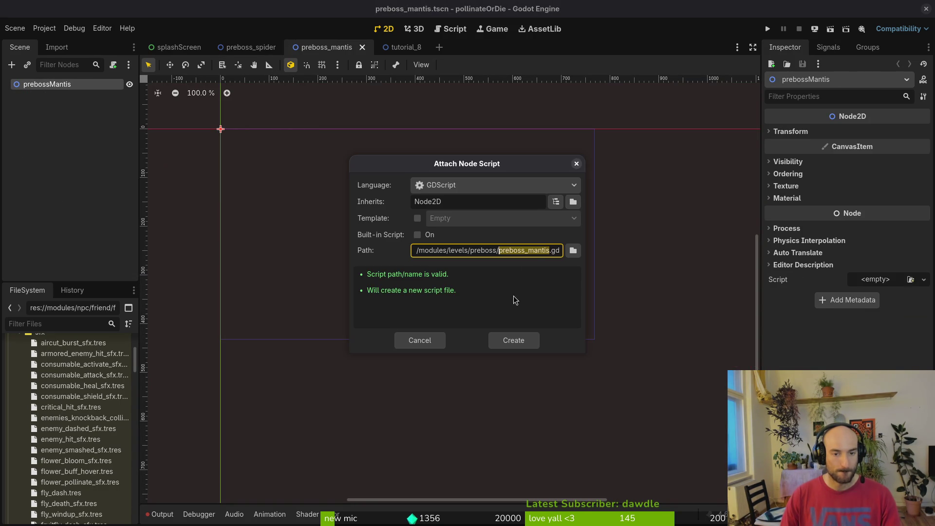
click(573, 251)
click(315, 178)
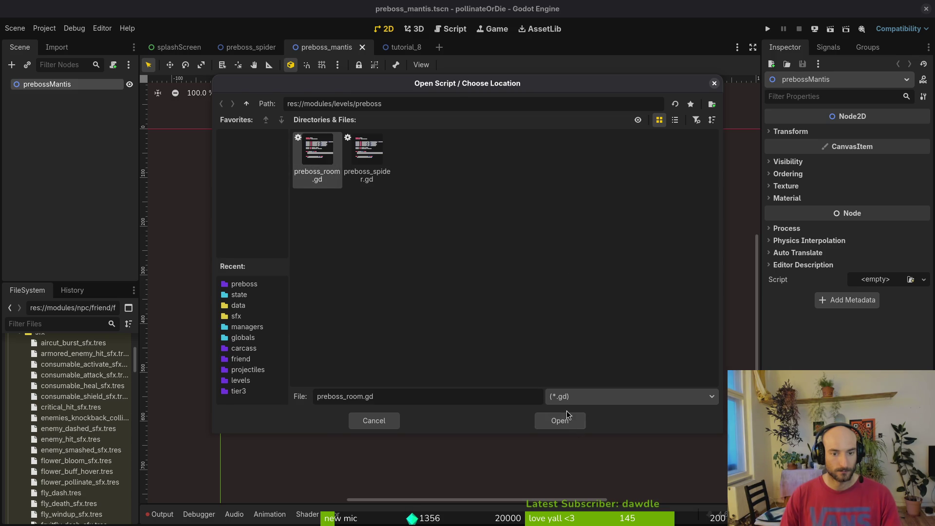
click(567, 420)
click(514, 340)
key(ctrl+s)
Rename preboss_room.gd to preboss_mantis.gd in the FileSystem panel
right_click(317, 49)
click(395, 105)
scroll(73, 438, down, 4)
click(76, 433)
key(F2)
key(alt+Tab)
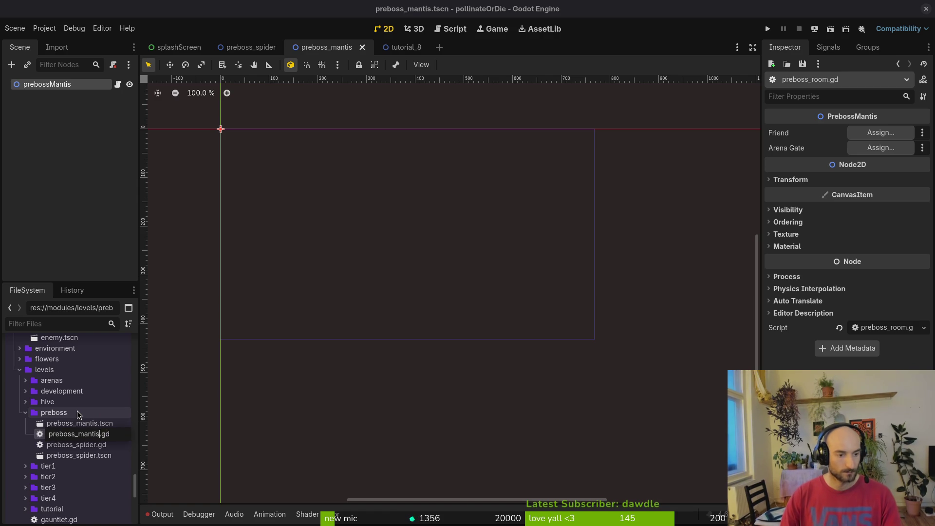
key(Return)
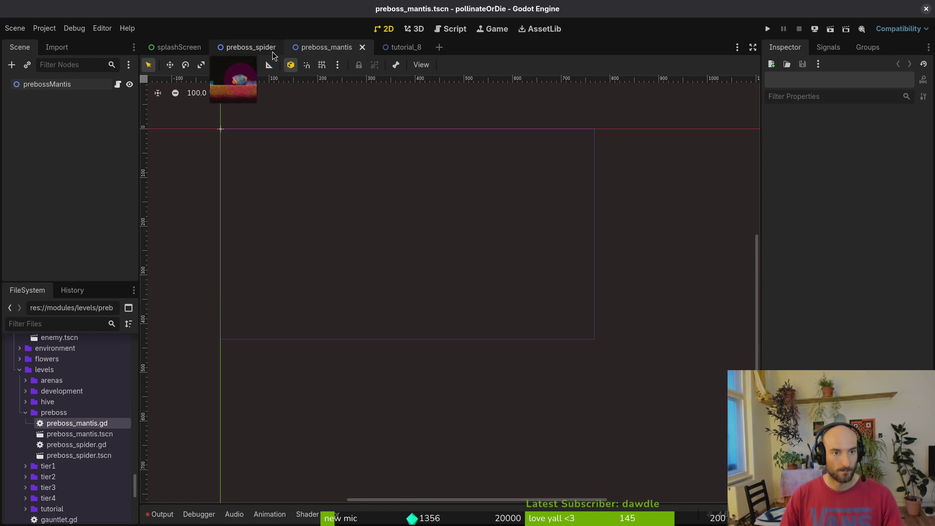
Paste the spider arena nodes, level_background through friend, into the mantis scene
click(258, 47)
click(58, 95)
click(47, 212)
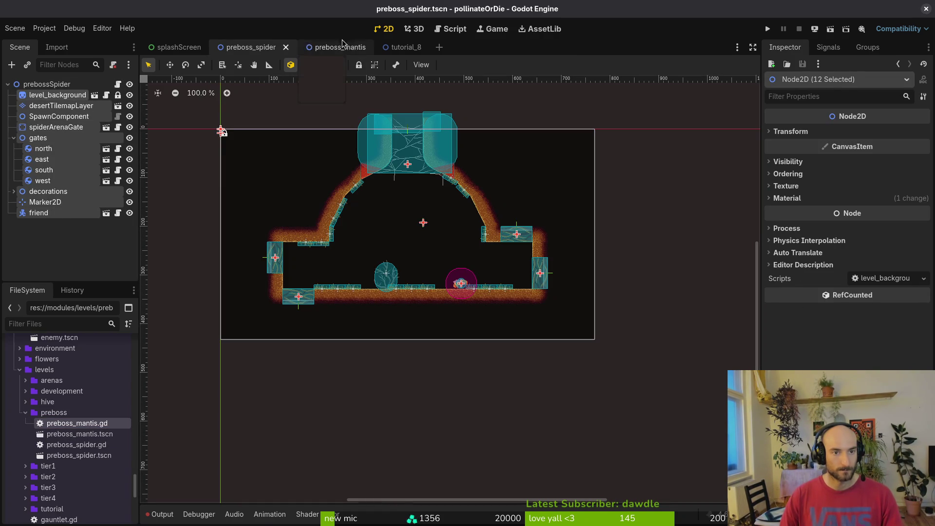
click(337, 46)
key(ctrl+v)
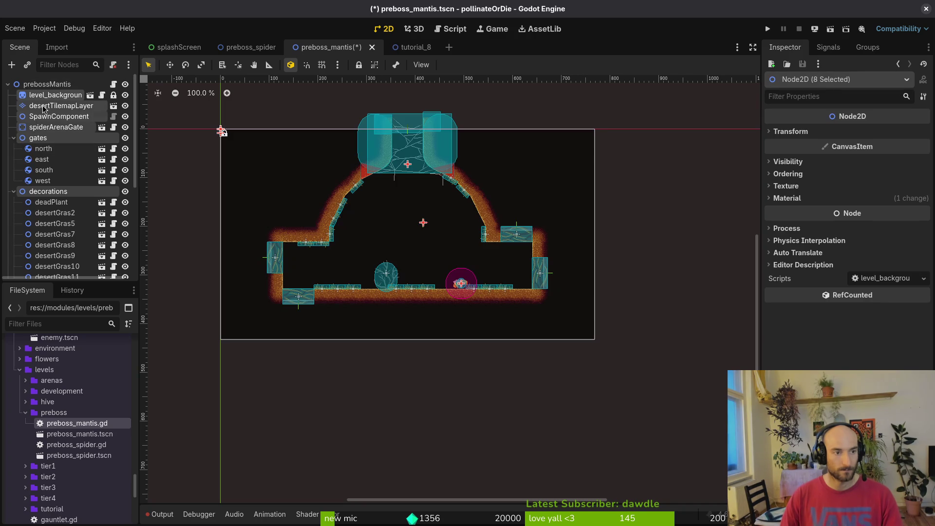
Replace desertTilemapLayer with forestTilemapLayer.tscn under level_background
click(44, 106)
key(Delete)
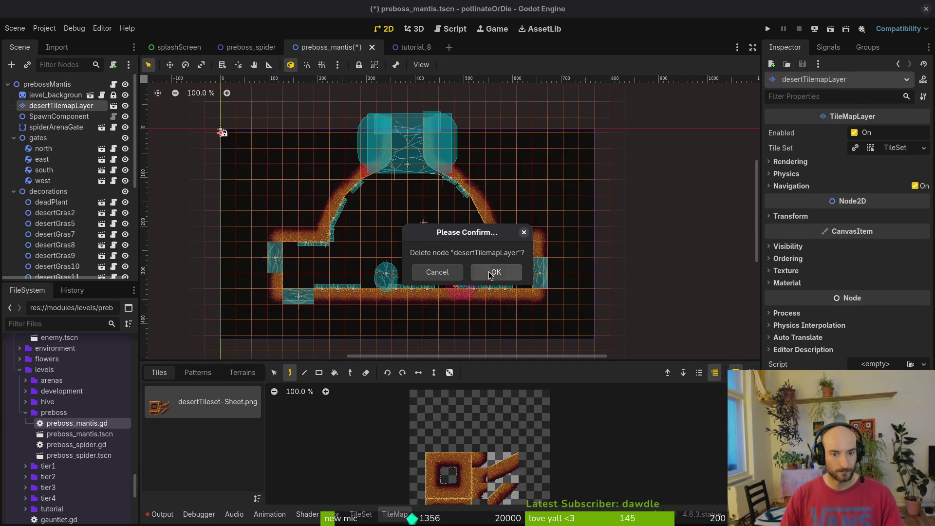
click(491, 275)
click(26, 412)
scroll(27, 408, up, 1)
scroll(24, 412, up, 5)
scroll(19, 419, down, 2)
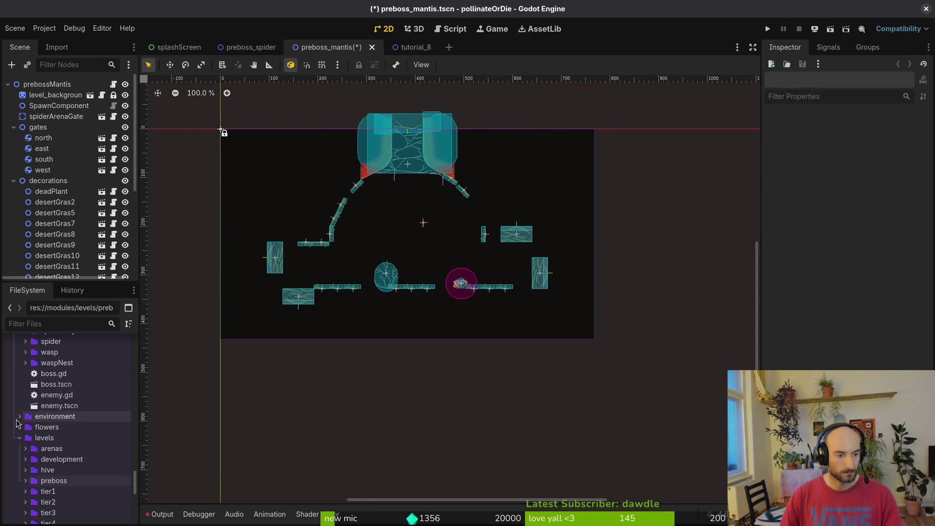
click(19, 417)
scroll(22, 423, down, 3)
click(26, 431)
mouse_move(73, 433)
mouse_down()
mouse_move(86, 333)
mouse_move(66, 95)
mouse_move(40, 106)
mouse_up()
click(478, 233)
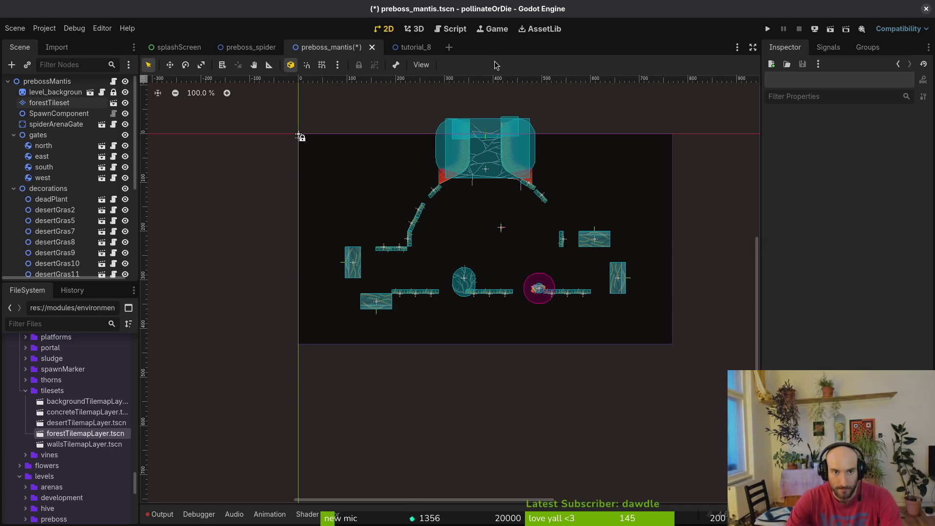
Quick-open the arena_mantis.tscn scene by searching 'arenam' in the project files
key(alt+shift+o)
text(mantisare)
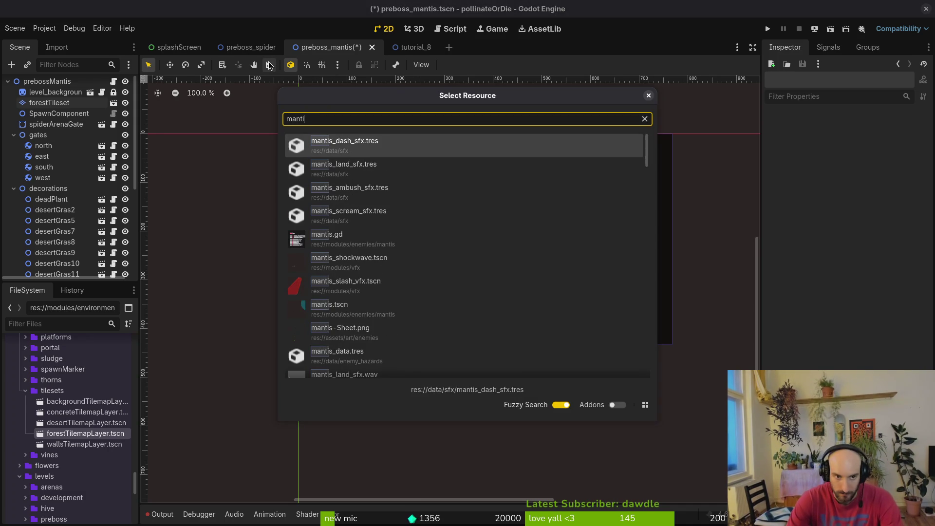
key(BackSpace)
key(BackSpace)
key(BackSpace)
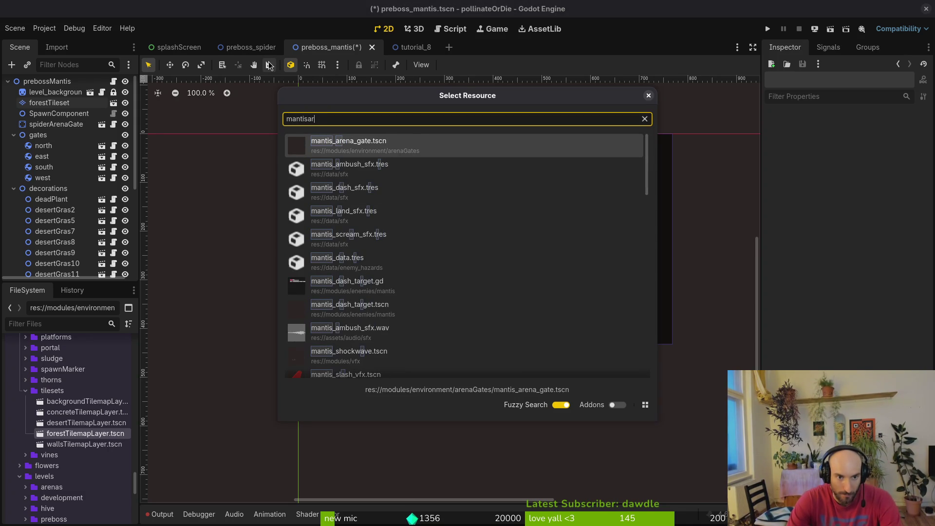
text(arenam)
key(Down)
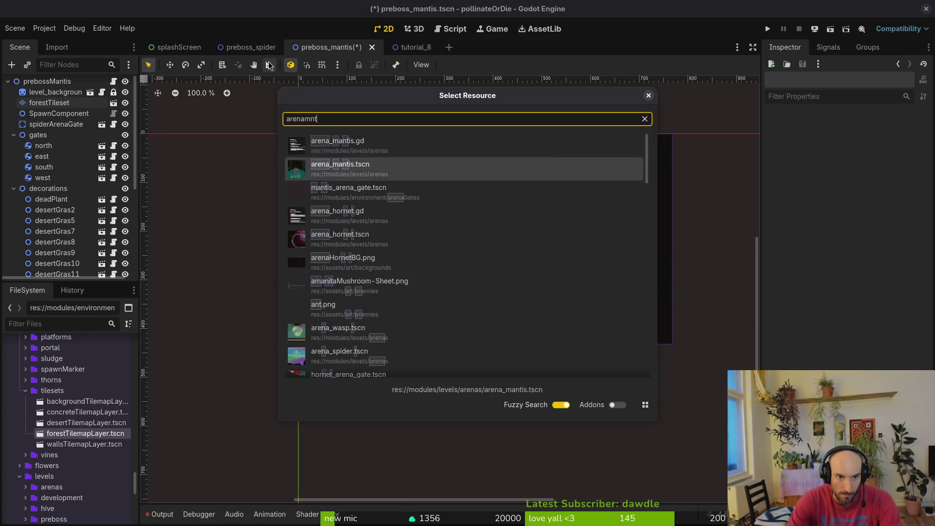
key(Return)
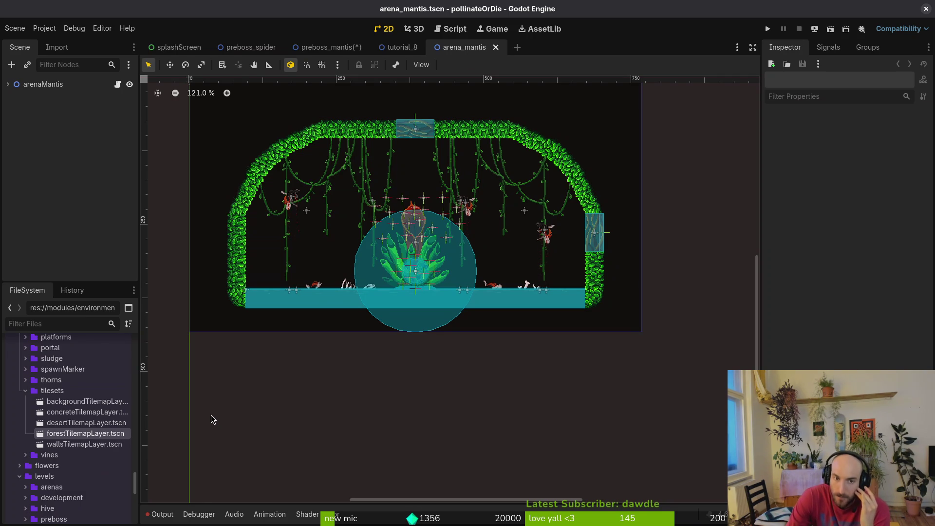
Run the game and load the mantis level from the F1 debug level select
click(768, 30)
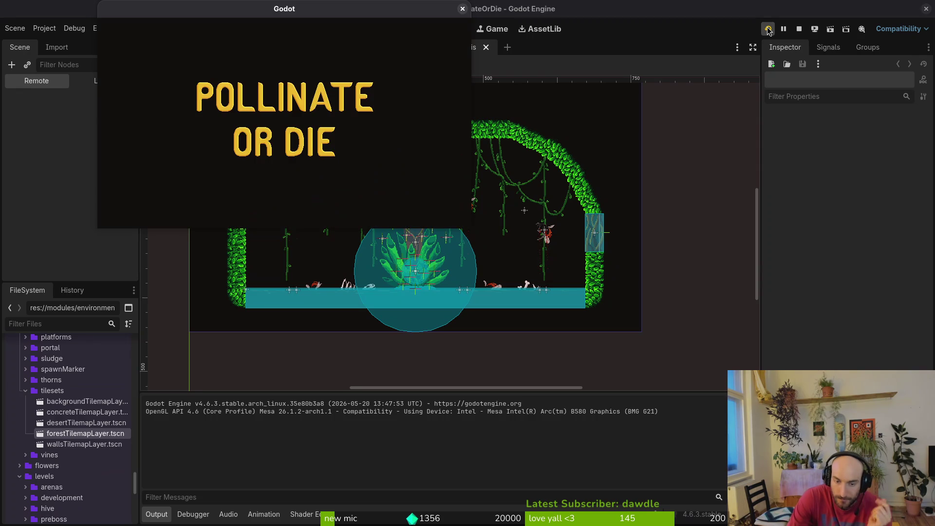
key(Return)
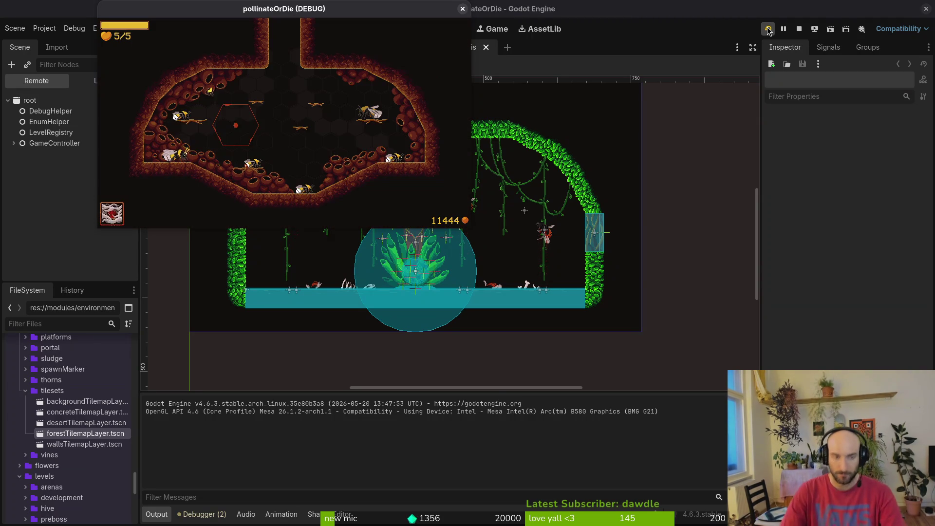
key(F1)
key(Down)
key(Return)
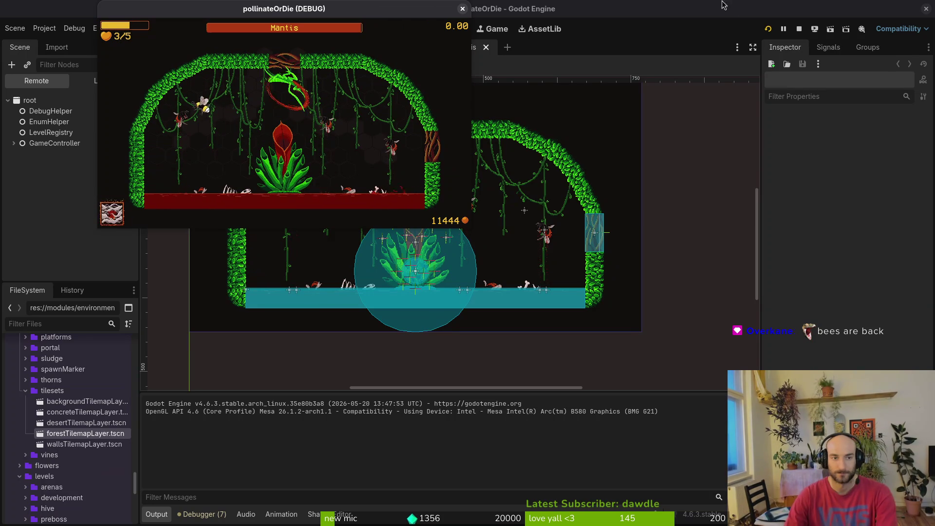
Maximize the game window and reload the Mantis arena from the debug level select
double_click(375, 8)
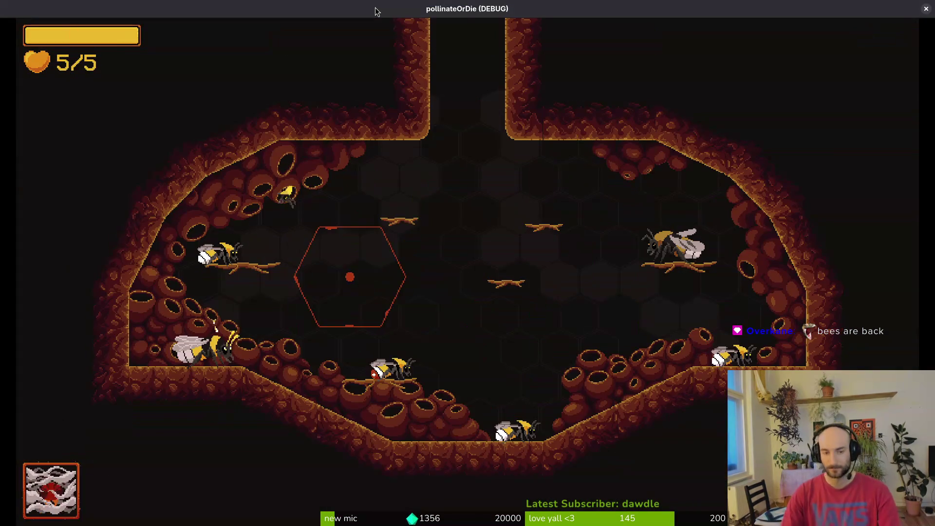
key(Escape)
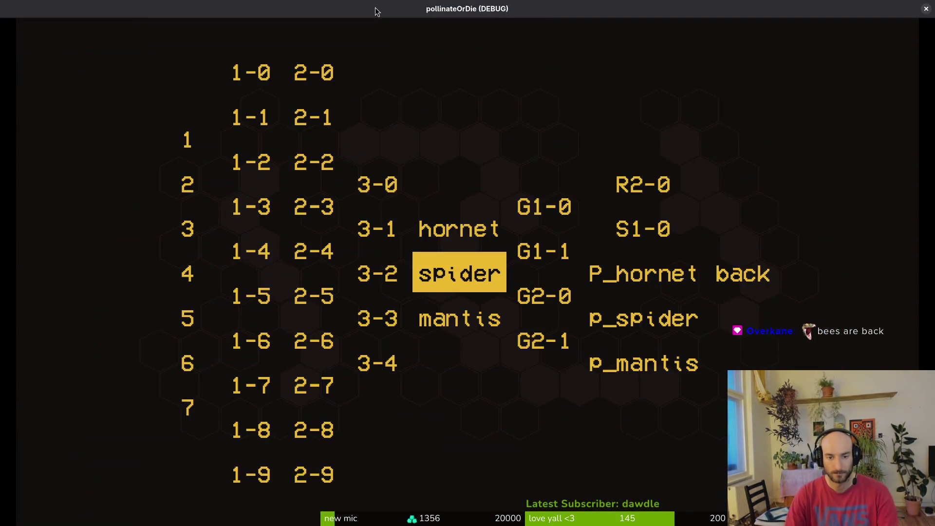
key(Down)
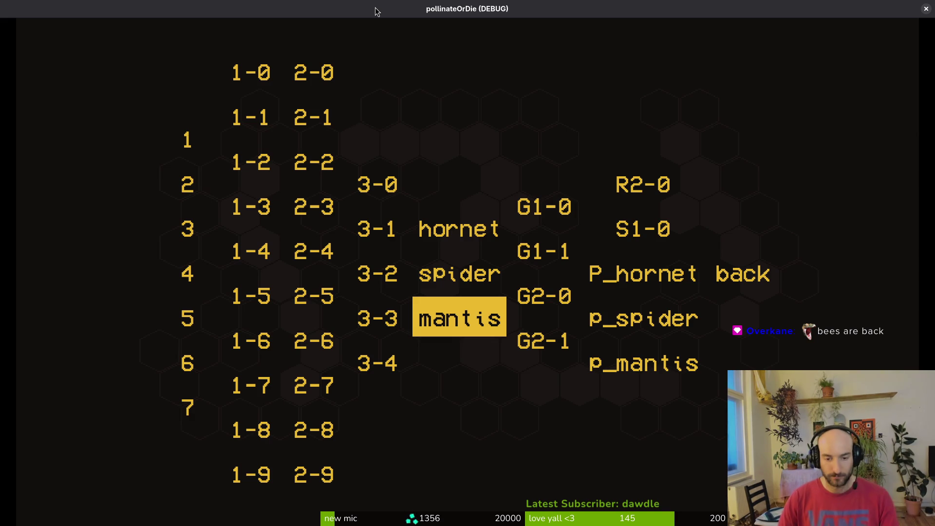
key(Return)
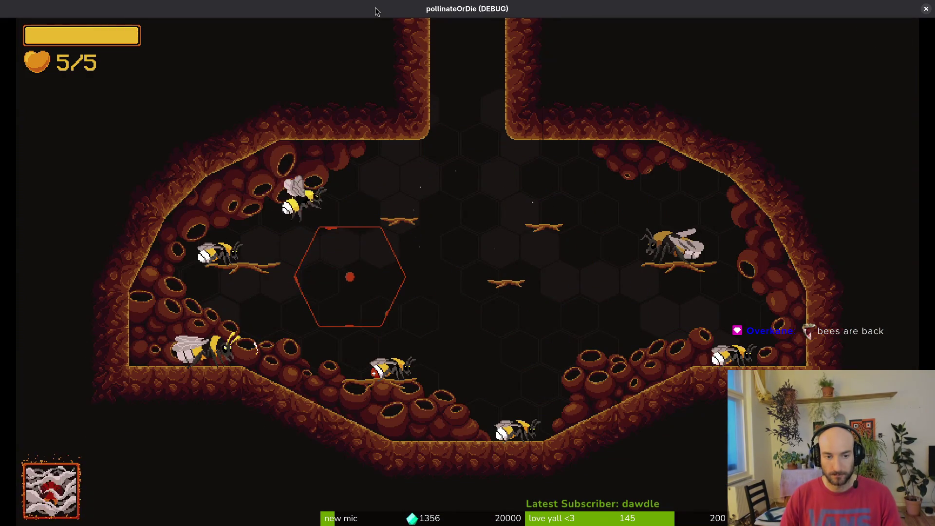
key(F1)
key(Down)
key(Return)
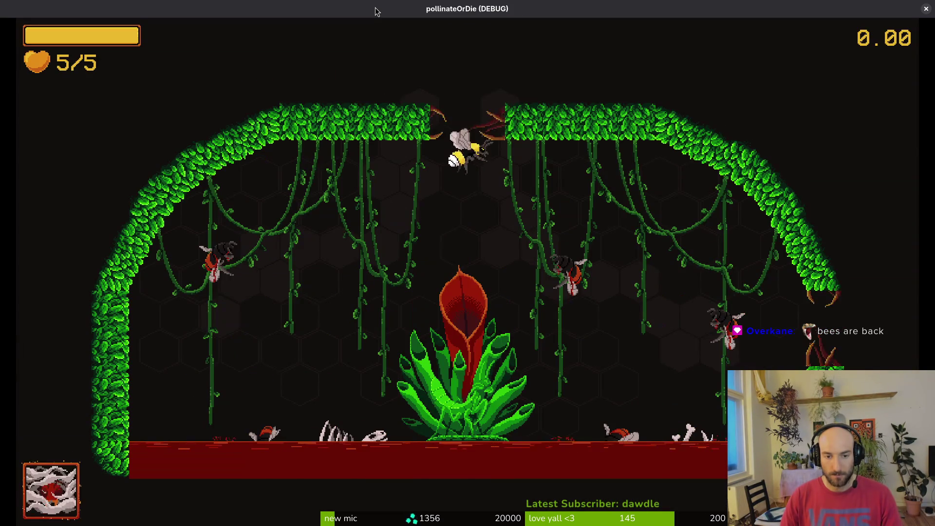
Fly the bee up and around the Mantis arena while slashing
key(space)
key(space)
key(space)
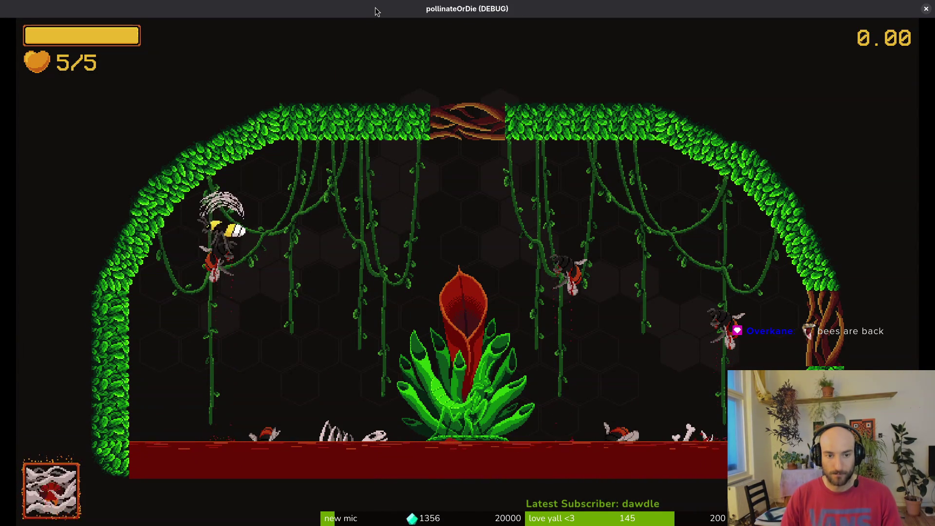
key(space)
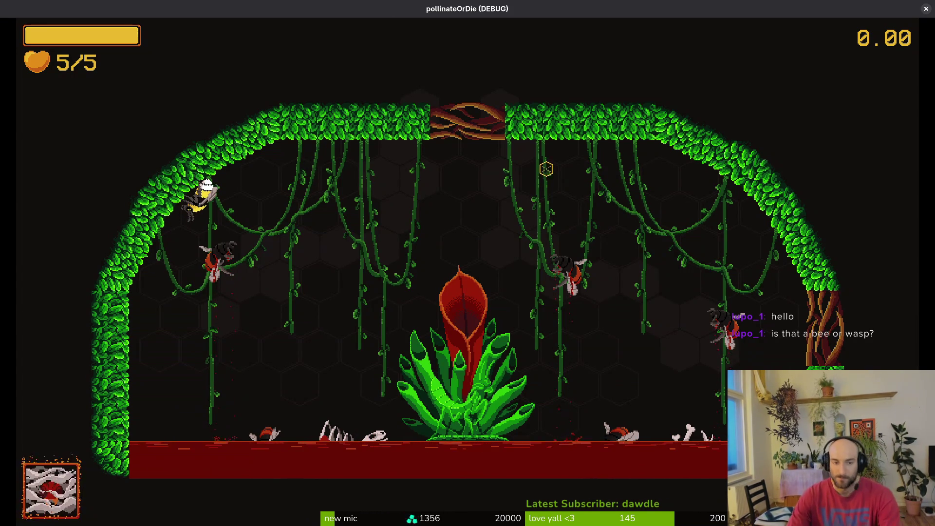
key(d)
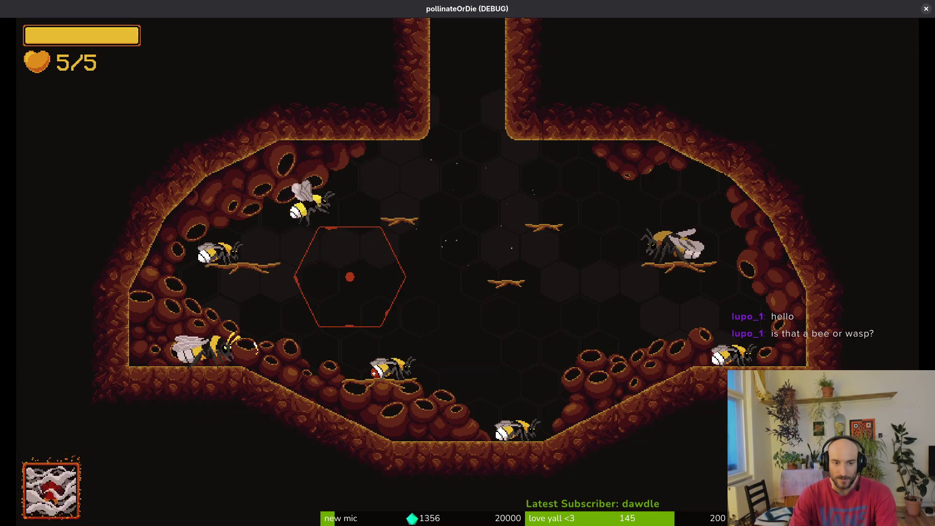
Switch levels via the debug level select, first to level 2-5, then to level 2-4
key(Escape)
key(Left)
key(Left)
key(Down)
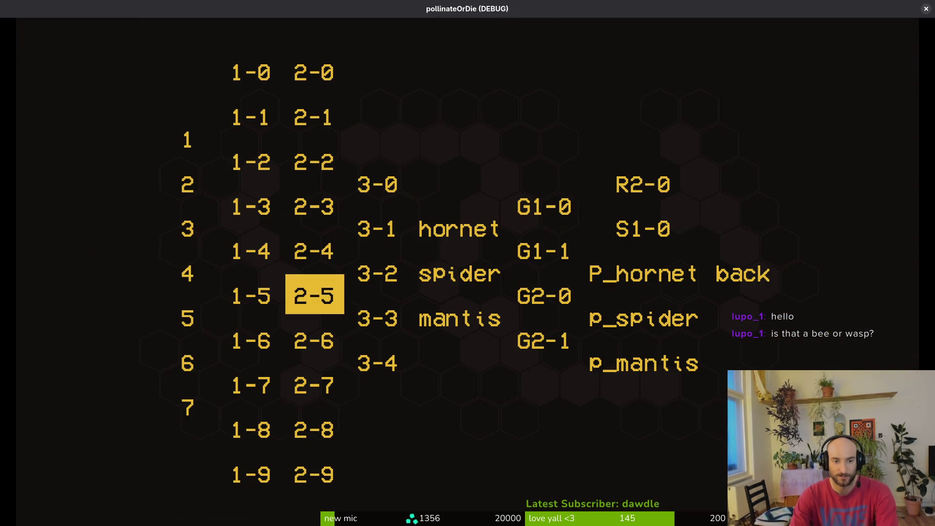
key(Return)
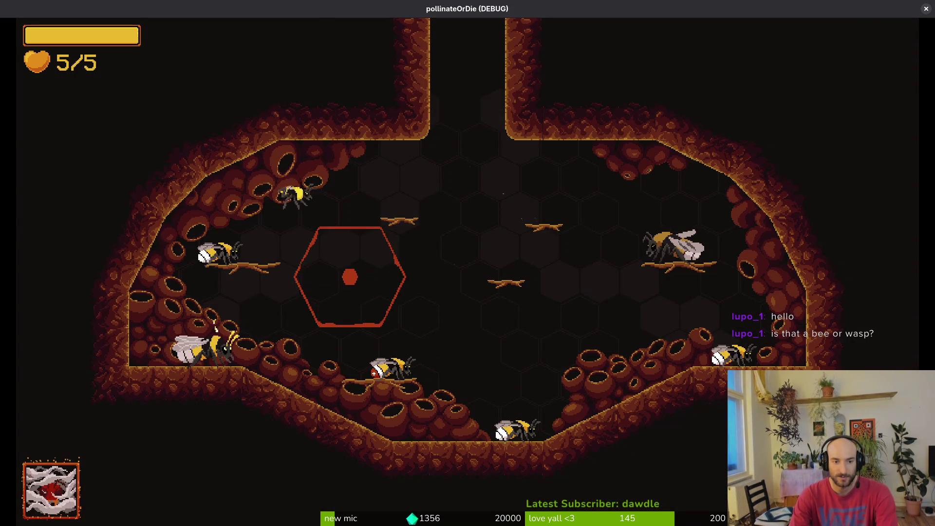
key(Escape)
key(Left)
key(Left)
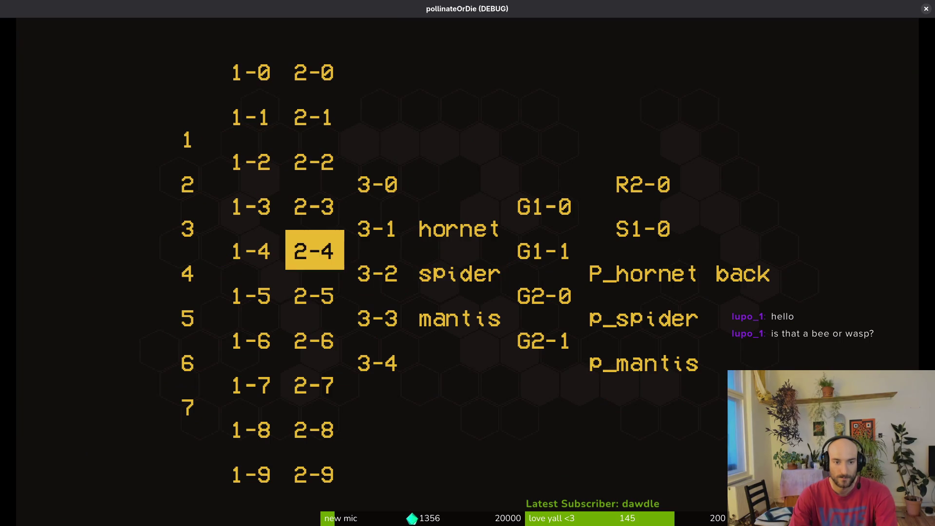
key(Return)
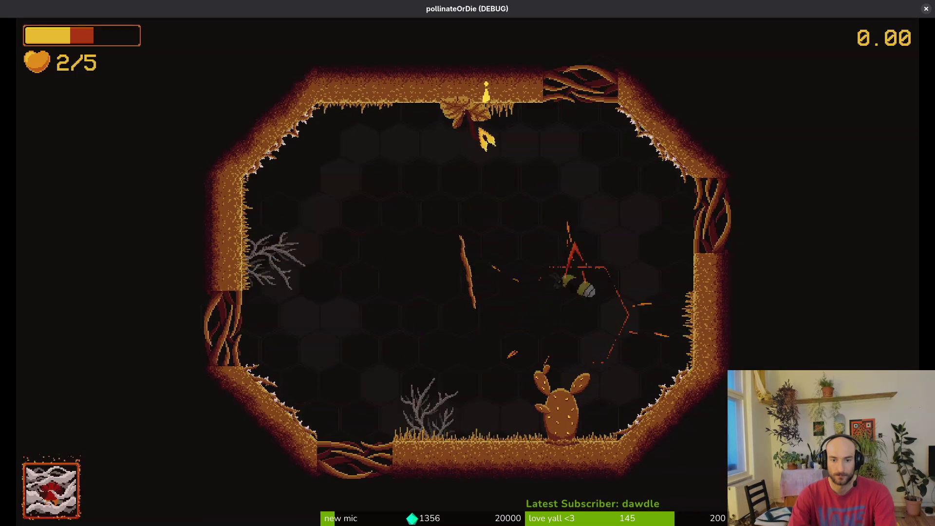
Fly the bee through the floor gap to the ladybug, then close and relaunch the game
key(w)
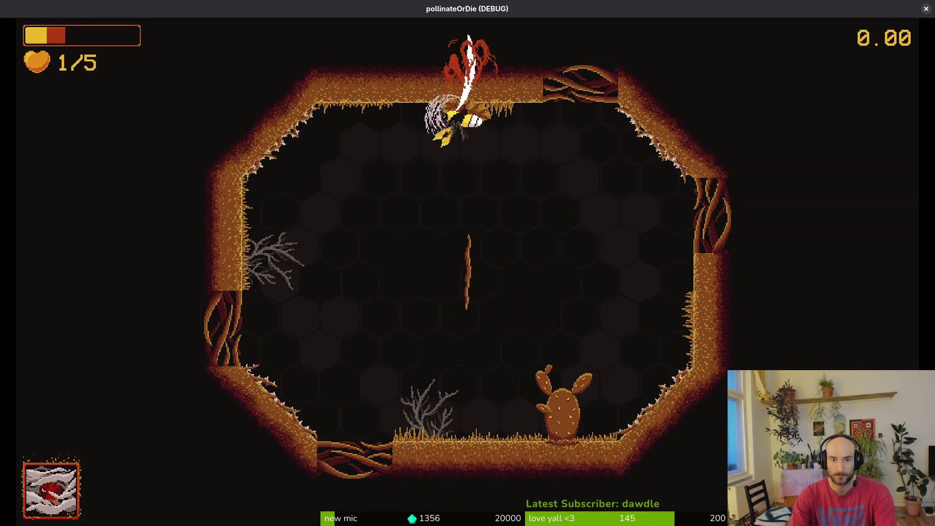
key(a)
key(space)
key(a)
key(d)
key(w)
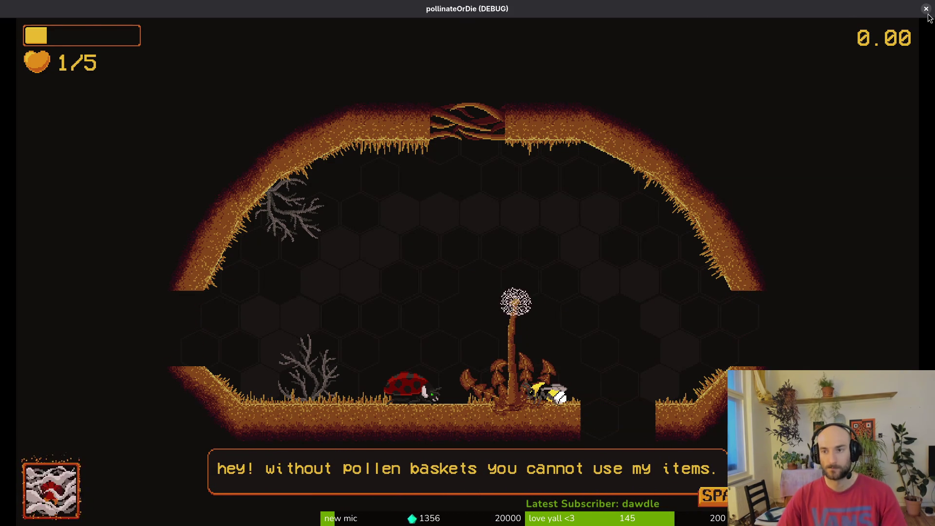
click(926, 9)
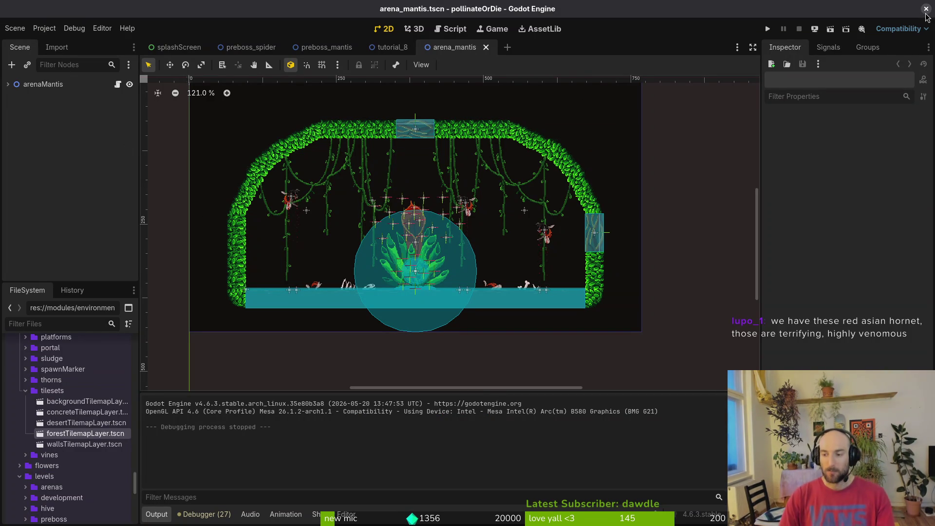
key(F5)
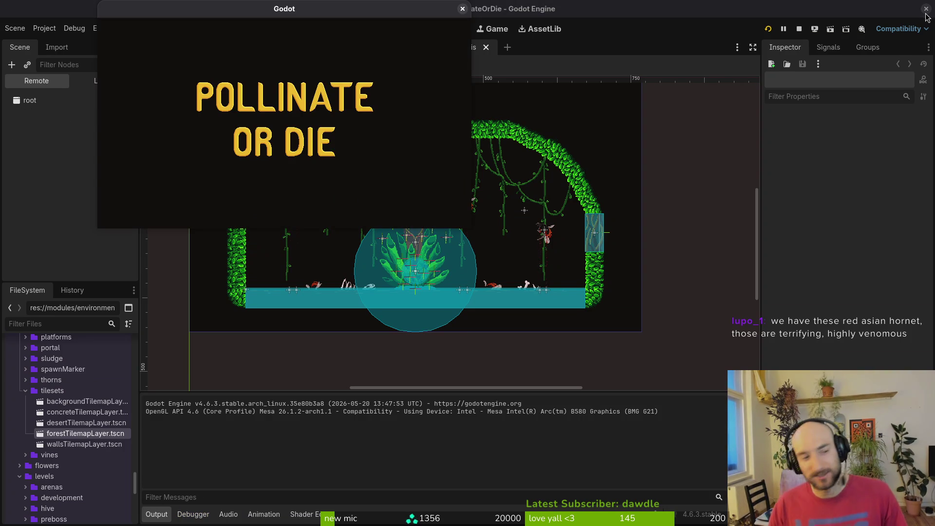
Maximize the game, load the Hornet level from the debug menu, and skip the dialogue
double_click(368, 11)
key(Return)
key(Escape)
key(Up)
key(Return)
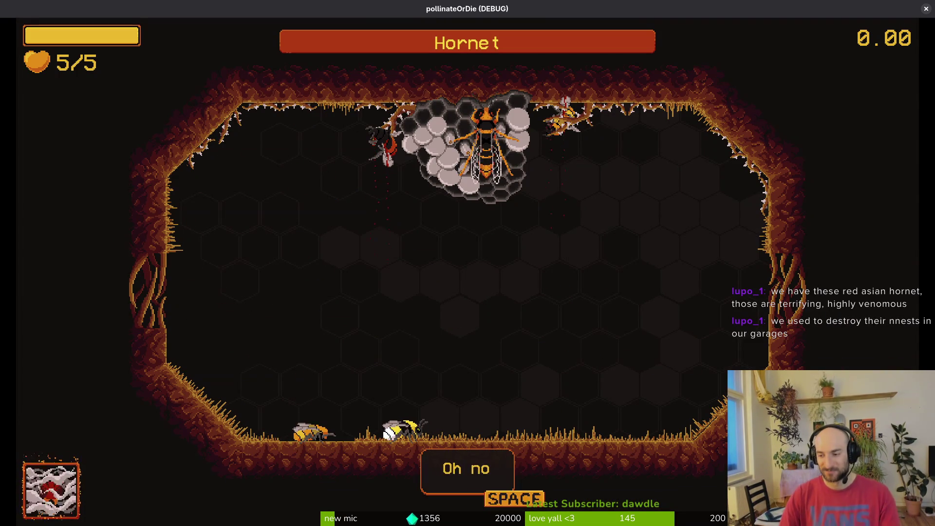
key(space)
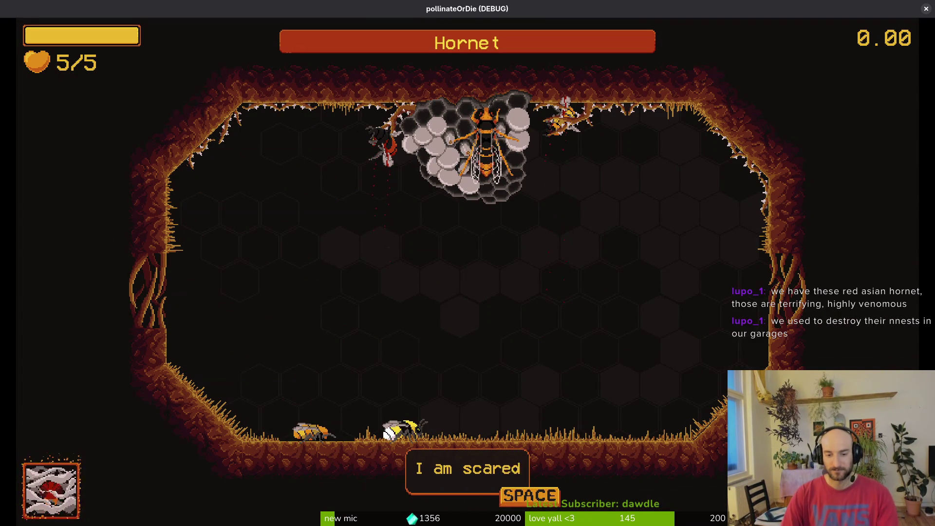
key(space)
Dodge the charging hornet and ram it to take the first chunk of its health
key(d)
key(w)
key(d)
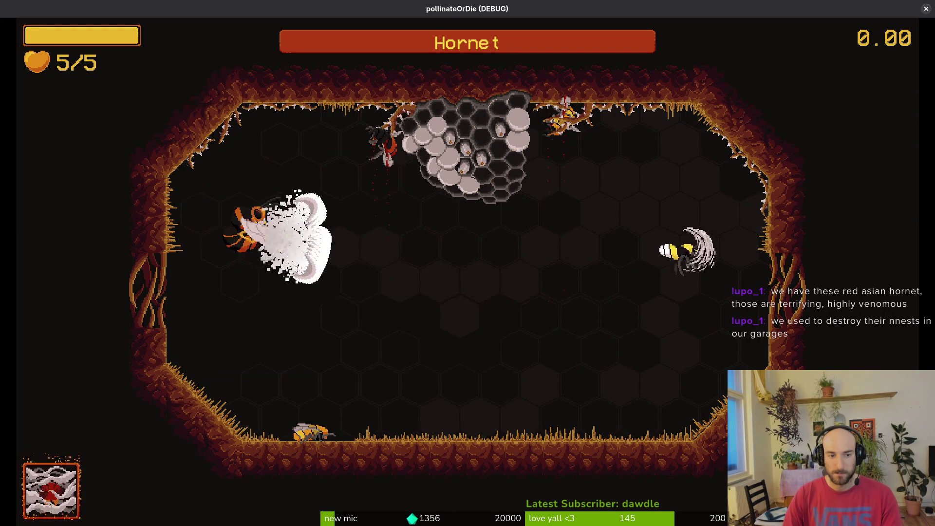
key(w)
key(s)
key(s)
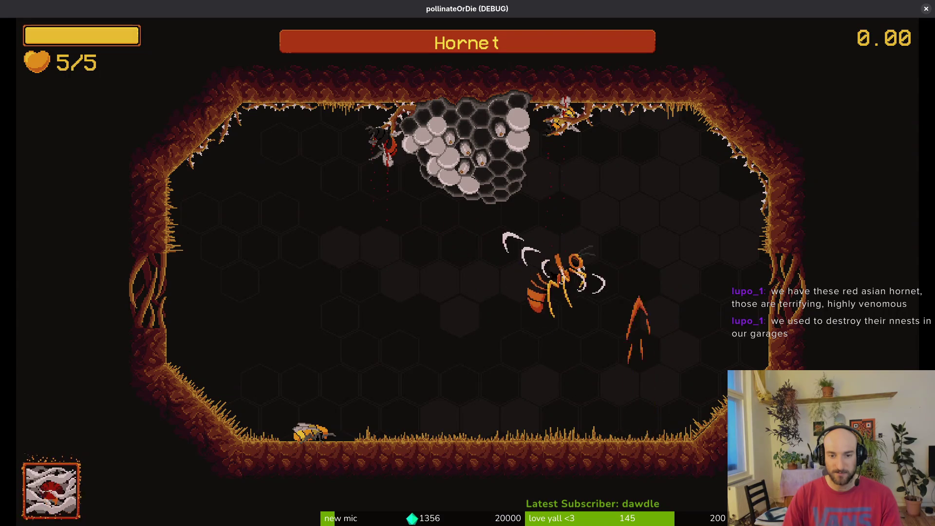
key(a)
key(d)
key(a)
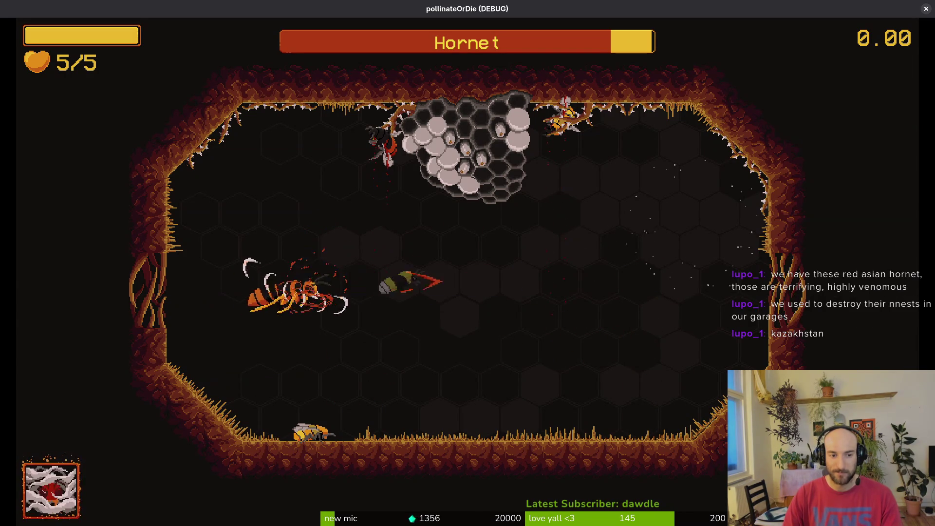
Dodge the hornet's dashes and ram it from below and above near the floor
key(a)
key(w)
key(s)
key(a)
key(w)
key(s)
key(w)
key(d)
key(s)
key(d)
key(w)
key(a)
key(a)
key(s)
key(w)
key(s)
key(d)
key(w)
key(s)
key(w)
key(d)
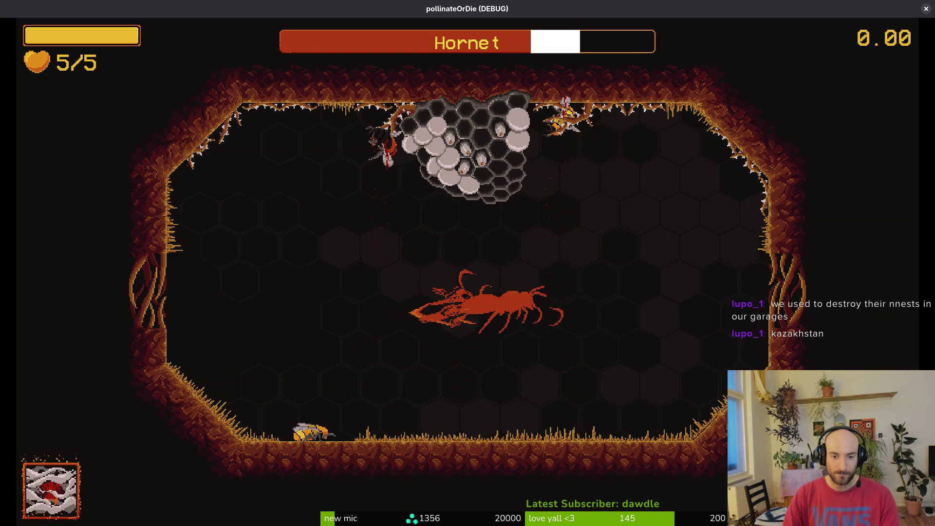
key(a)
key(d)
key(w)
key(d)
key(s)
key(a)
key(a)
Bounce diagonally off the hornet repeatedly, striking it with up-right charges and dives
key(d)
key(w)
key(a+s)
key(w+d)
key(a+s)
key(w+d)
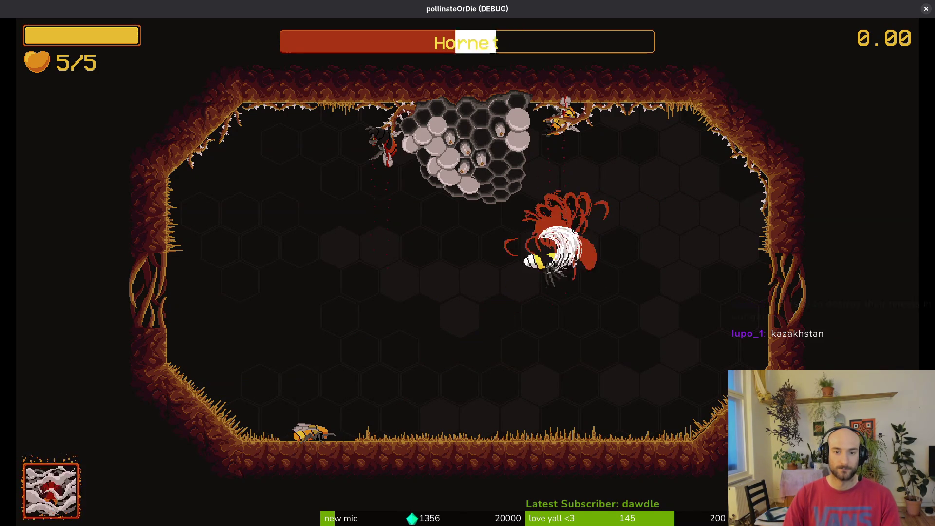
key(a+s)
key(w+d)
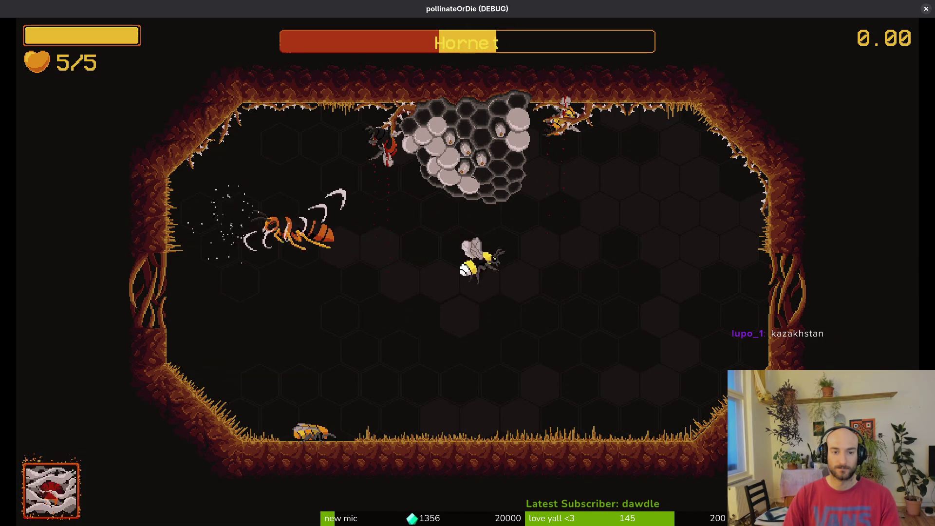
key(d+s)
key(d)
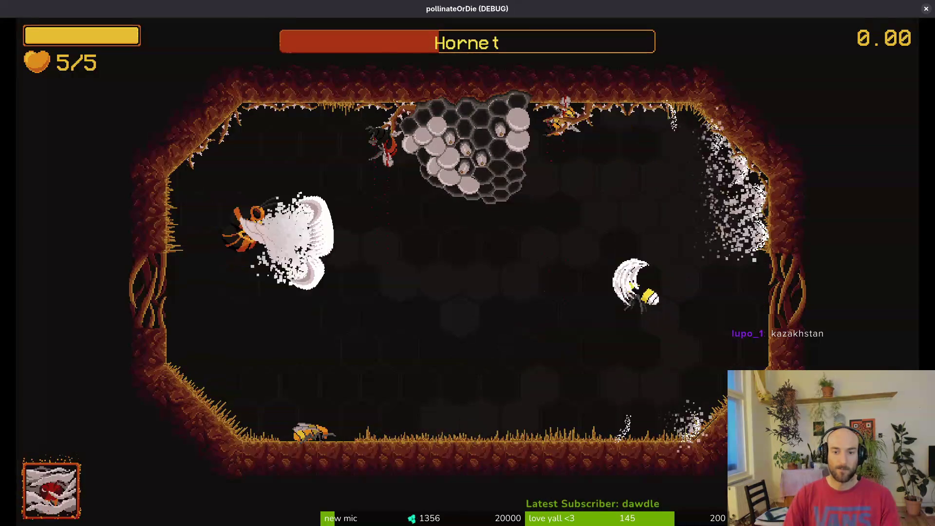
key(s)
key(w)
key(a+w)
key(s)
key(w)
key(a+s)
key(d+w)
key(a+s)
key(a+w)
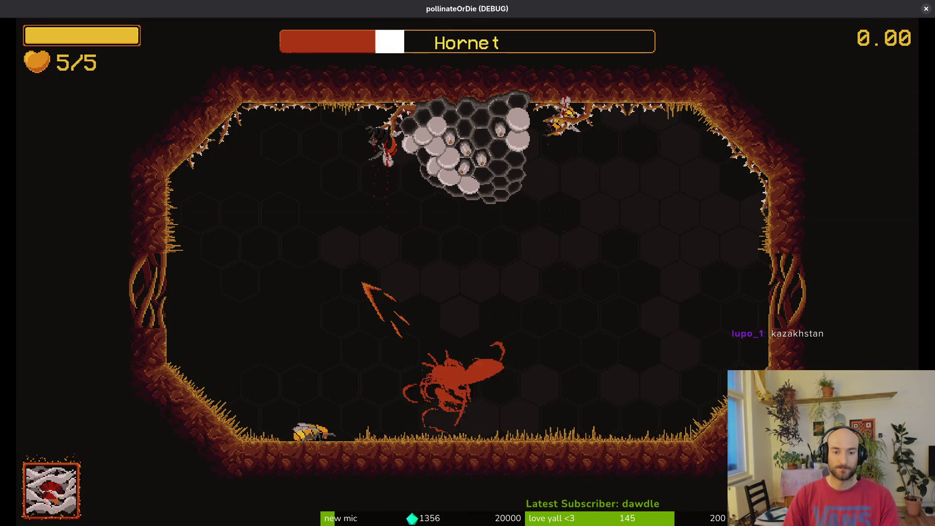
key(d+w)
key(s)
Evade the hornet's slashes around the nest while dashing back in for hits
key(a)
key(a+w)
key(d)
key(a+s)
key(d+w)
key(a+s)
key(w)
key(s)
key(d+w)
key(d+s)
key(d)
key(a+w)
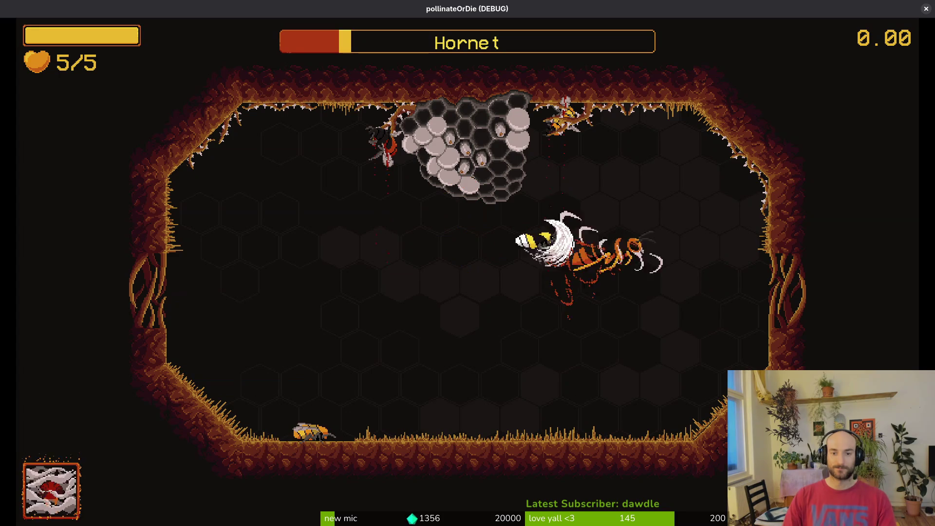
key(a)
key(a+w)
key(s)
key(a+w)
key(d)
key(s)
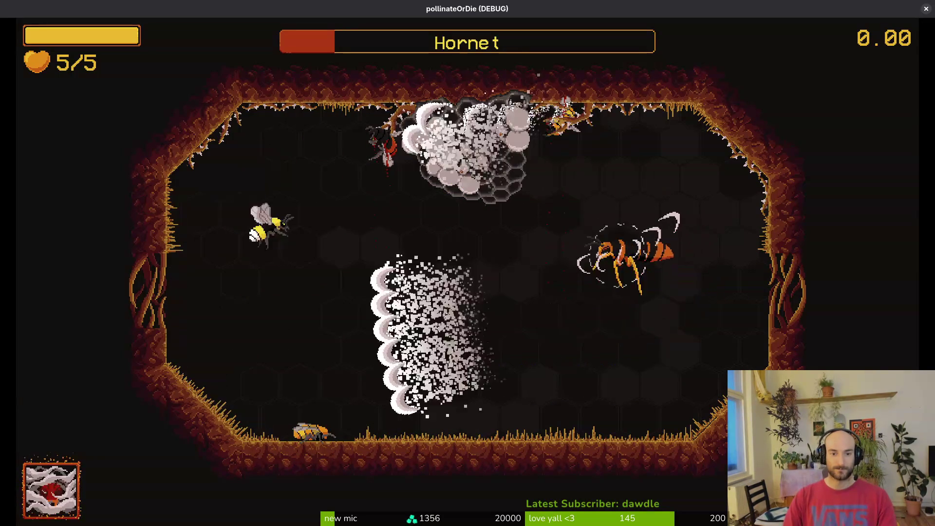
key(s)
key(w+d)
key(a)
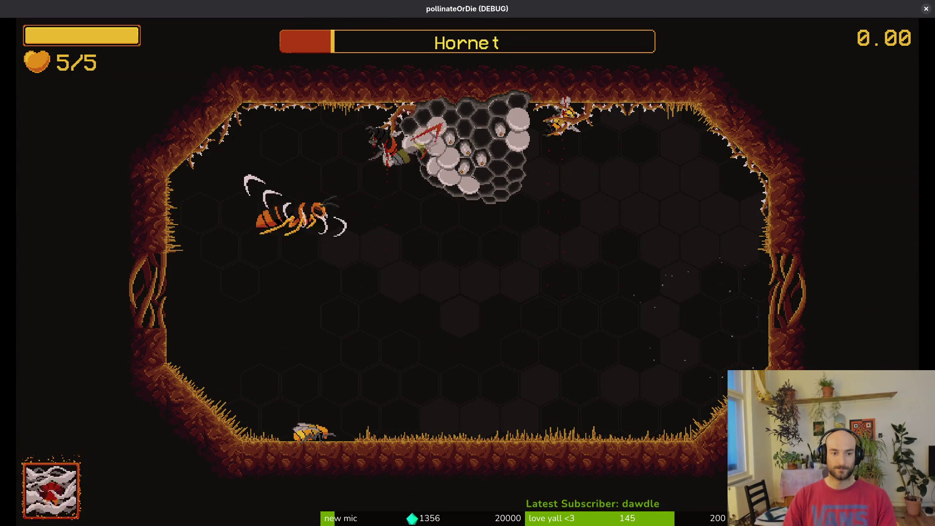
Weave through the slash waves along the floor until the hornet falls, then pause and resume
key(a)
key(a+s)
key(w+d)
key(s)
key(w+a)
key(s)
key(s+d)
key(w)
key(s+d)
key(d)
key(w+a)
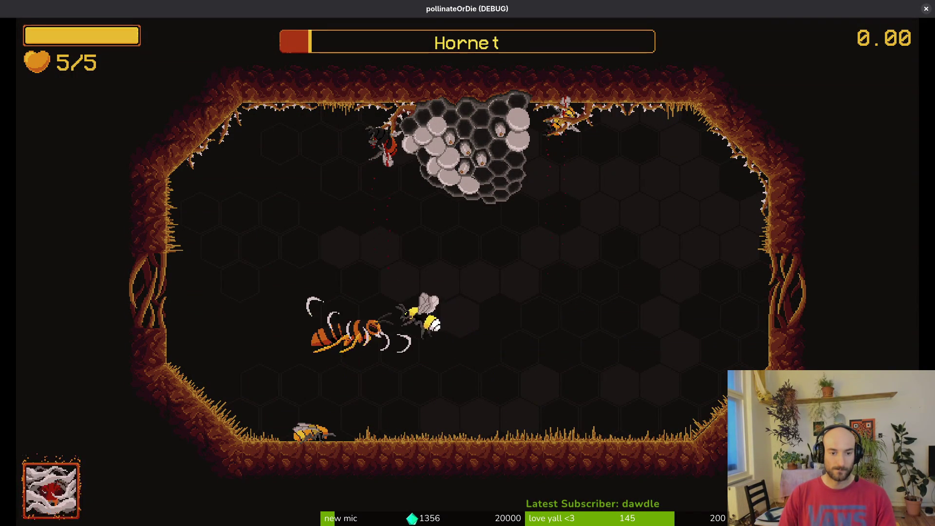
key(w+a)
key(a)
key(w+d)
key(s)
key(s)
key(a)
key(d)
key(s+a)
key(d)
key(s)
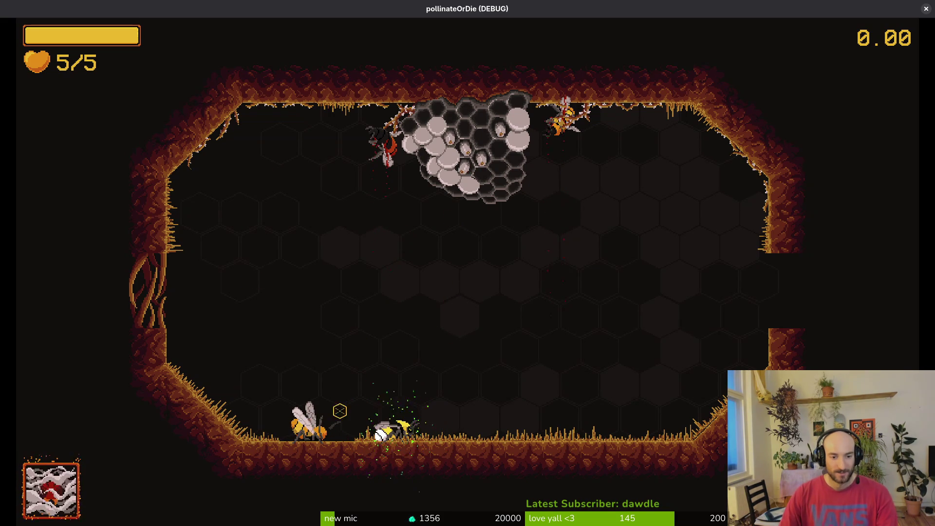
key(Escape)
key(Escape)
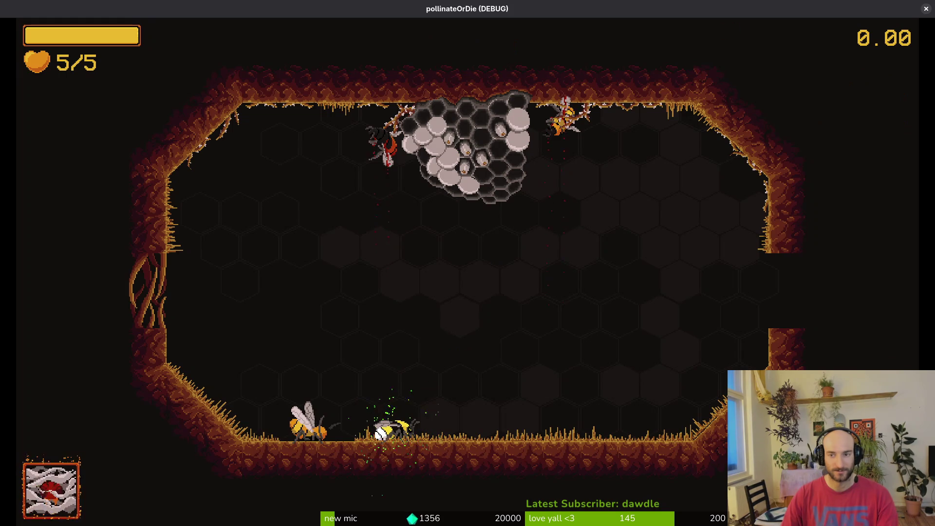
Close the running game and arena_mantis tab, then quit the preboss_room.gd split and save-quit preboss_spider.gd
click(926, 9)
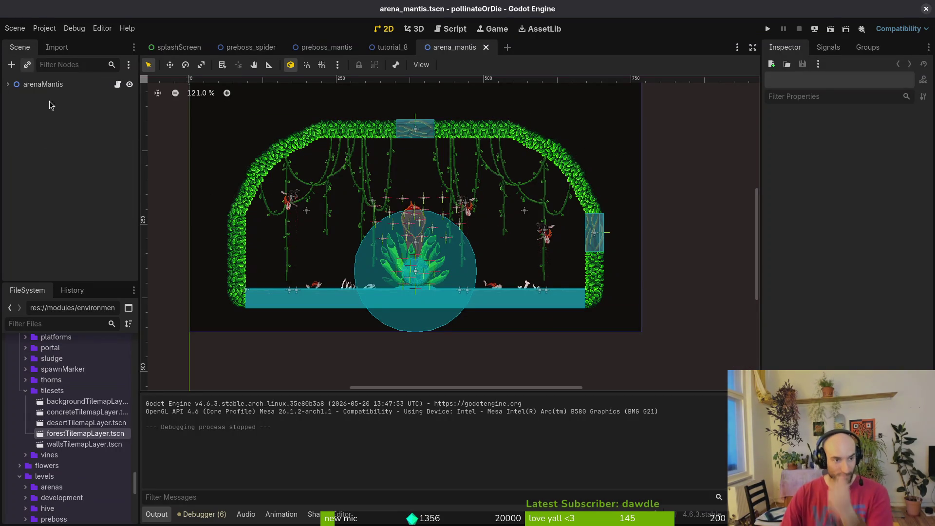
click(486, 48)
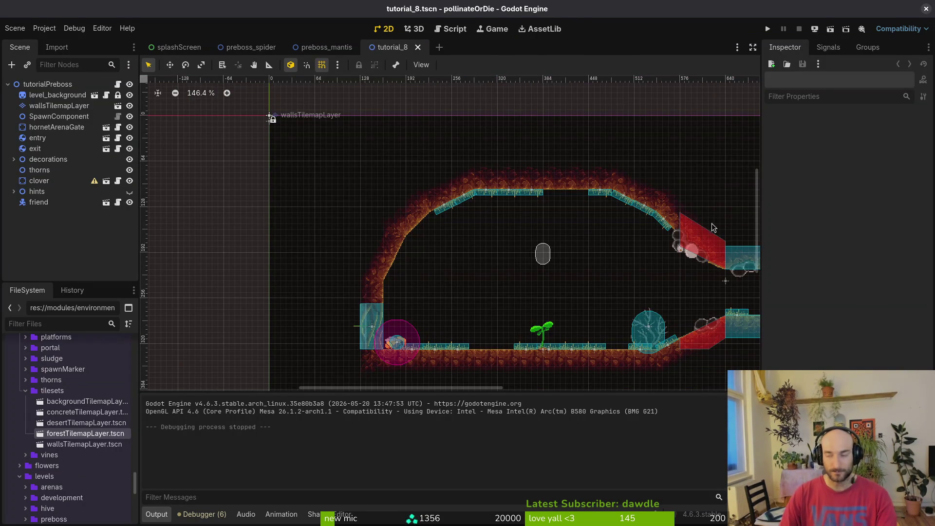
key(alt+Tab)
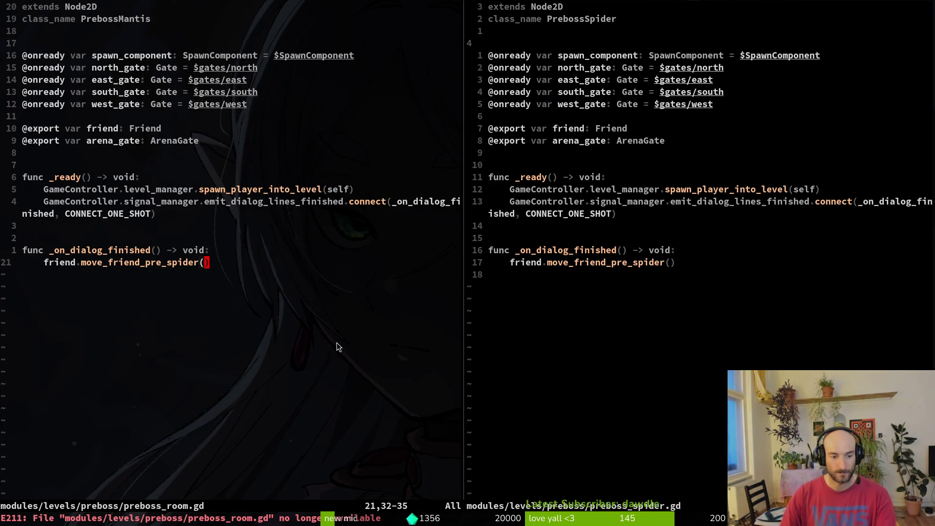
key(Return)
text(:wq)
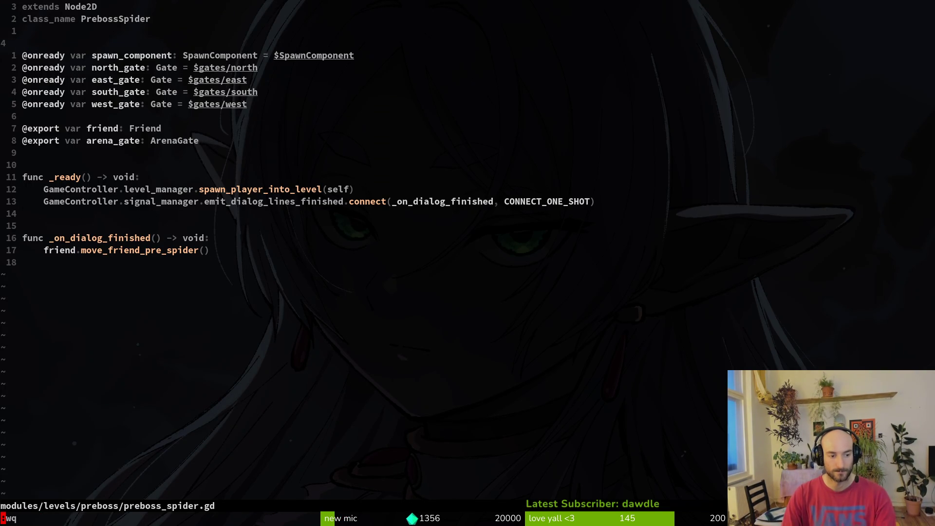
key(Return)
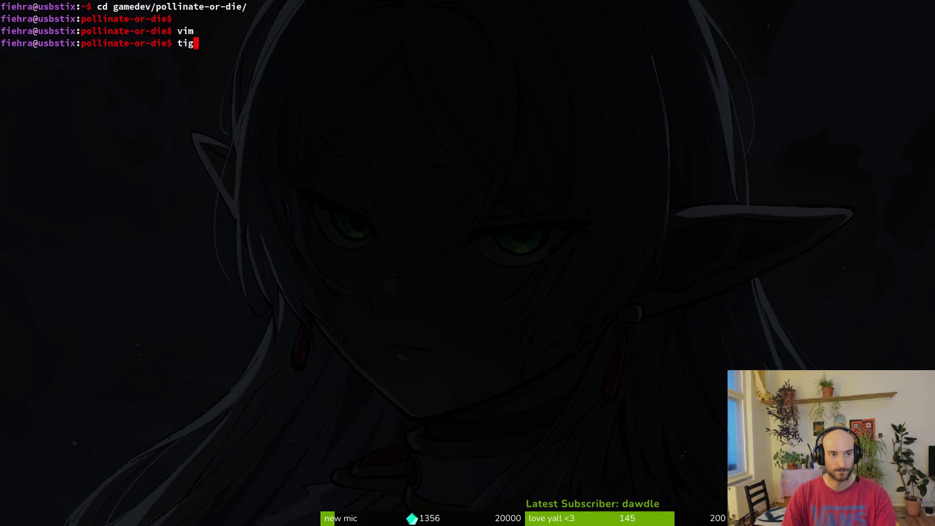
In tig, stage the preboss room, spider, preboss_mantis script, uid and scene changes
text(g)
key(Return)
key(s)
key(Down)
key(Down)
key(Down)
key(Down)
key(Up)
key(Up)
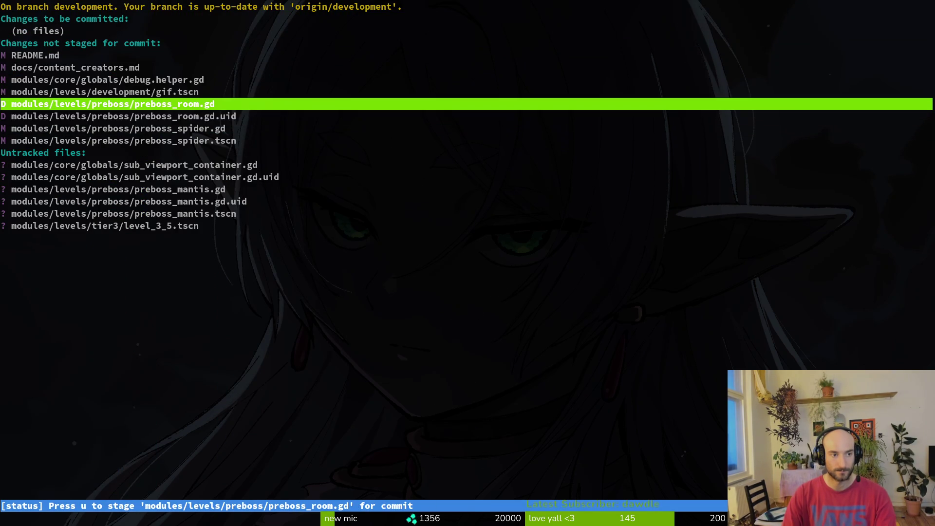
key(u)
key(u)
key(u)
key(Down)
key(Down)
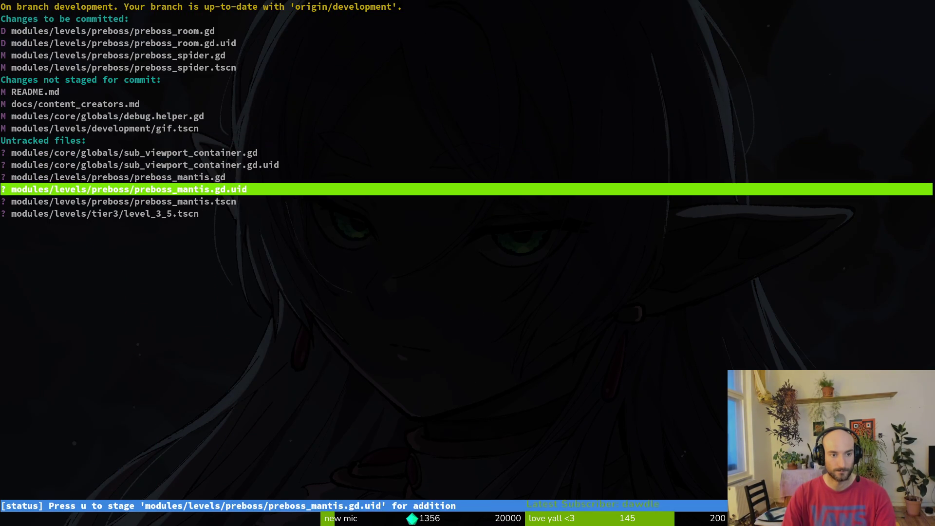
key(u)
key(Up)
key(Up)
key(u)
key(Up)
key(u)
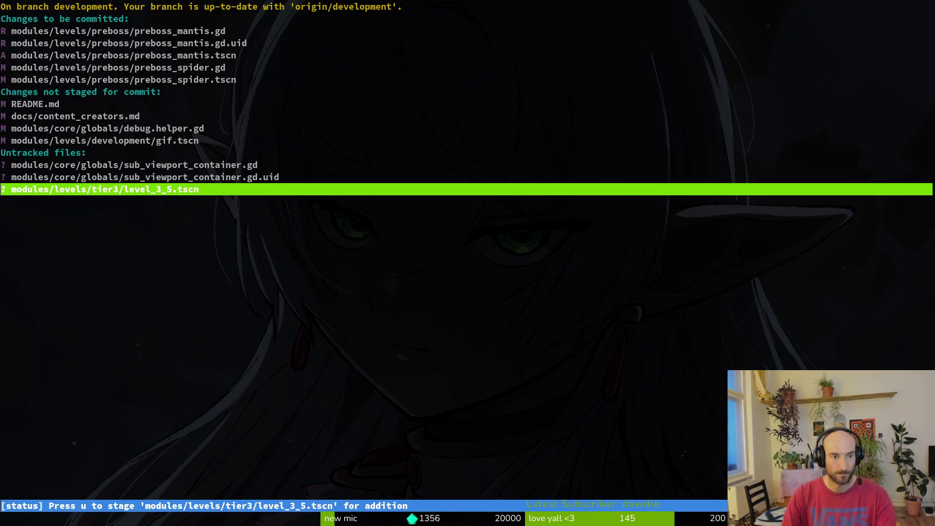
key(Up)
key(Up)
key(Up)
key(Up)
key(q)
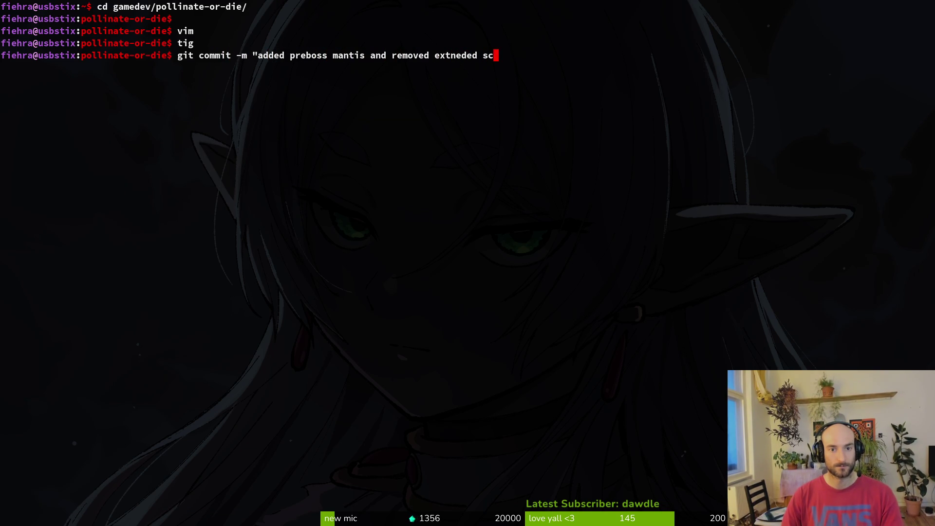
Commit 'added preboss mantis and removed extneded scripts' and push, glancing at the GitLab milestone page
text(")
key(Return)
text(git push)
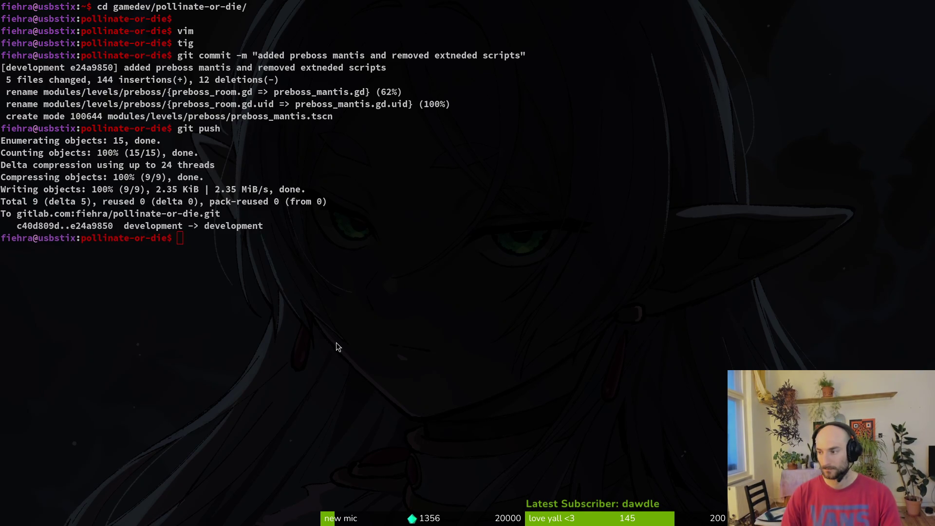
key(super+2)
key(super+1)
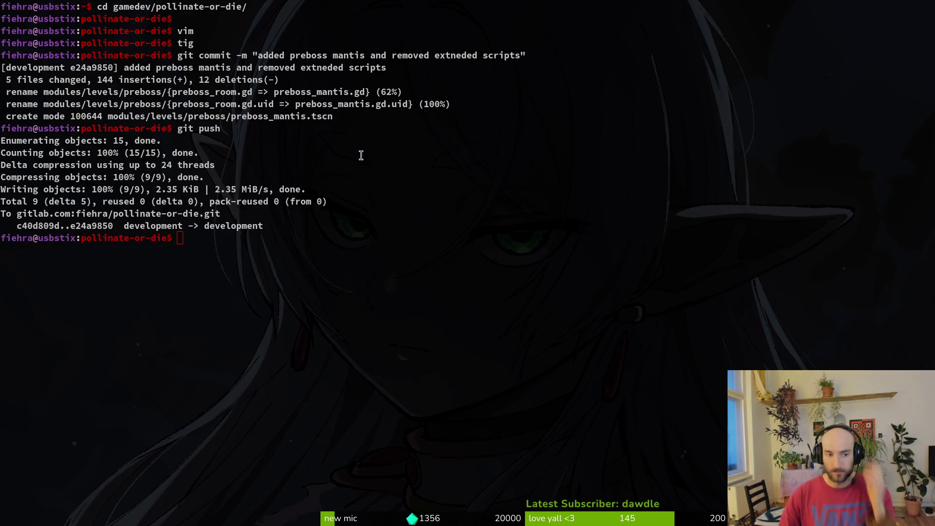
Launch vim in the project and open arena_hornet.gd through Telescope Find Files
click(318, 241)
text(vim)
key(Return)
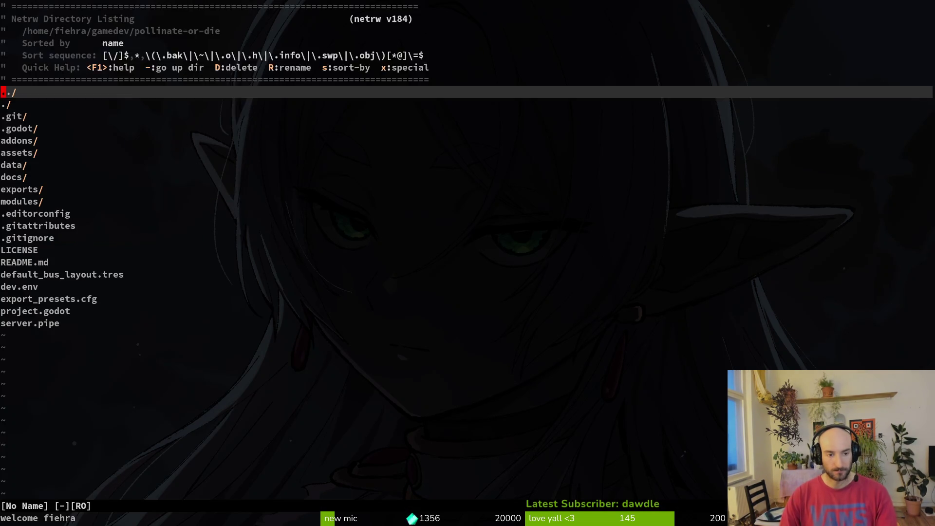
key(space)
key(f)
key(f)
text(areho)
key(Return)
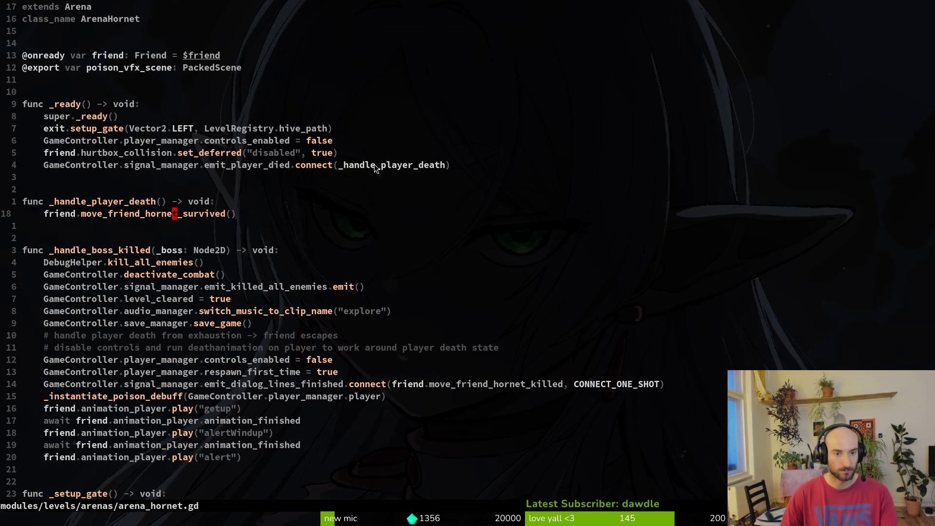
Revert the garbled line and grep the project for _handle_boss_killed under the cursor
scroll(282, 199, down, 4)
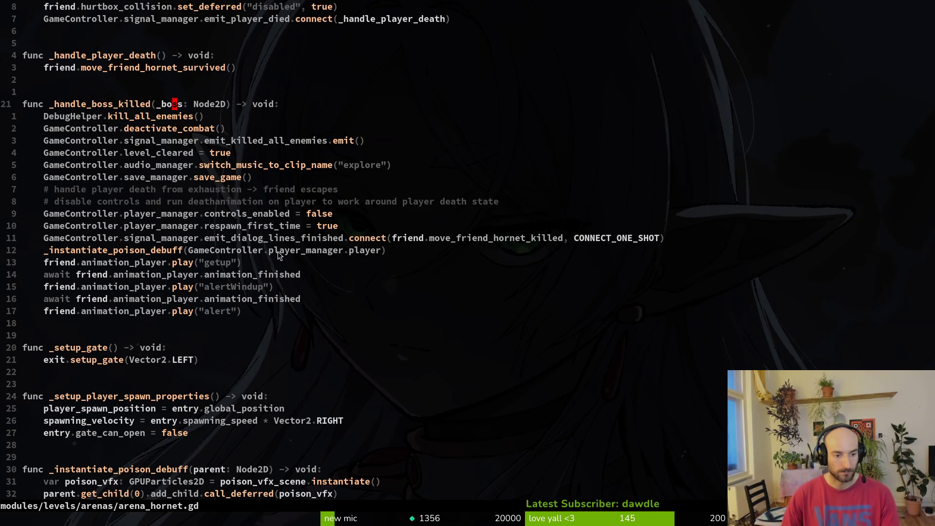
scroll(277, 251, up, 4)
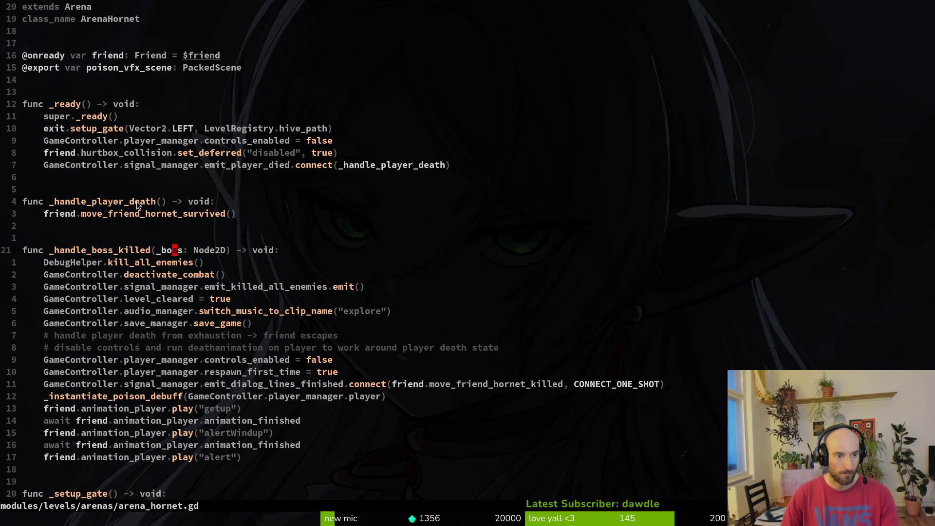
scroll(142, 214, down, 6)
scroll(139, 190, up, 4)
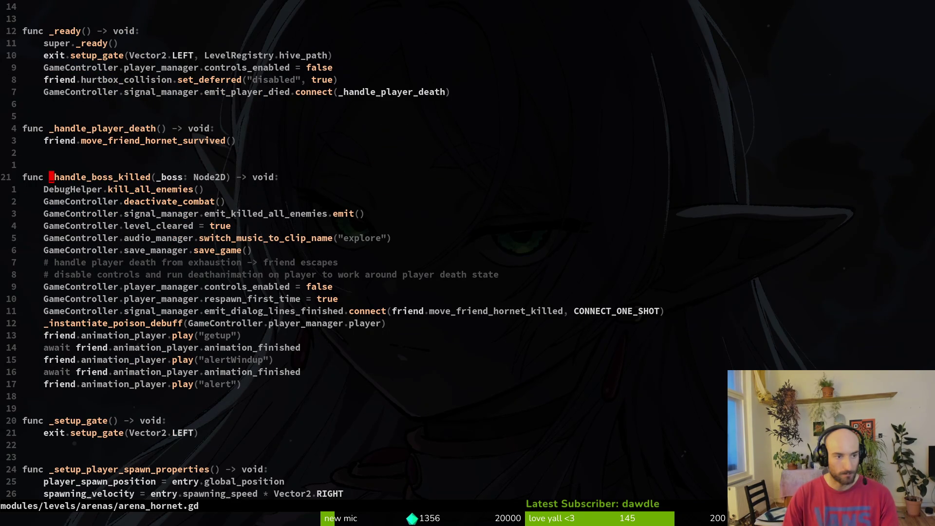
key(u)
key(b)
key(space)
key(f)
key(w)
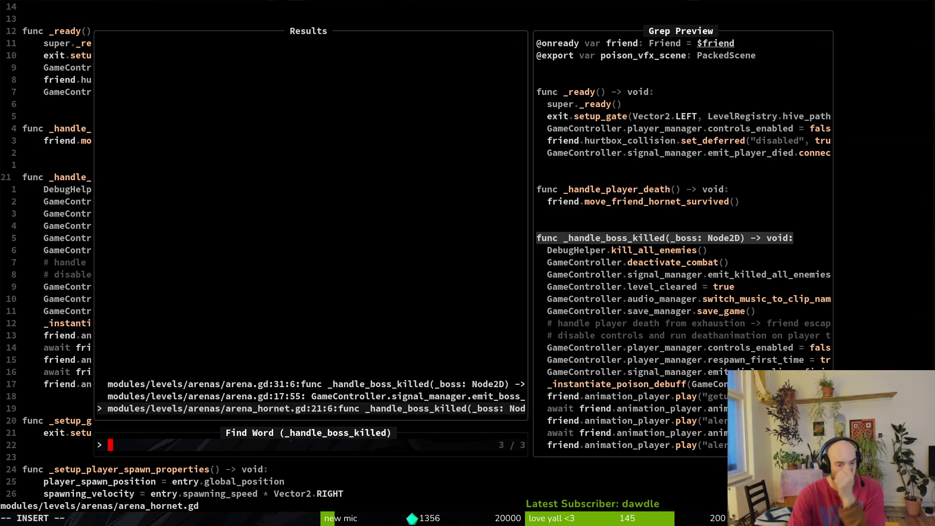
Compare the arena.gd grep matches, then jump to _handle_boss_killed in arena_hornet.gd
key(Up)
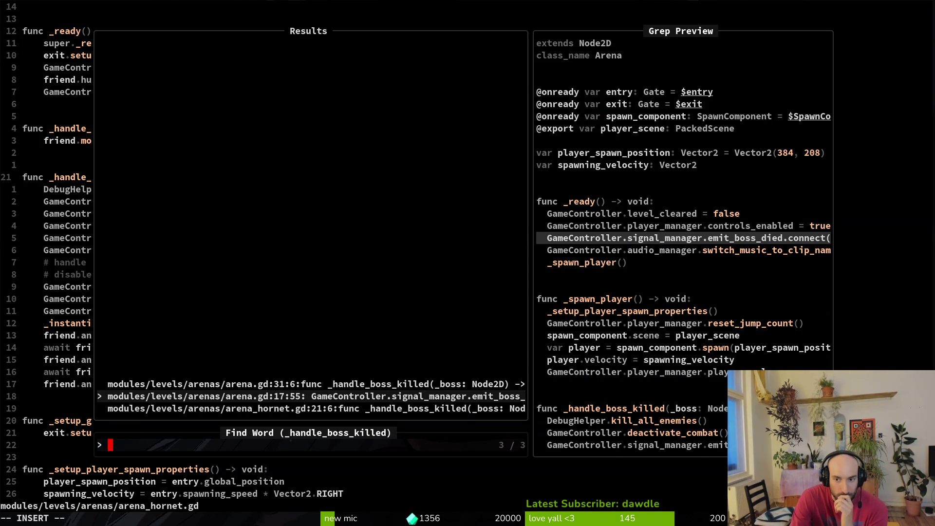
key(Up)
key(Down)
key(Down)
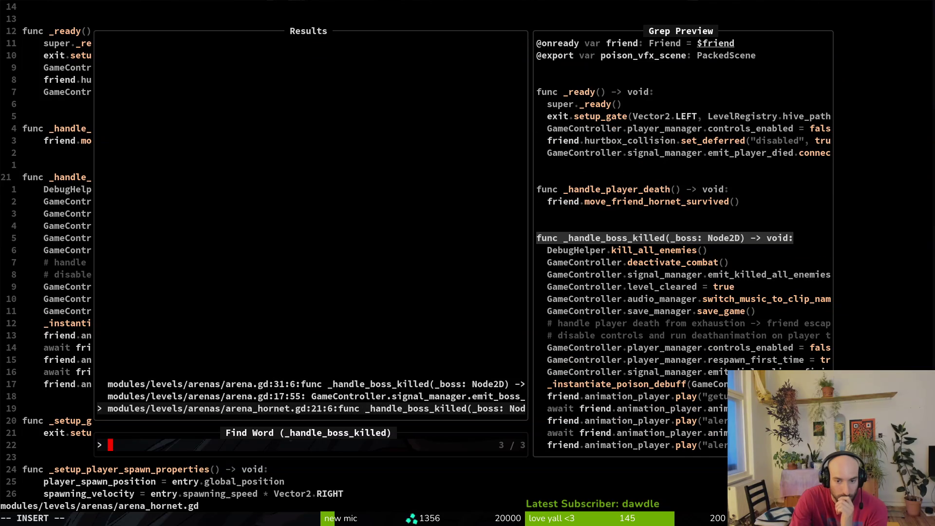
key(Up)
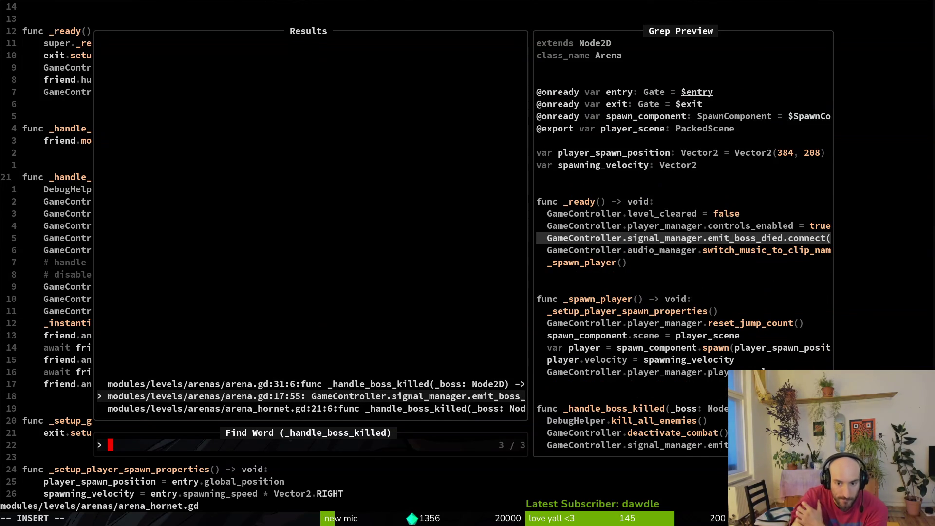
key(Down)
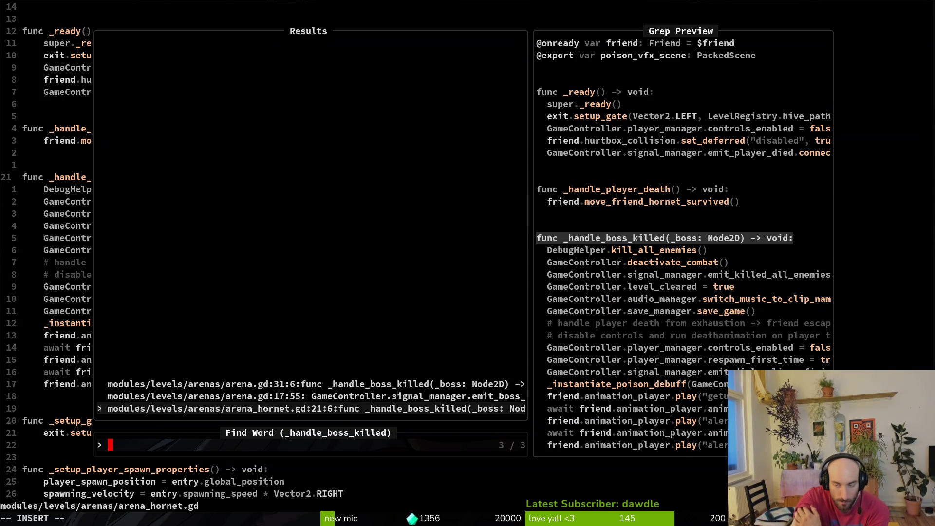
key(Up)
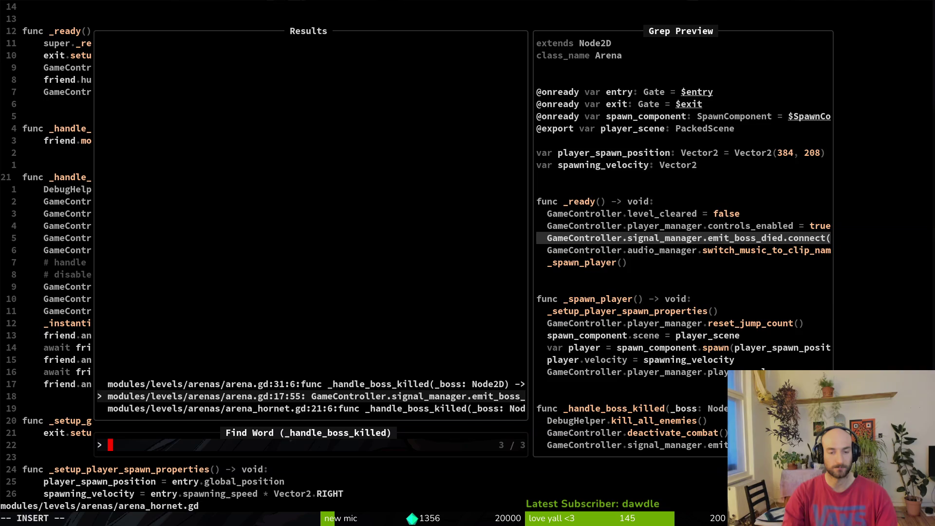
key(Down)
key(Return)
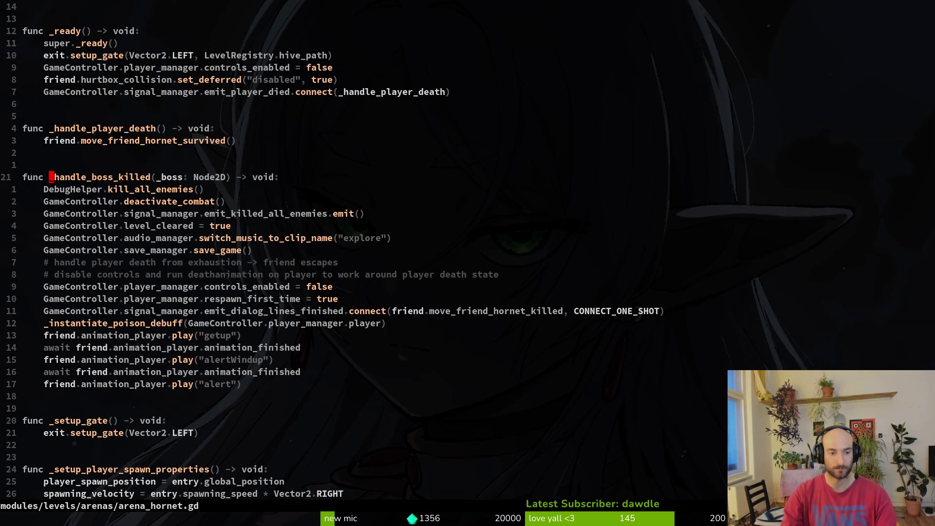
Peek at the hornet's dying.gd script and return to arena_hornet.gd
key(space)
key(f)
key(f)
text(hordyin)
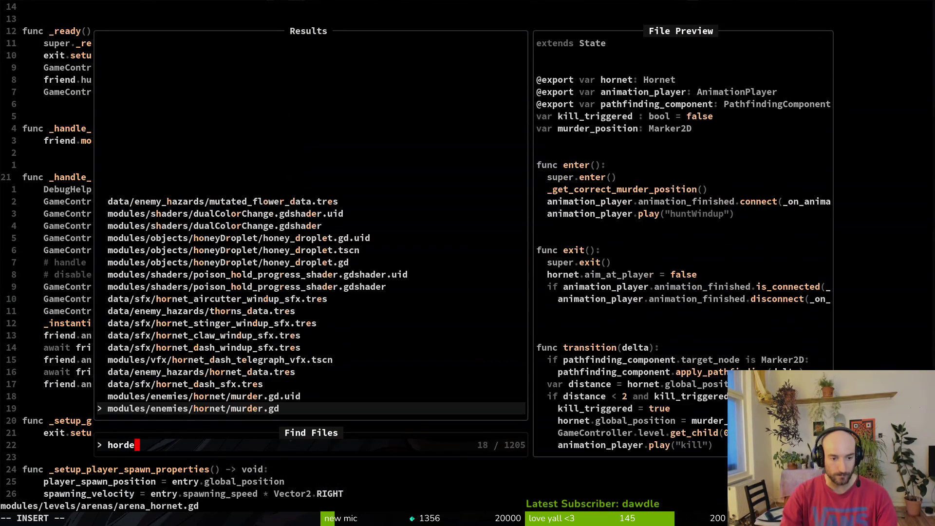
key(Return)
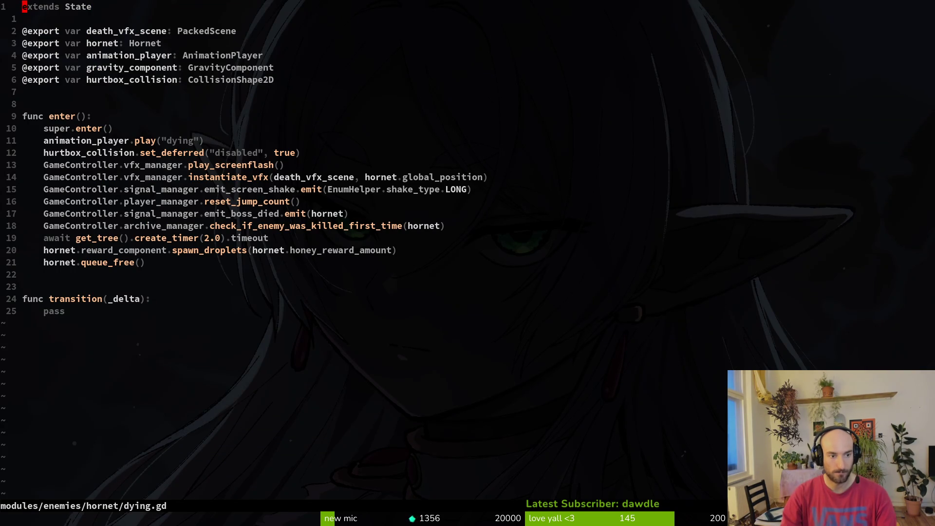
key(ctrl+o)
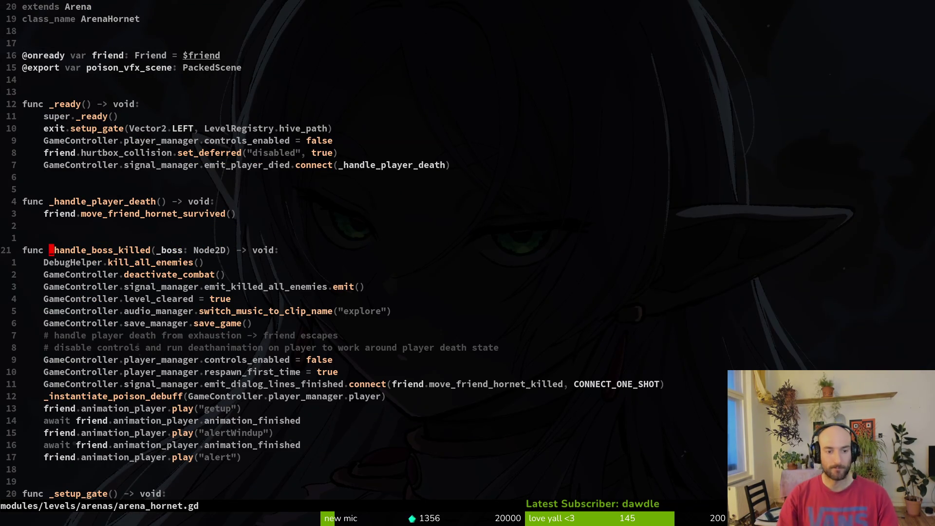
Navigate the _handle_boss_killed body to the dialog-finished connect line and move_friend_hornet_killed
key(j)
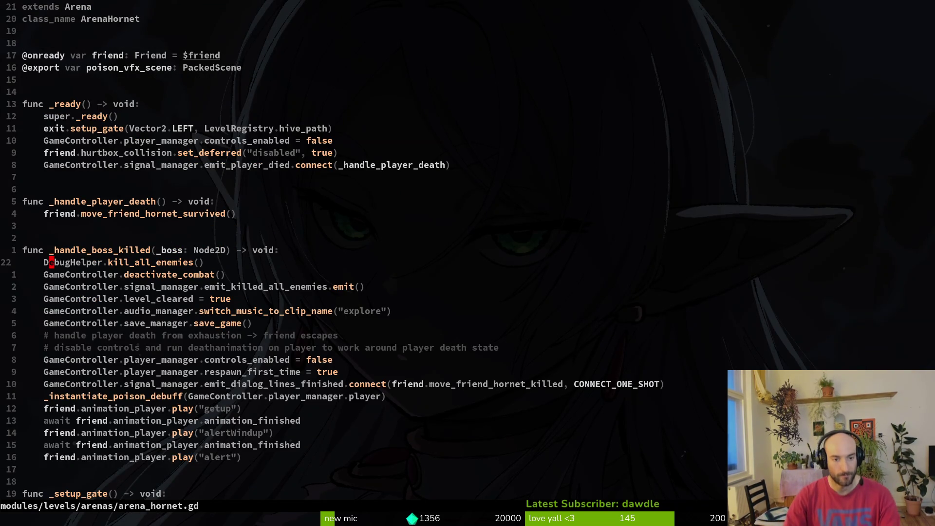
key(1)
key(3)
key(j)
key(k)
key(k)
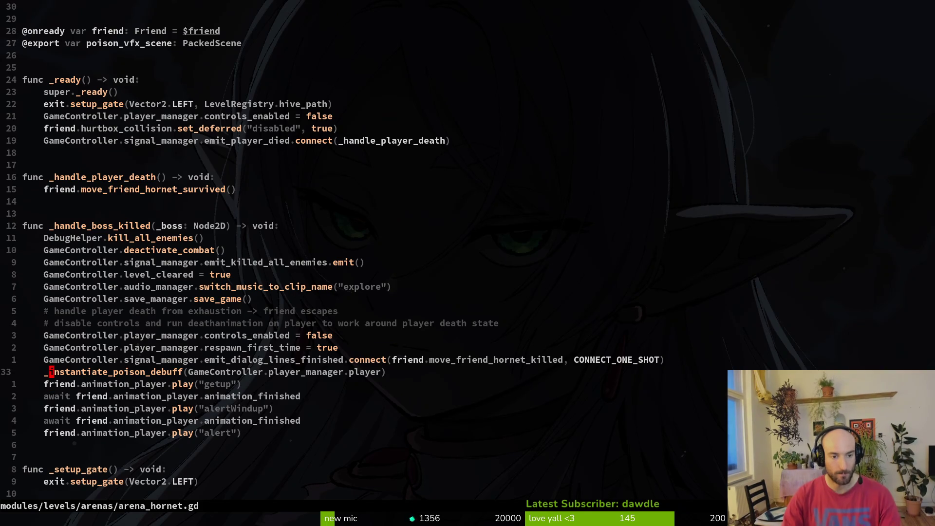
key(k)
key(shift+v)
key(Escape)
key(f)
key(period)
key(semicolon)
key(semicolon)
key(l)
key(w)
key(l)
key(w)
key(w)
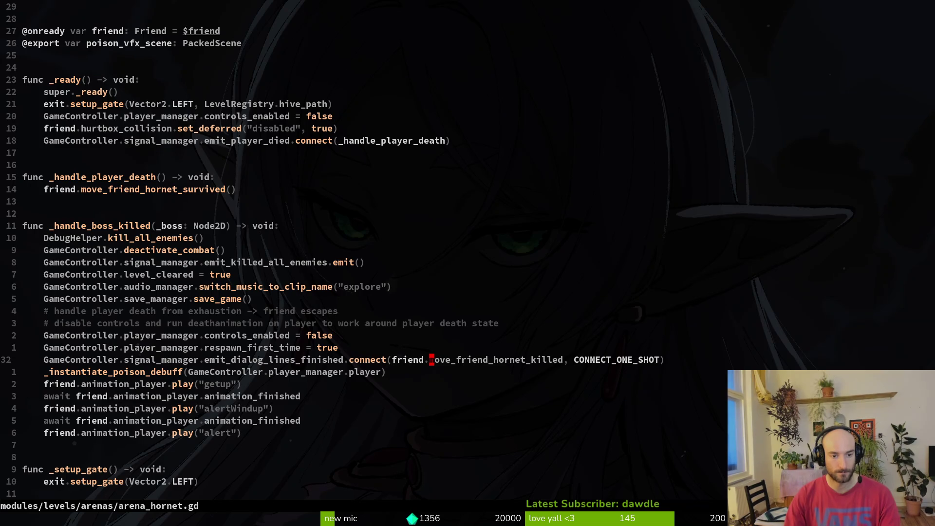
key(j)
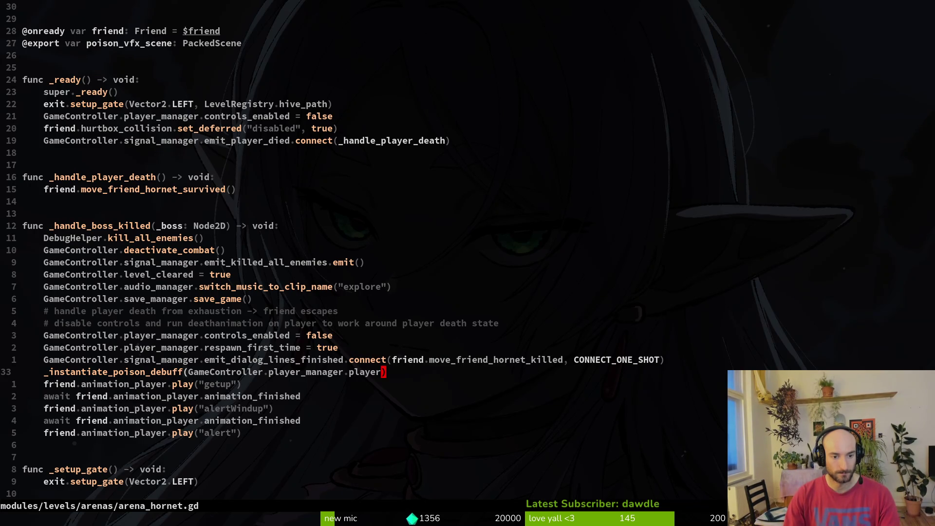
key(k)
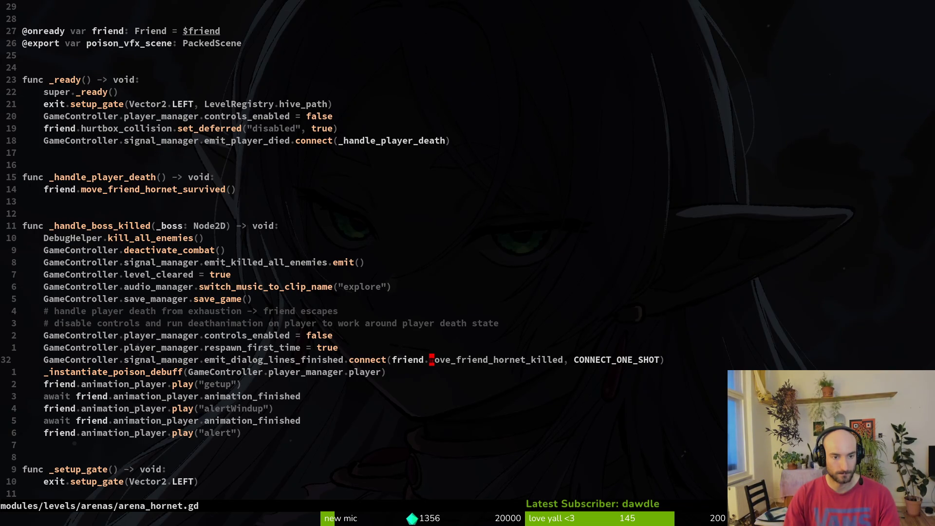
key(k)
key(k)
key(k)
key(k)
key(k)
key(j)
key(j)
key(j)
key(j)
key(j)
key(k)
key(k)
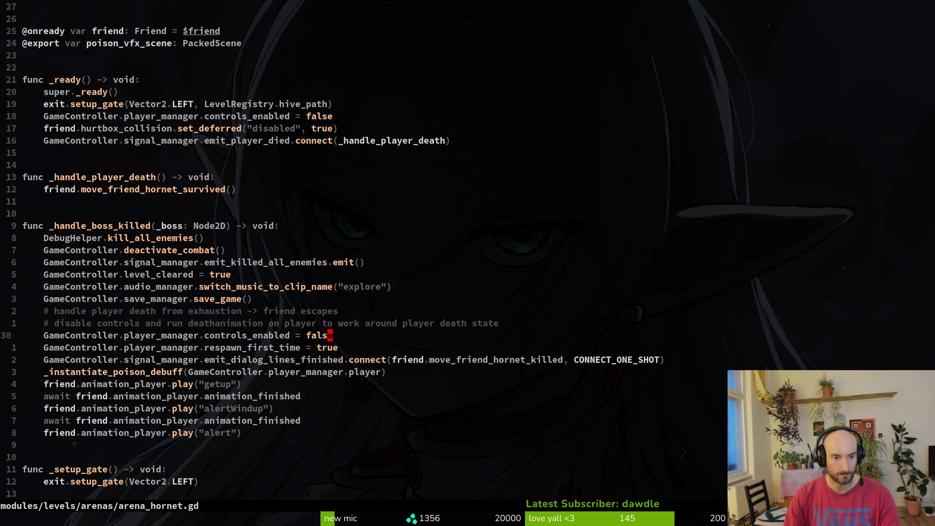
Recover the start_dialog line via undo/redo and paste it below the connect line
key(j)
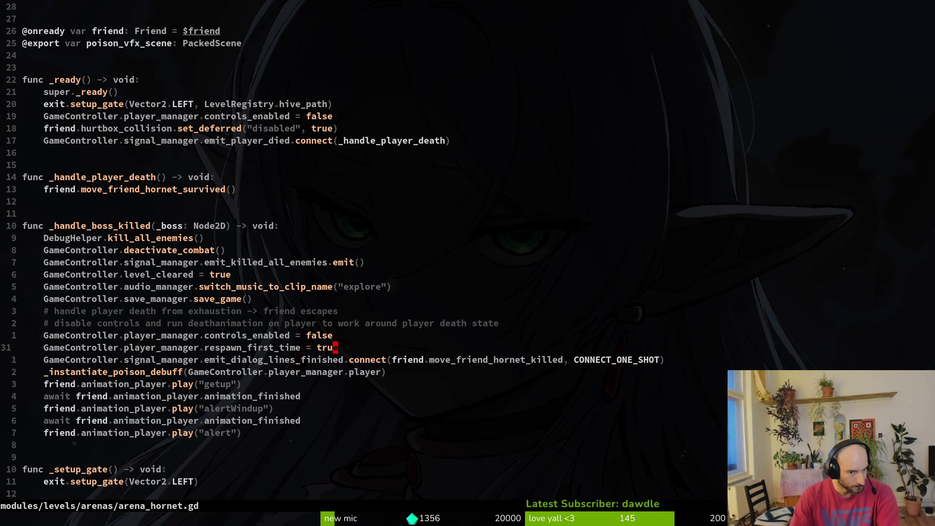
key(u)
key(u)
key(ctrl+r)
key(ctrl+r)
key(u)
key(u)
key(ctrl+r)
key(ctrl+r)
key(ctrl+r)
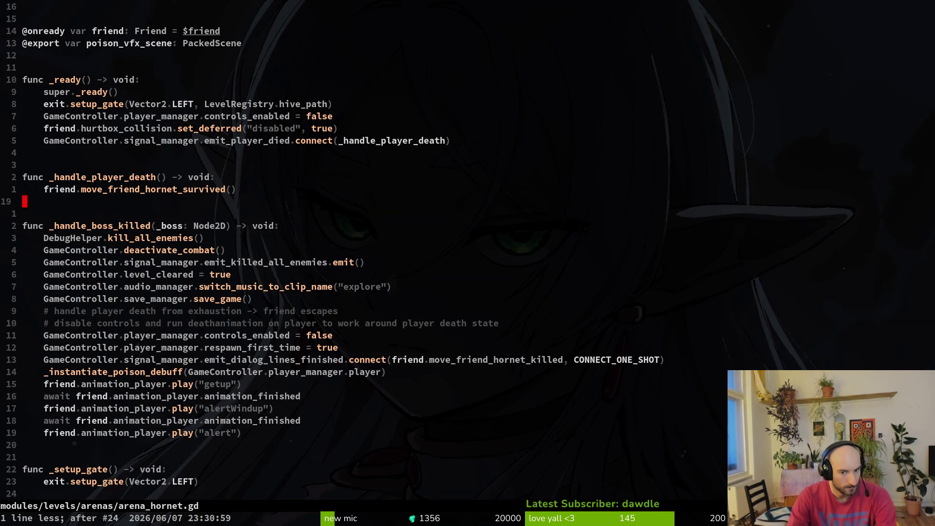
key(j)
key(j)
key(j)
key(j)
key(j)
key(j)
key(p)
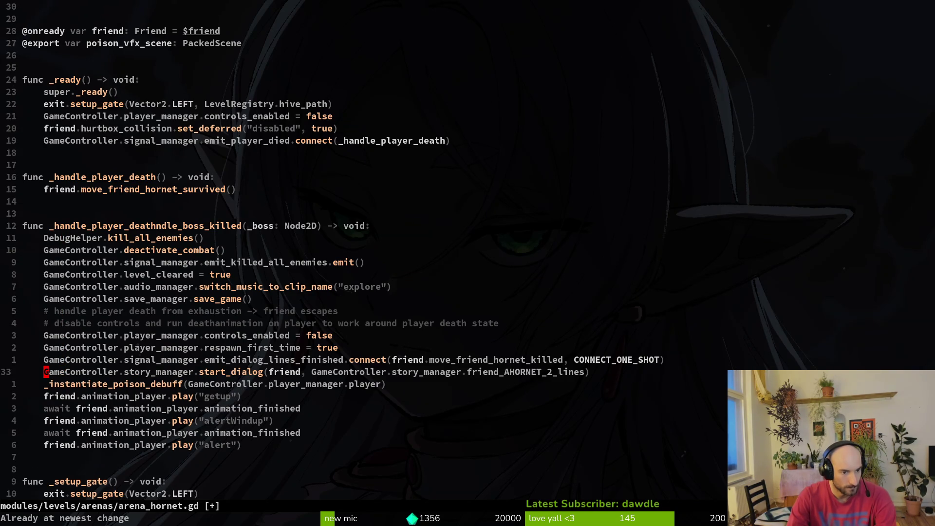
key($)
key(h)
key(h)
key(h)
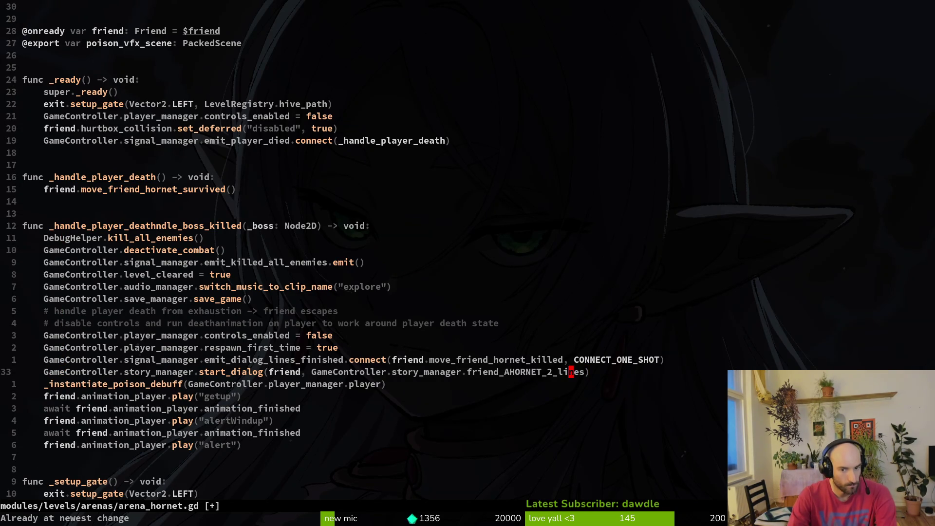
Save arena_hornet.gd with :w and quit vim with :q
text(:write)
key(Return)
text(:w)
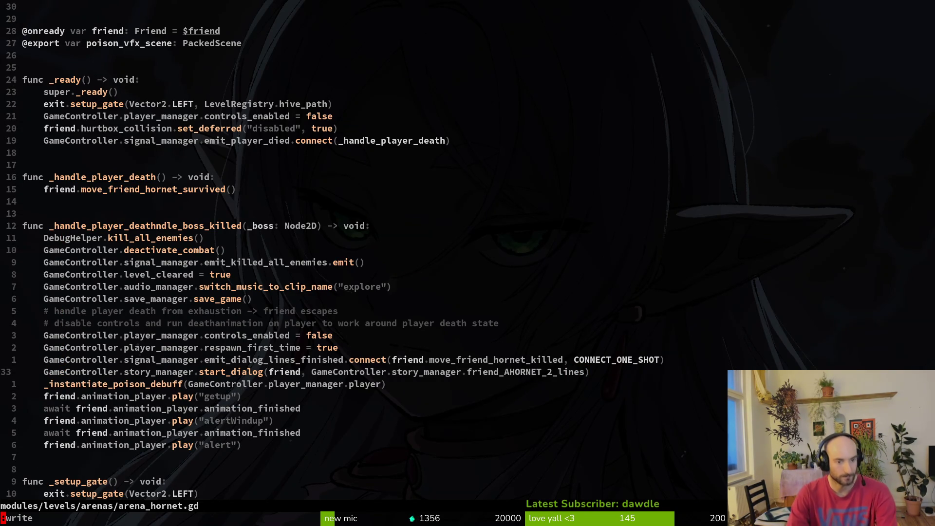
key(Return)
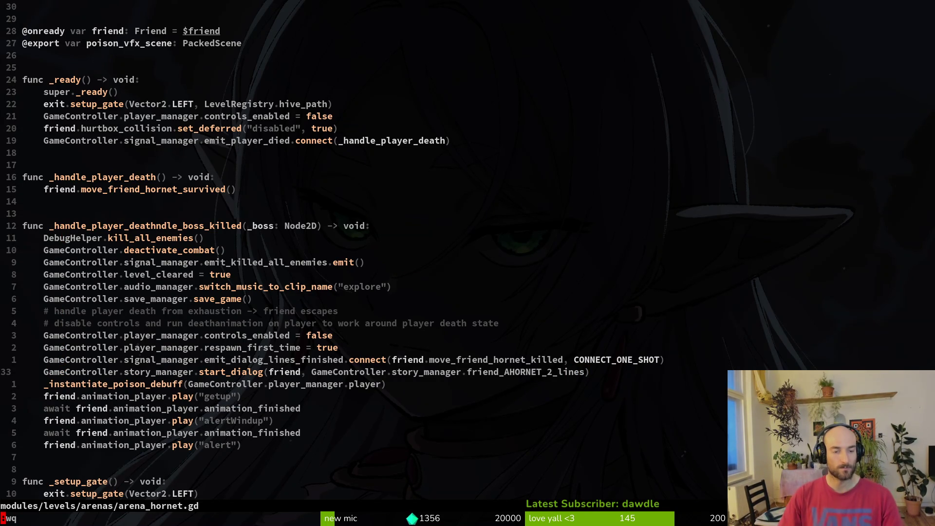
text(:q)
key(Return)
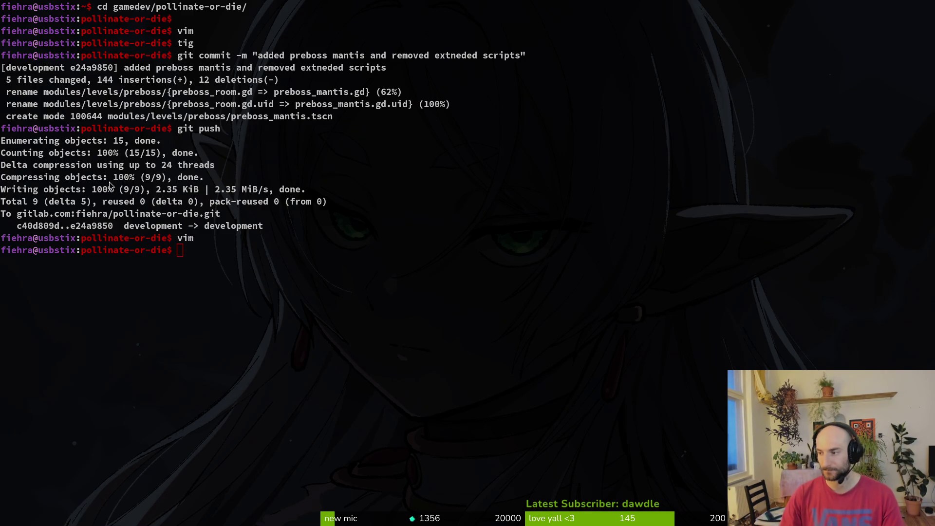
Return to the Godot editor and pan the tutorial_8 cave arena view left and up
key(alt+Tab)
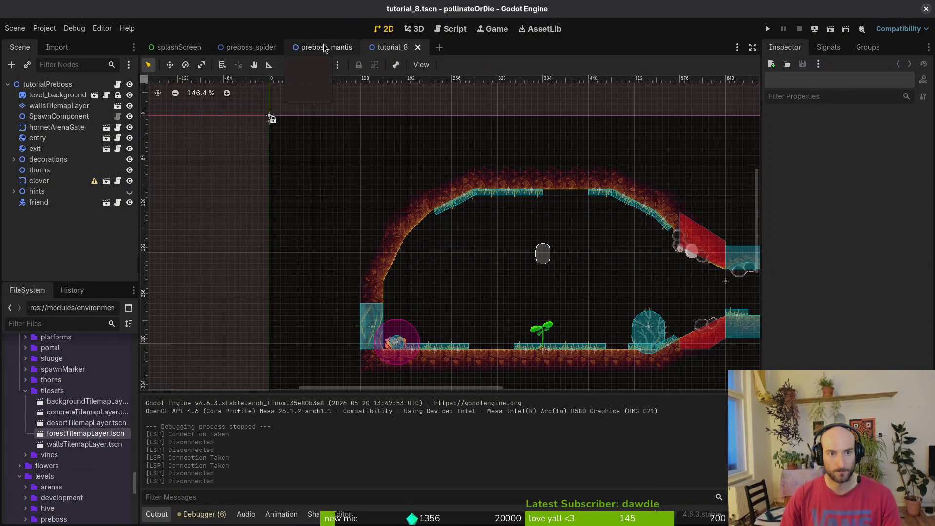
drag(603, 294, 519, 275)
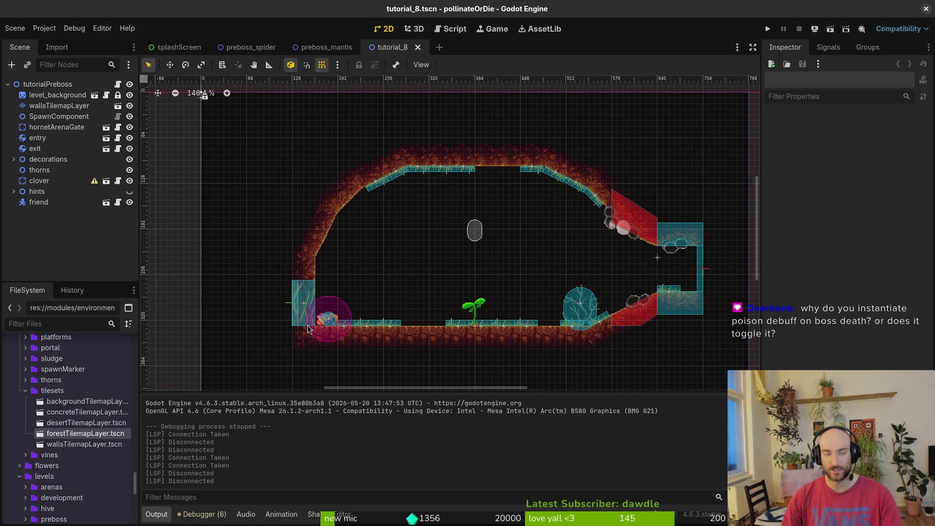
mouse_move(278, 53)
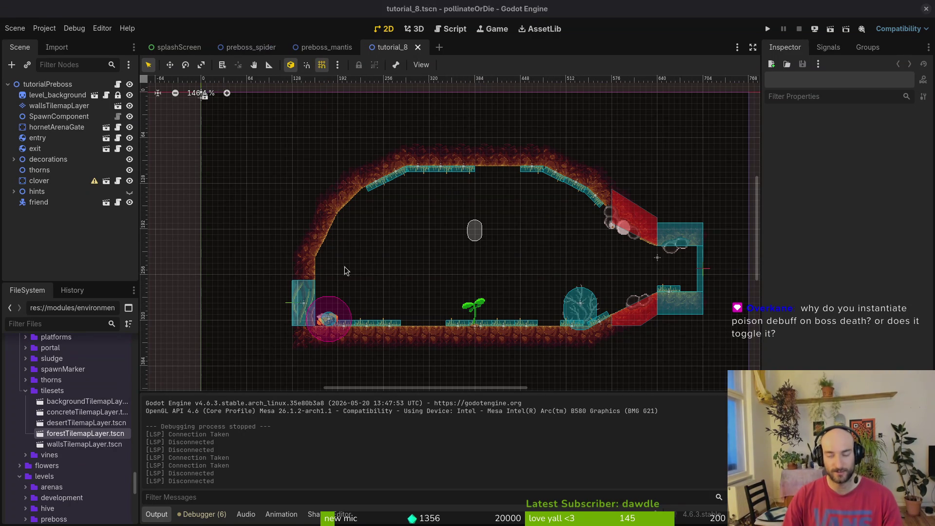
key(alt+Tab)
Start vim and open arena_hornet.gd via Find Files with 'arehor'
text(vim)
key(Return)
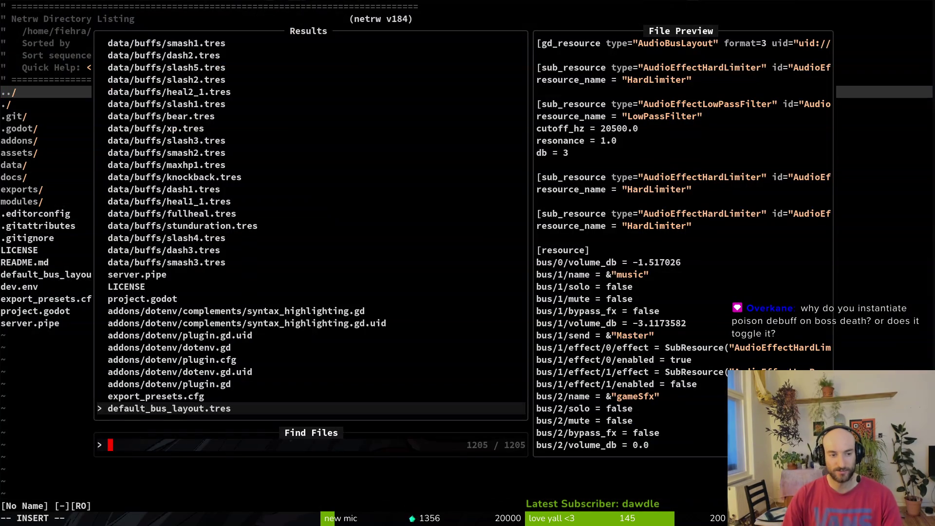
text(arehor)
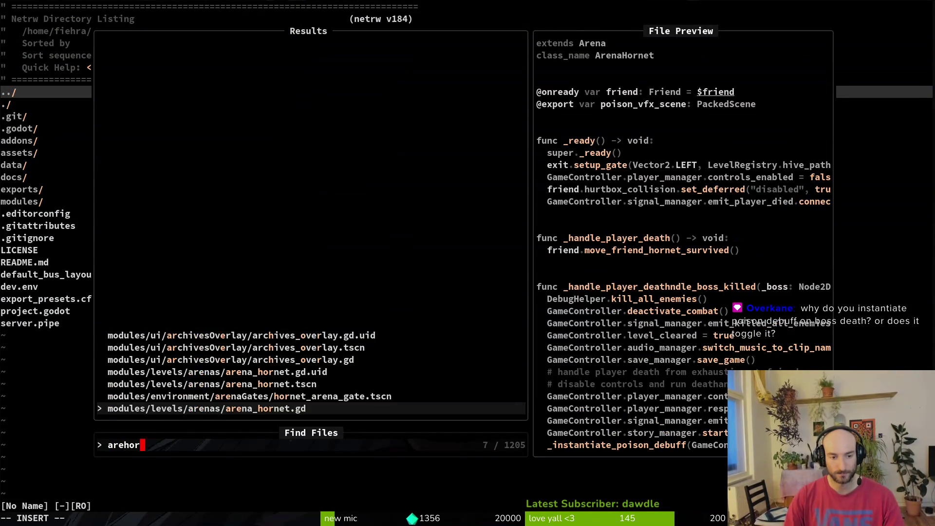
key(Return)
Delete the exhaustion and disable-controls comment lines in the boss-killed handler and save
key(j)
key(j)
key(j)
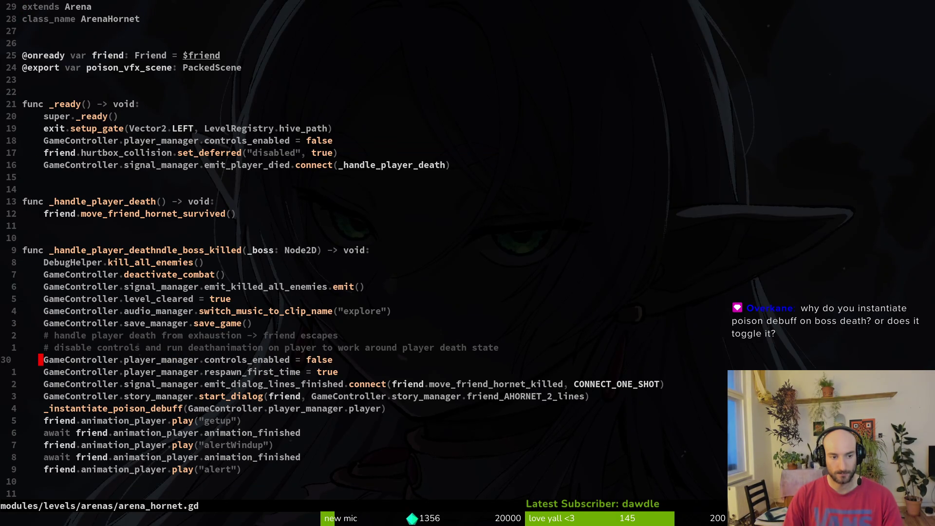
key(k)
key(k)
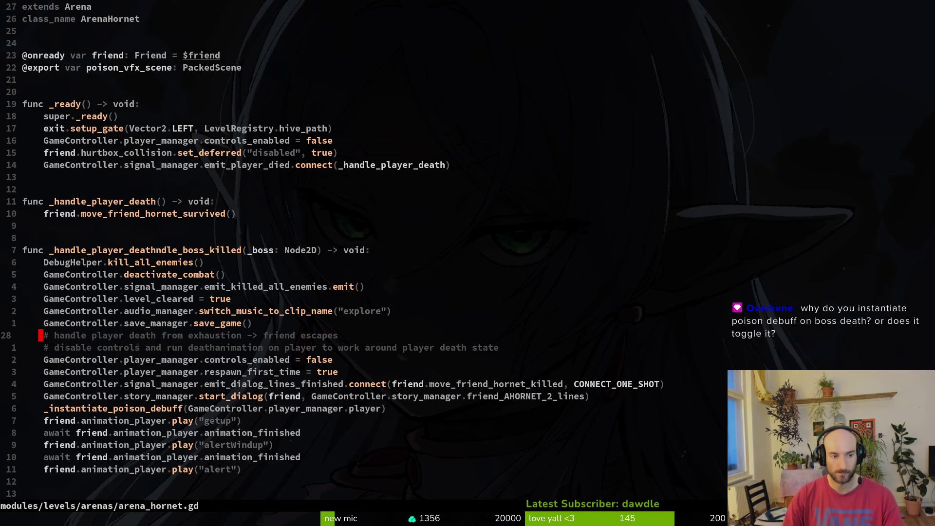
key(d)
key(d)
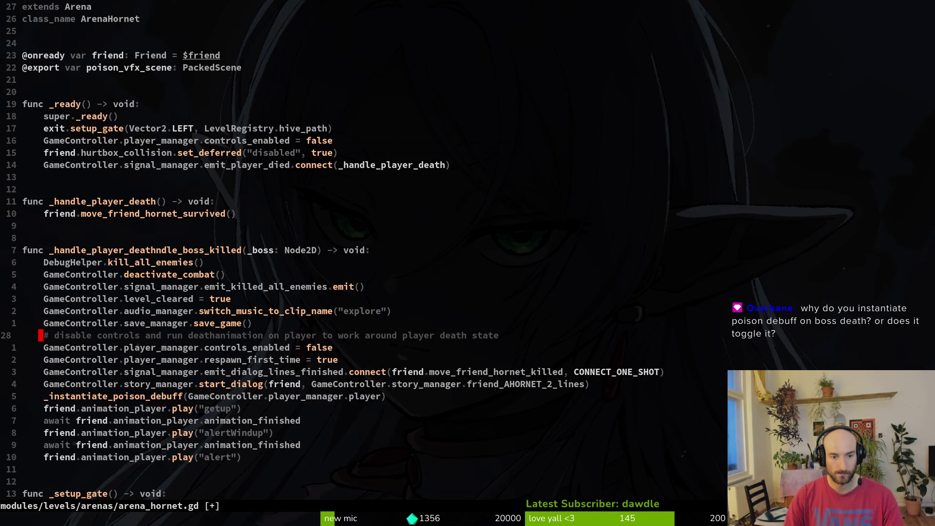
key(d)
key(d)
text(:w)
key(Return)
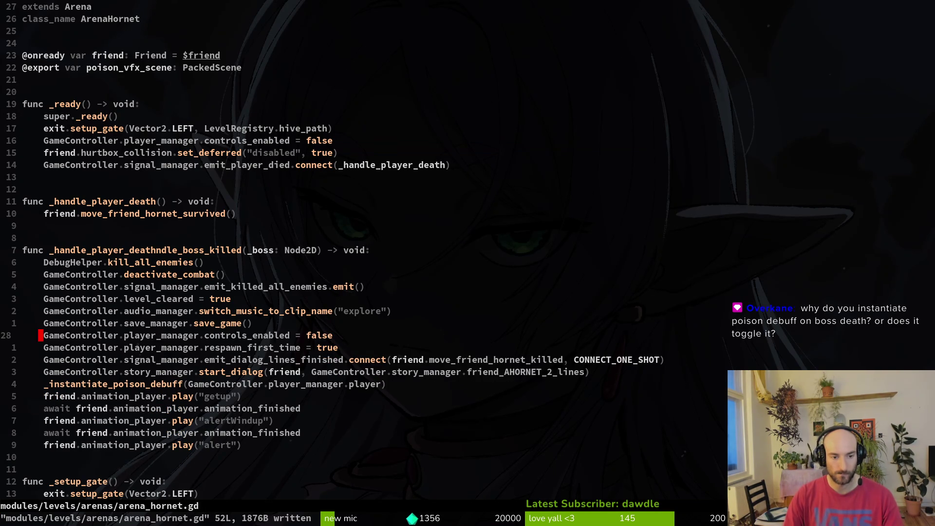
Inspect the _instantiate_poison_debuff call and its function, then save and quit with :wq
key(j)
key(j)
key(j)
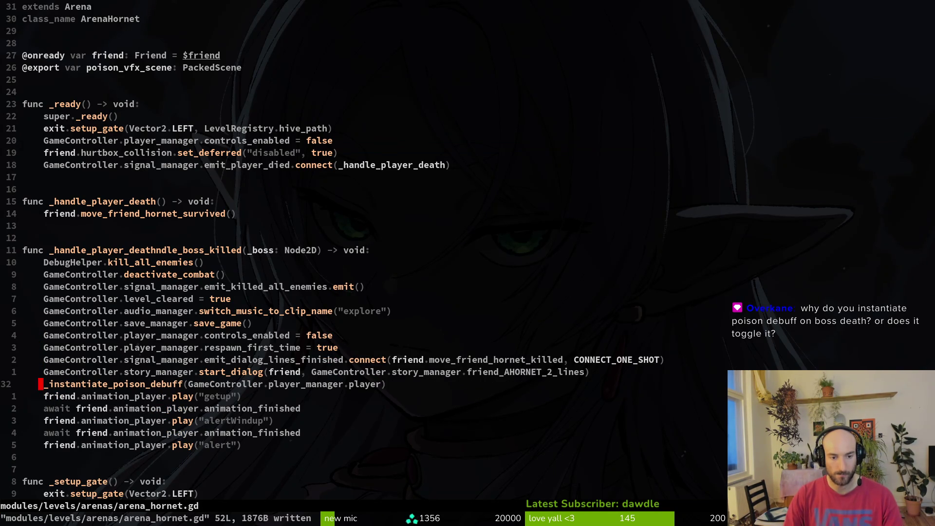
key(y)
key(y)
text(:write)
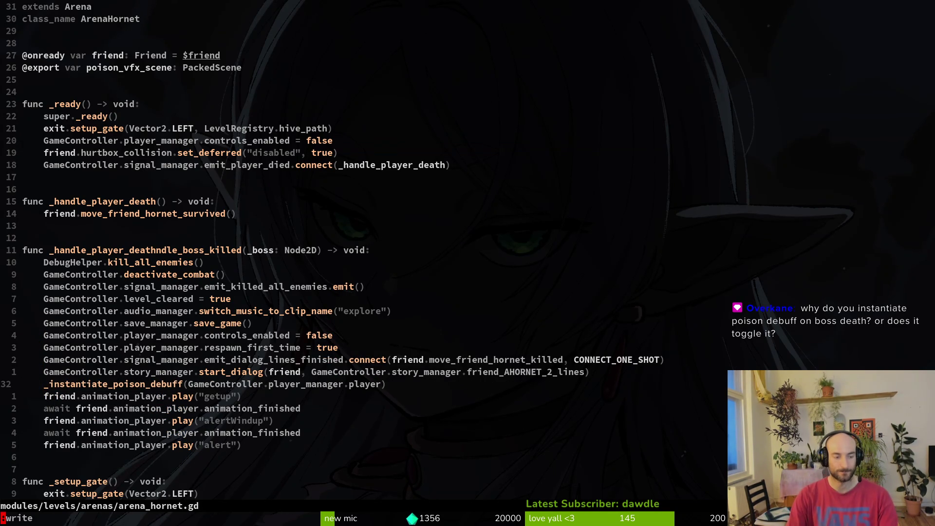
key(Return)
key(shift+g)
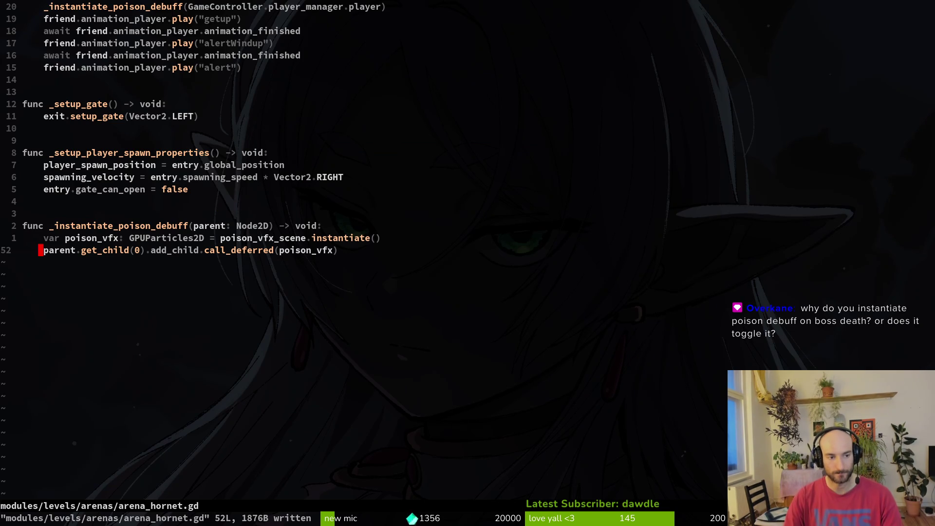
key(shift+v)
key(Escape)
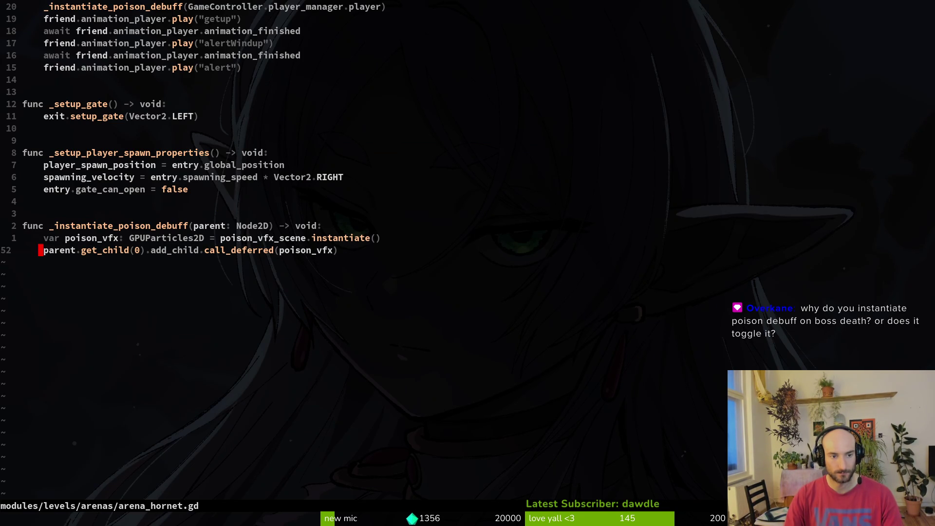
key(ctrl+o)
key(shift+v)
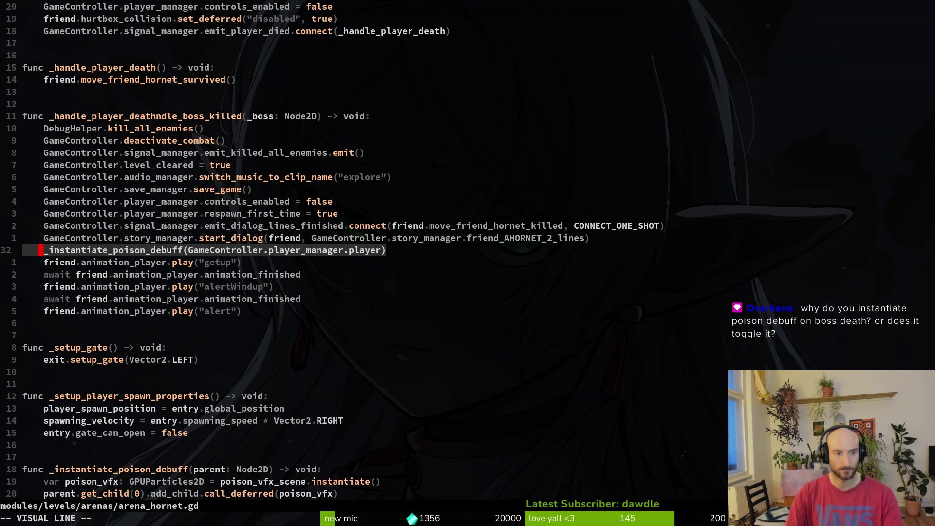
key(Escape)
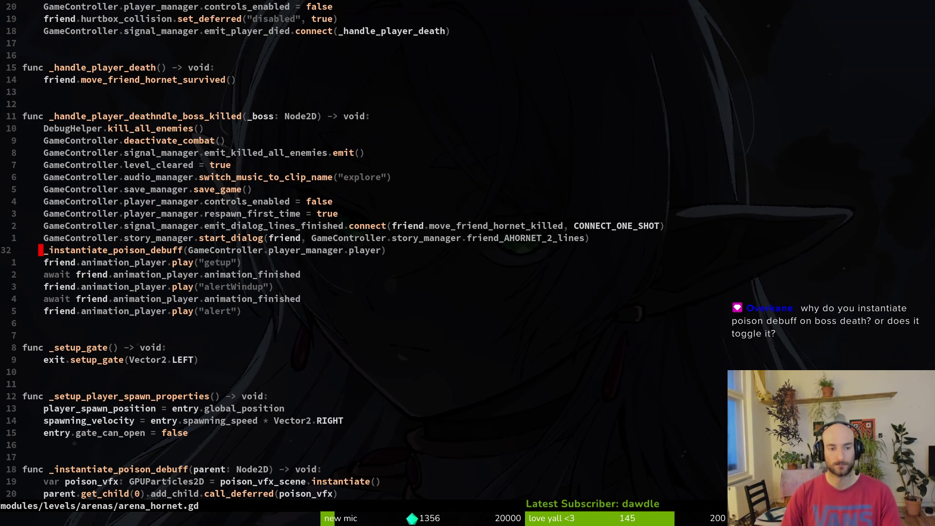
key(ctrl+u)
key(g)
key(g)
text(:wq)
key(Return)
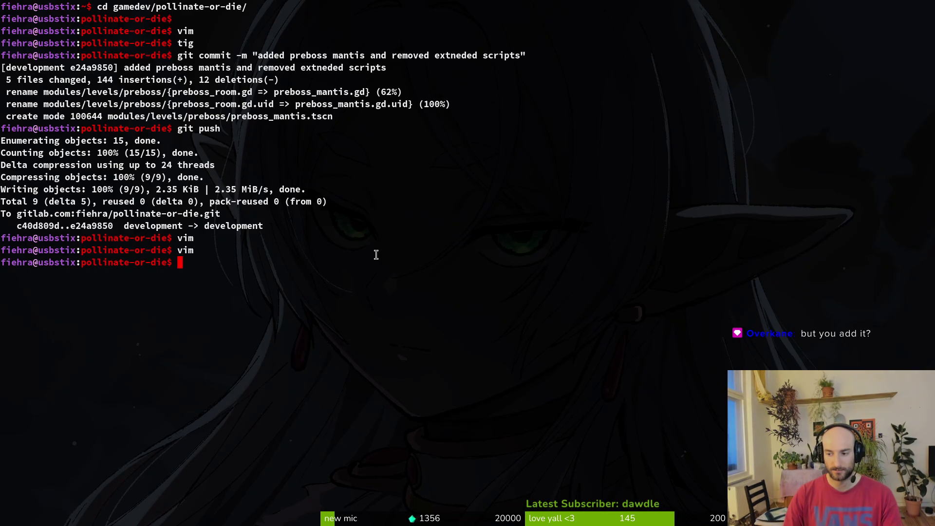
Clear the stray characters from the shell prompt and bring up the preboss_mantis scene in Godot
text(ddddddddddddddddddd)
key(ctrl+a)
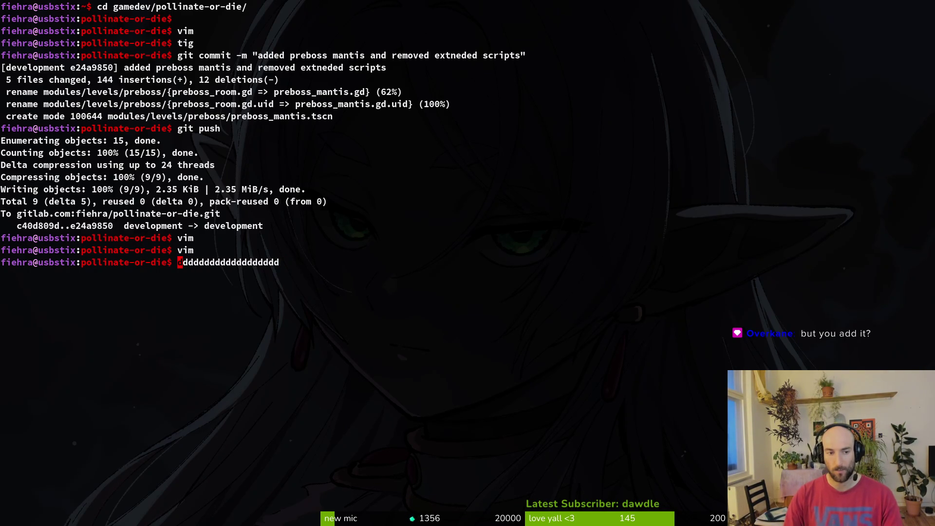
key(ctrl+k)
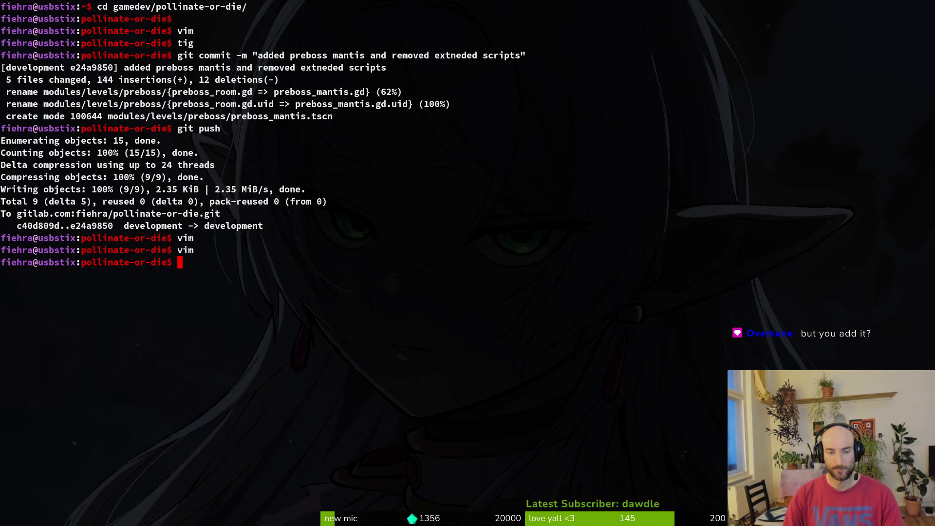
key(alt+Tab)
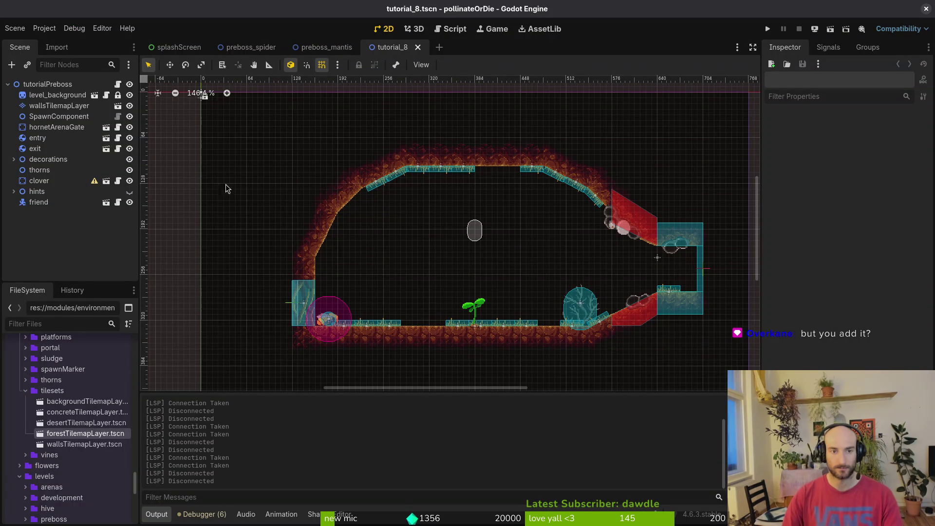
click(327, 47)
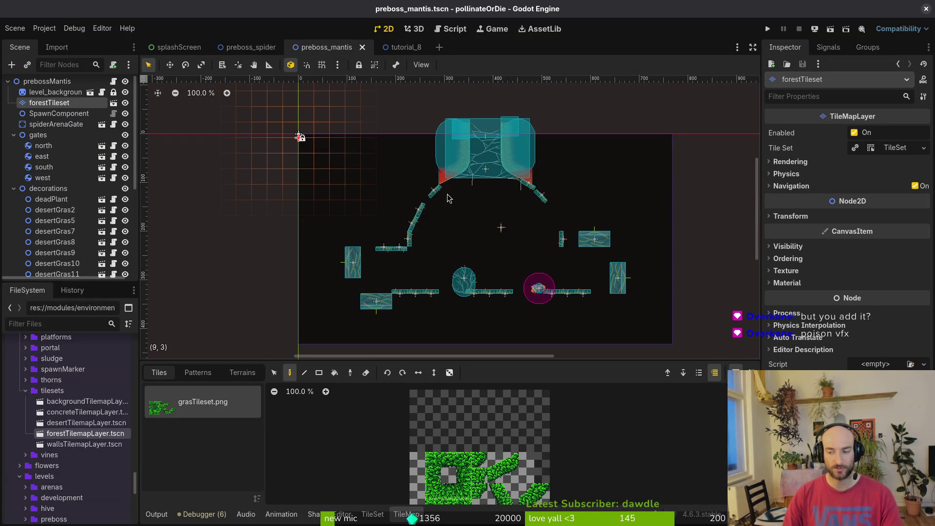
key(alt+Tab)
key(alt+Tab)
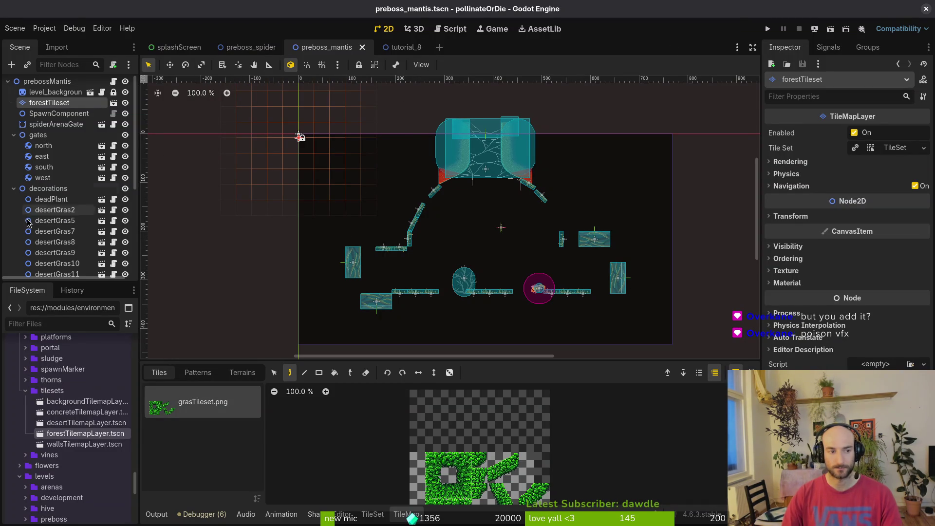
Select deadPlant through desertGras22 under decorations, delete all 19 nodes and save the scene
click(13, 189)
click(14, 138)
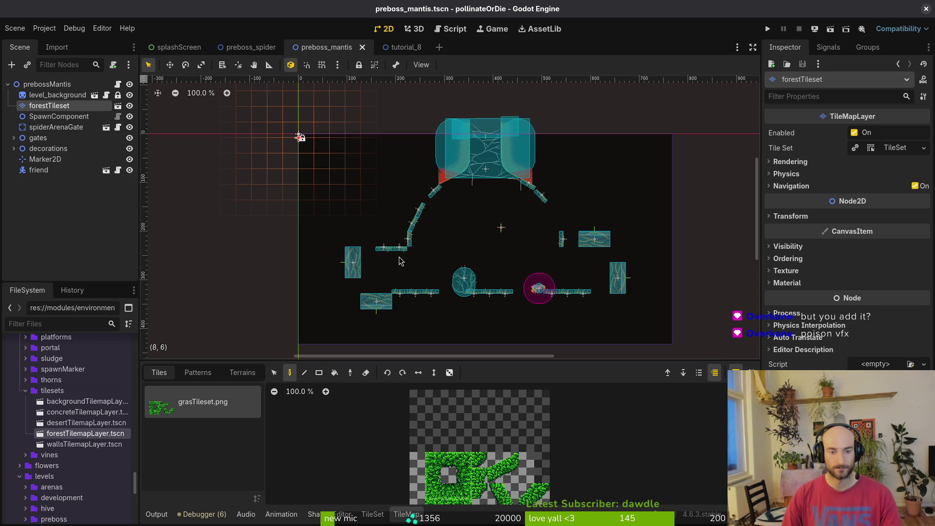
click(14, 149)
click(54, 159)
scroll(65, 181, down, 2)
scroll(65, 181, down, 3)
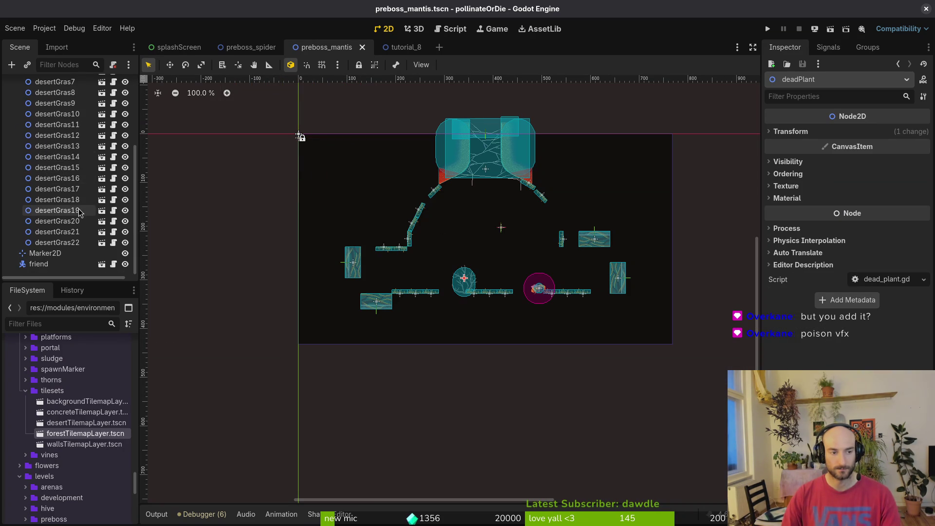
shift+click(73, 242)
key(Delete)
key(Return)
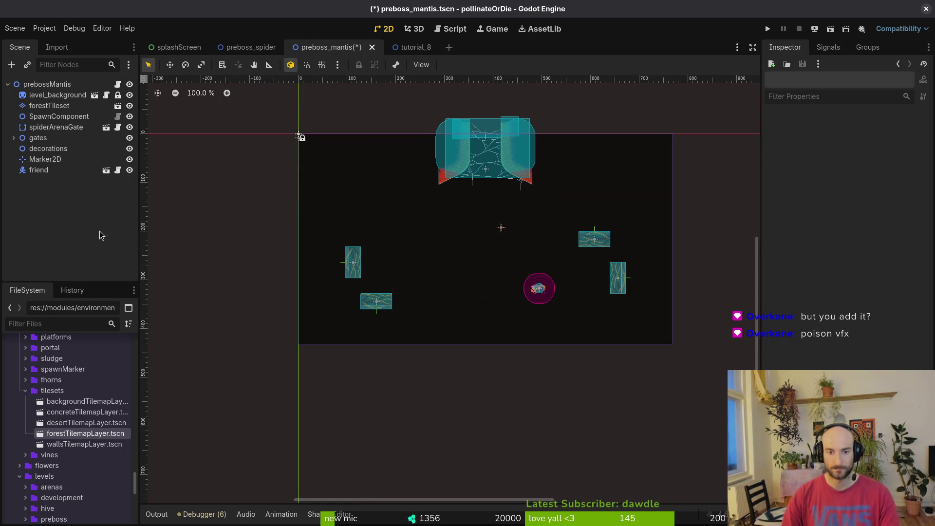
key(ctrl+s)
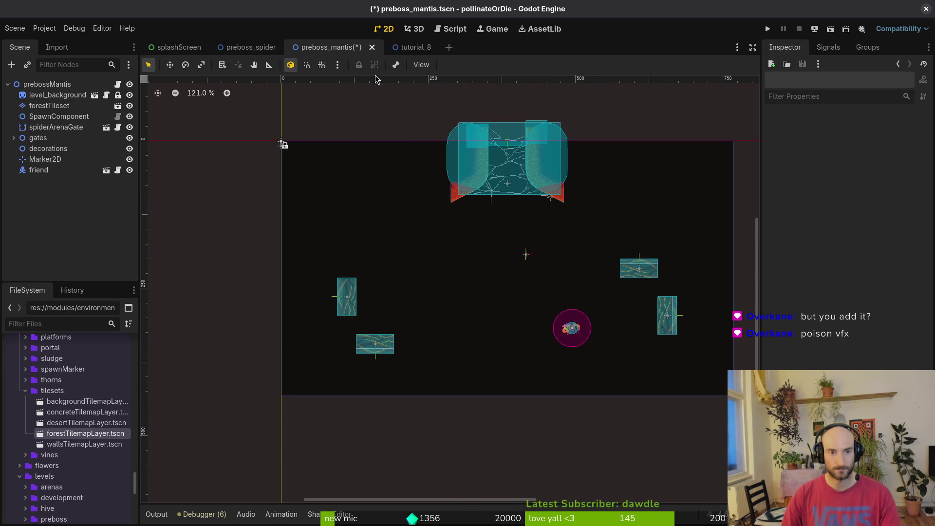
scroll(540, 293, up, 8)
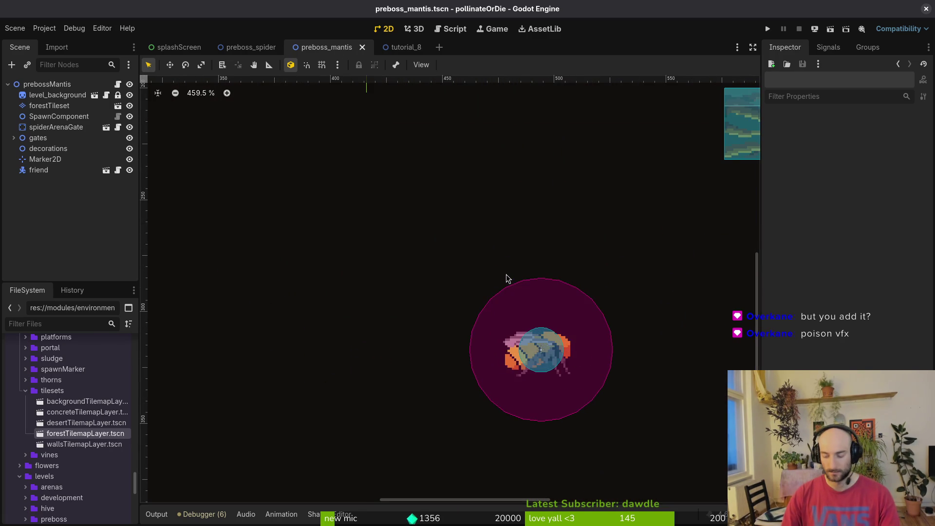
key(alt+Tab)
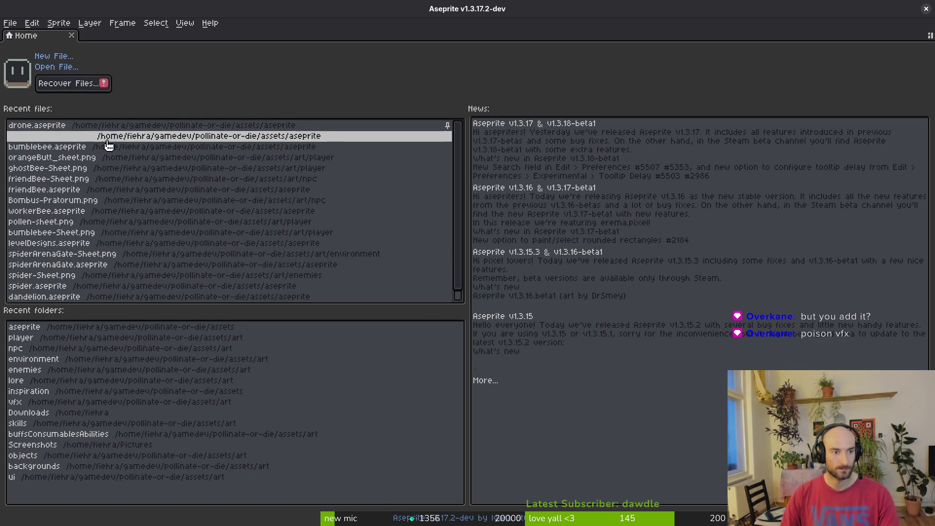
Generate a sprite sheet from the friendBee sprite with Export Sprite Sheet
click(83, 189)
scroll(548, 234, up, 5)
key(v)
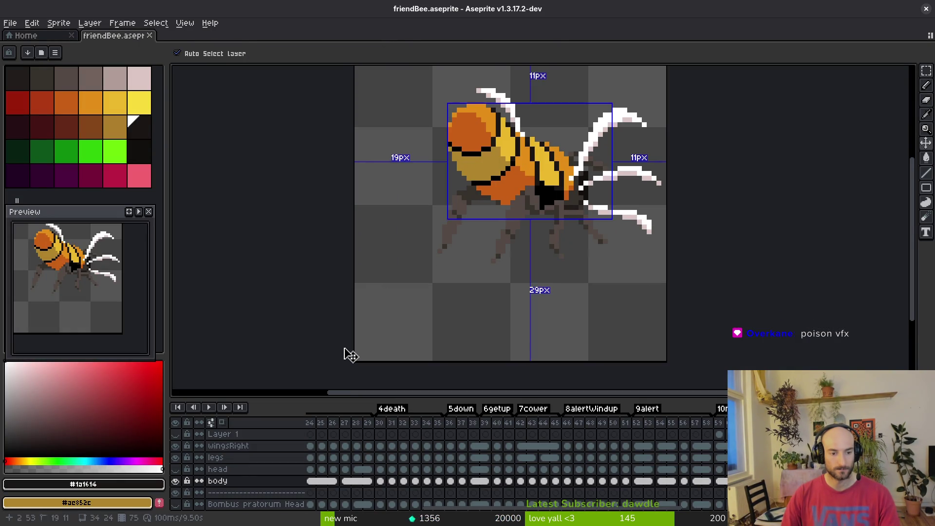
key(ctrl+e)
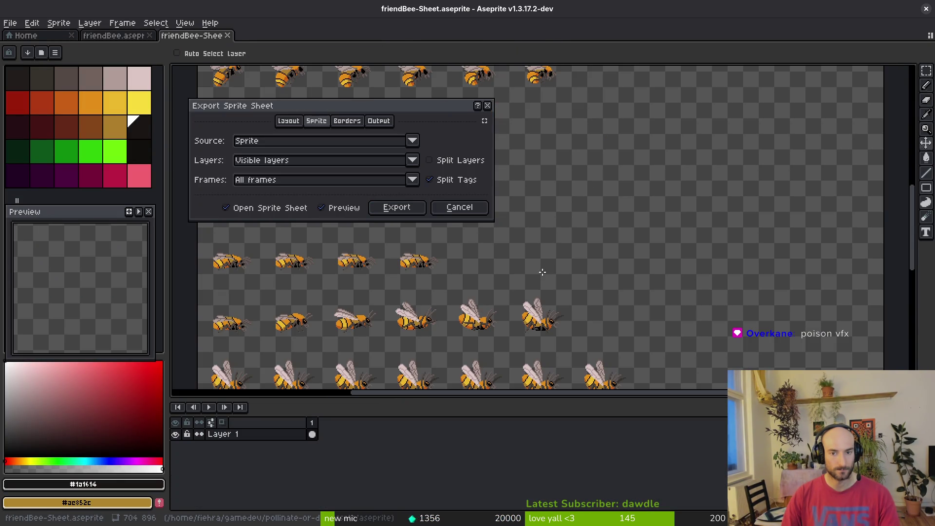
click(404, 208)
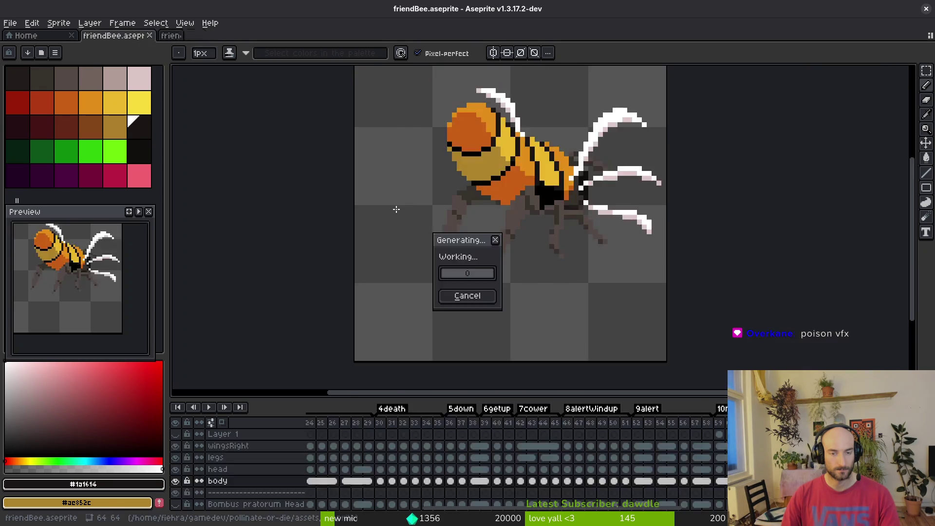
Export the sheet over art/npc/friendBee-Sheet.png, confirming the overwrite, then close the sheet document
key(ctrl+shift+e)
click(240, 41)
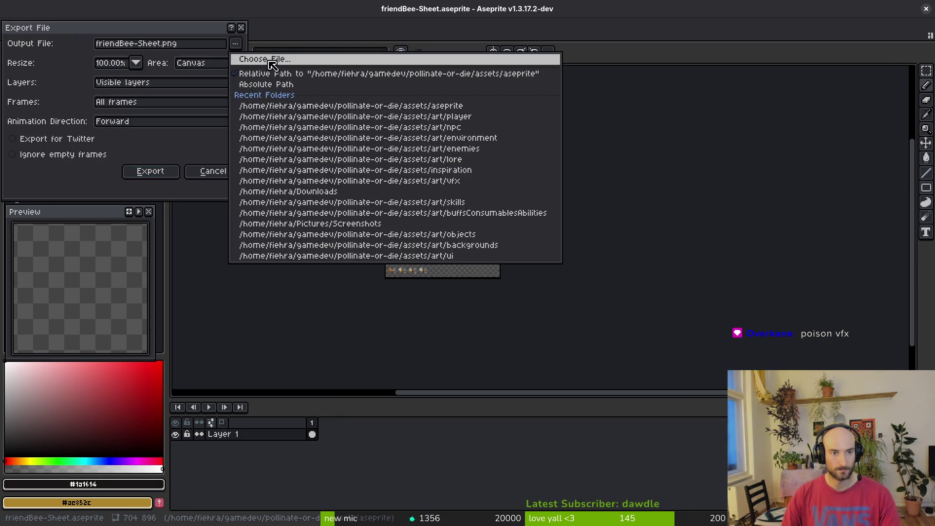
click(253, 62)
double_click(117, 140)
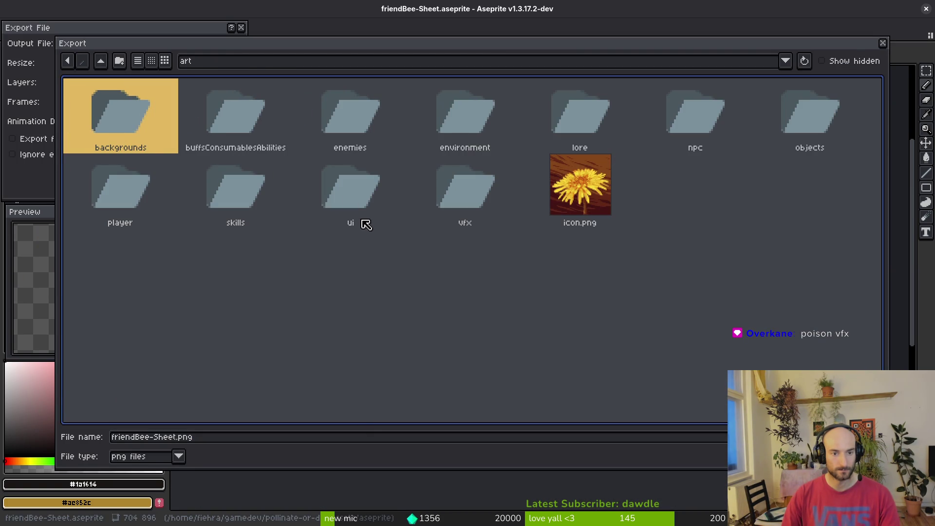
double_click(716, 117)
click(317, 119)
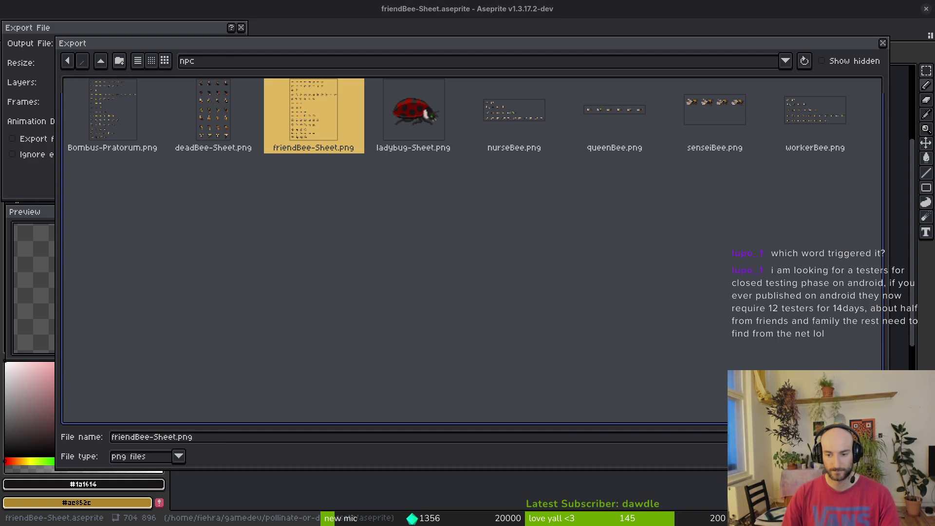
key(Return)
click(407, 294)
click(160, 174)
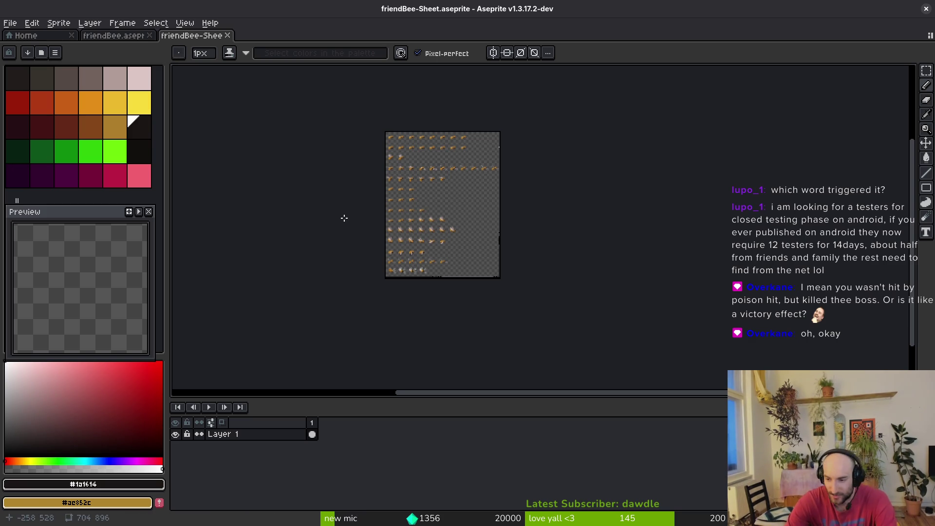
key(ctrl+w)
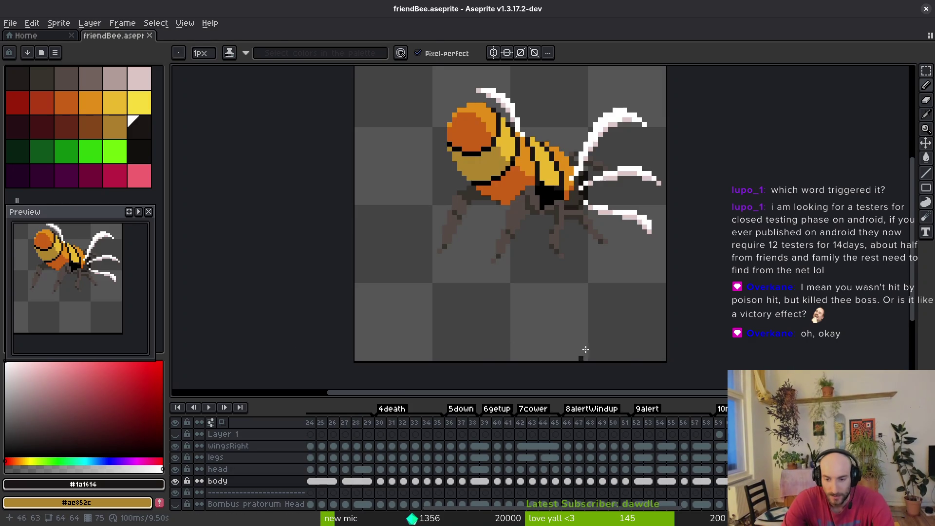
Switch to Godot to reimport friendBee-Sheet.png, zoom out over preboss_mantis, and select spiderArenaGate
key(i)
key(alt+Tab)
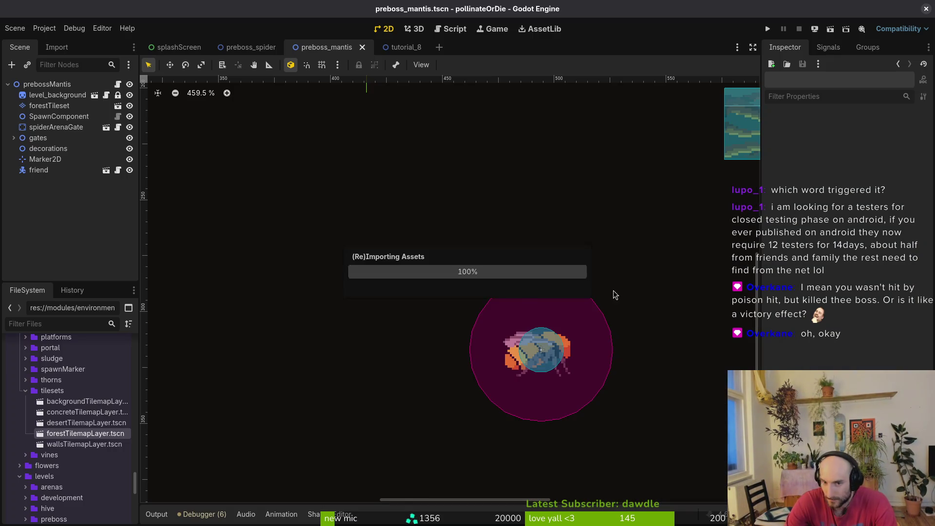
scroll(503, 274, down, 4)
drag(519, 306, 533, 310)
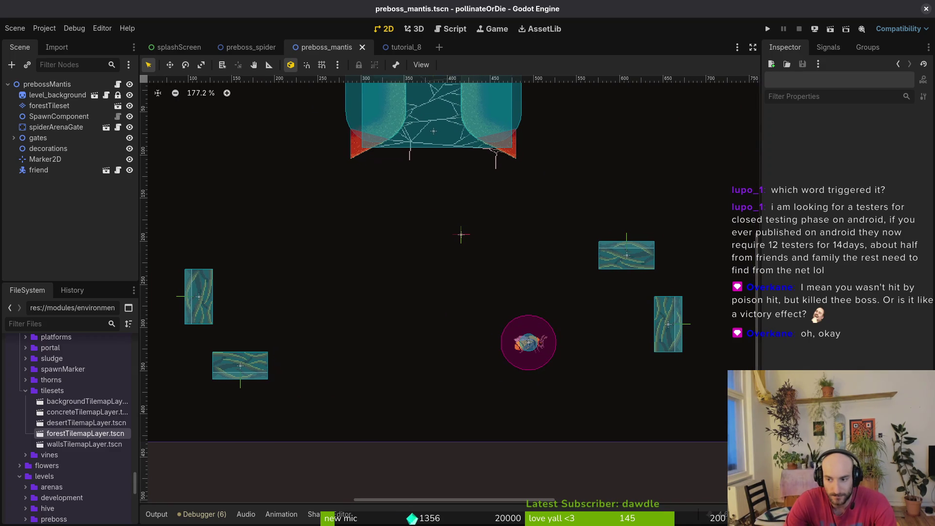
key(alt+Tab)
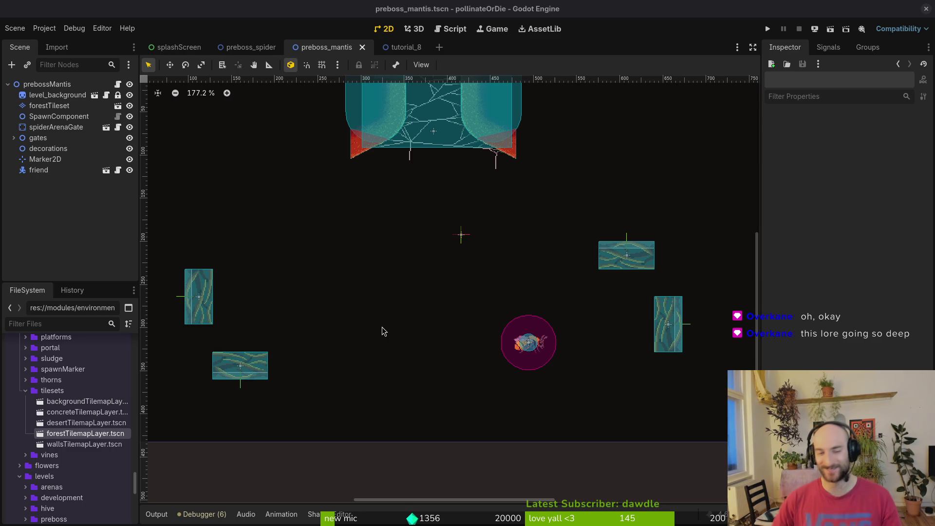
scroll(580, 328, down, 5)
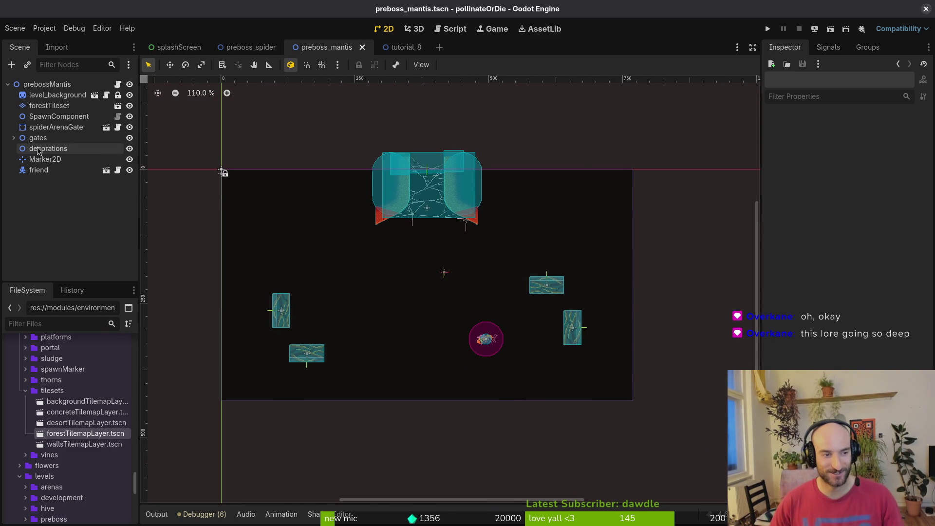
click(48, 130)
Delete the spiderArenaGate node and save the preboss_mantis scene
key(Delete)
key(Return)
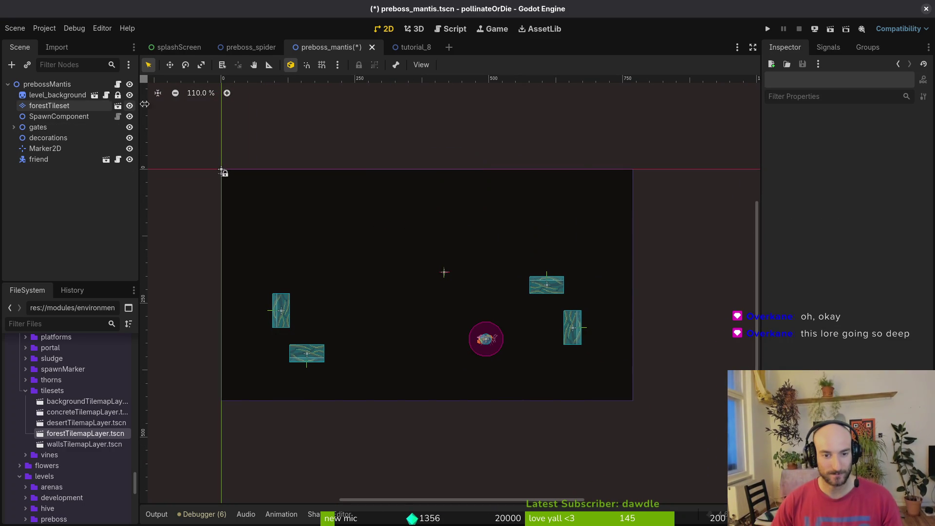
key(ctrl+s)
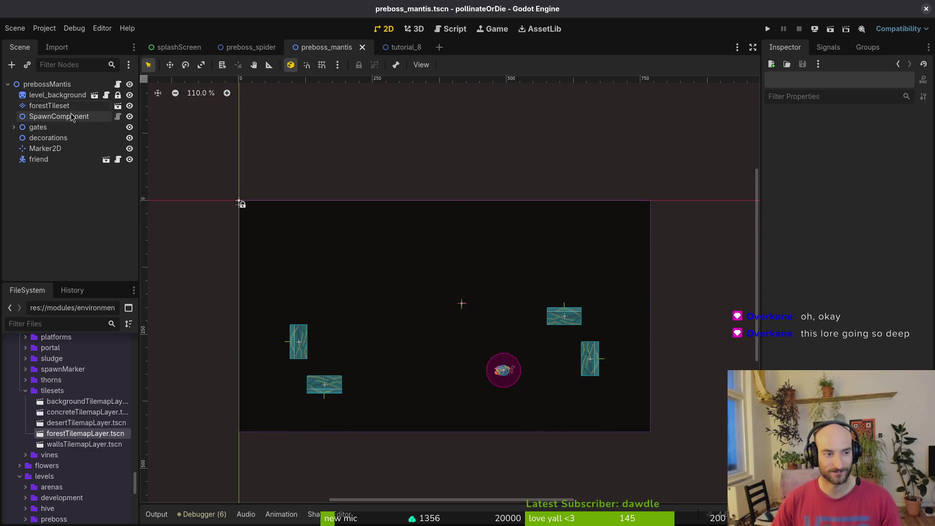
On the forestTileset layer, paint a row of grass tiles along the arena floor
click(49, 106)
scroll(486, 180, down, 3)
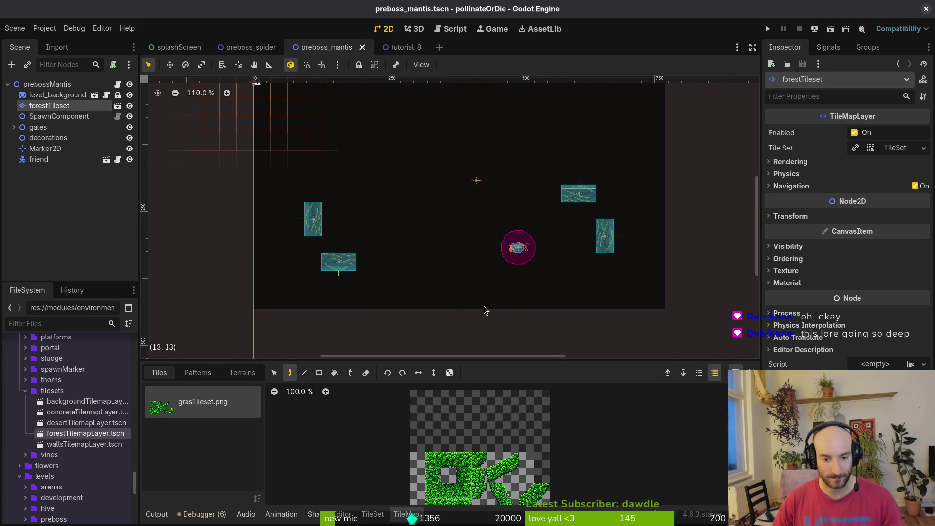
click(449, 459)
scroll(468, 282, up, 3)
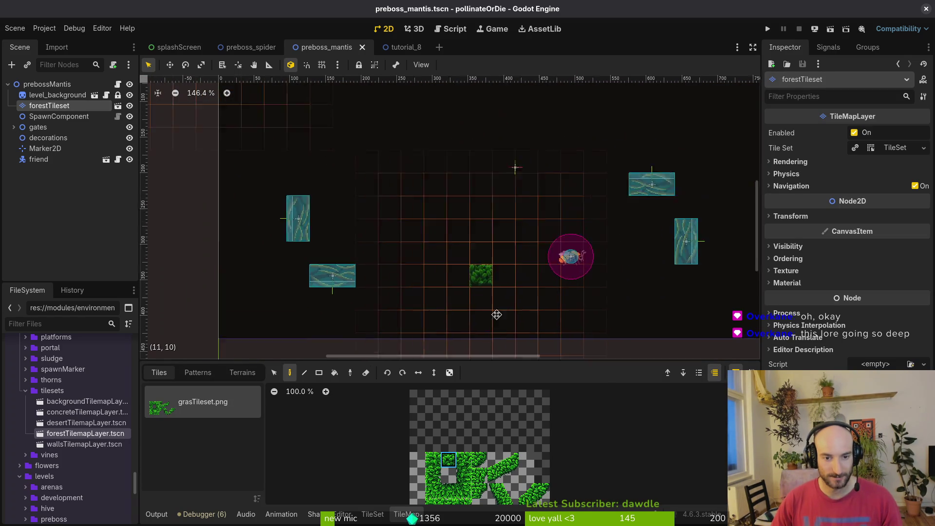
scroll(458, 319, down, 4)
click(465, 301)
click(481, 301)
drag(528, 302, 560, 287)
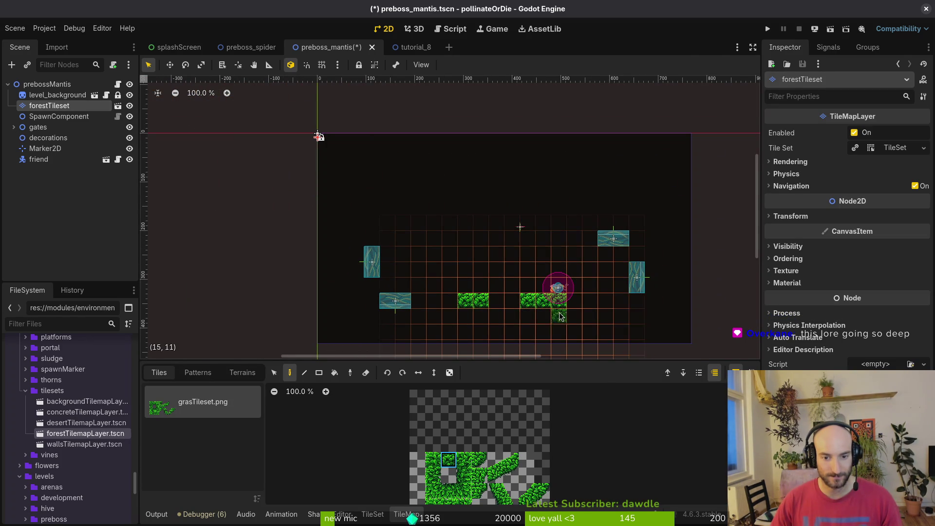
scroll(560, 292, down, 1)
Erase two misplaced grass tiles, extend the right floor row, and add grass beside the left gate block
key(e)
click(514, 274)
click(467, 274)
click(443, 460)
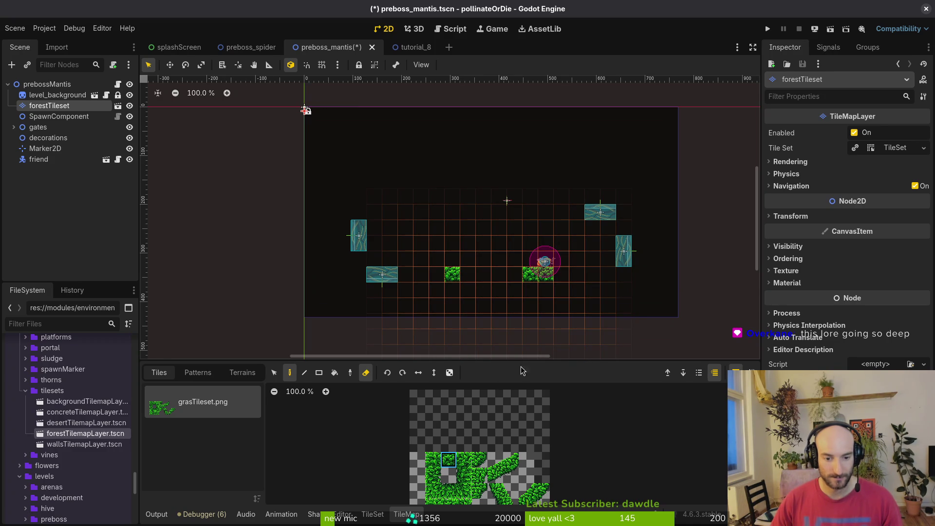
drag(567, 274, 594, 274)
click(455, 290)
right_click(458, 291)
drag(452, 276, 412, 284)
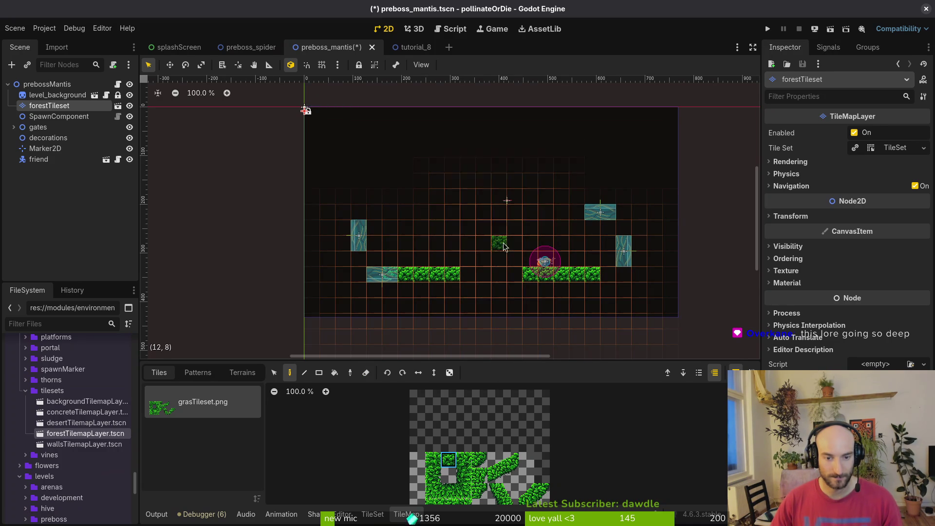
Paint a long grass row across the top of the arena, extending it left
scroll(501, 244, down, 1)
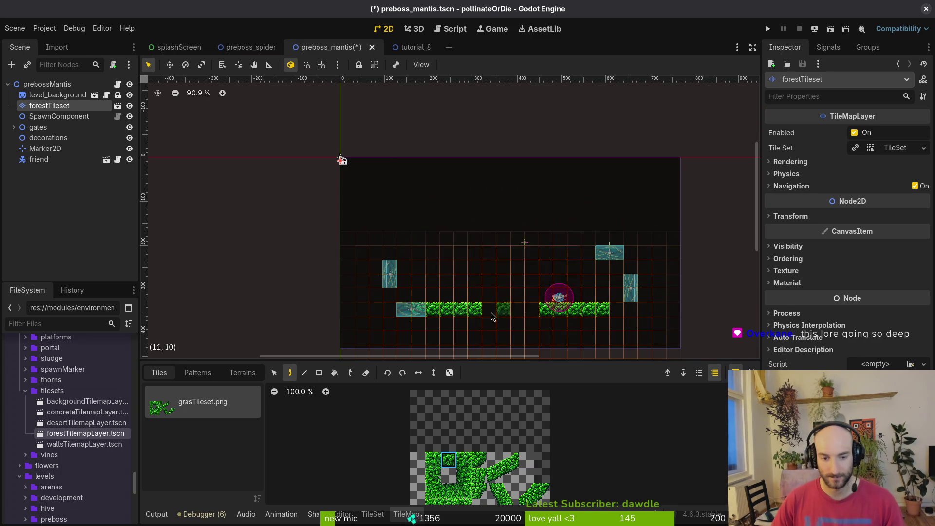
scroll(470, 324, up, 4)
scroll(471, 324, down, 1)
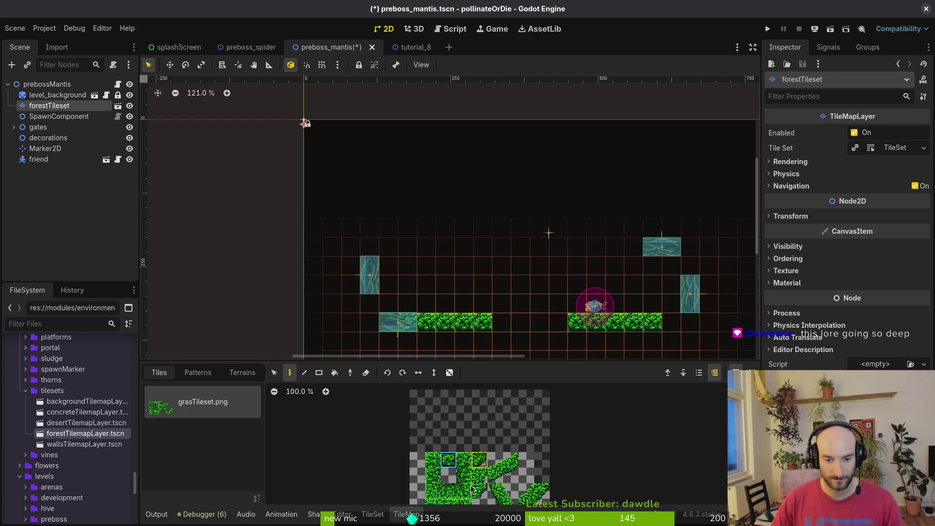
drag(482, 155, 607, 158)
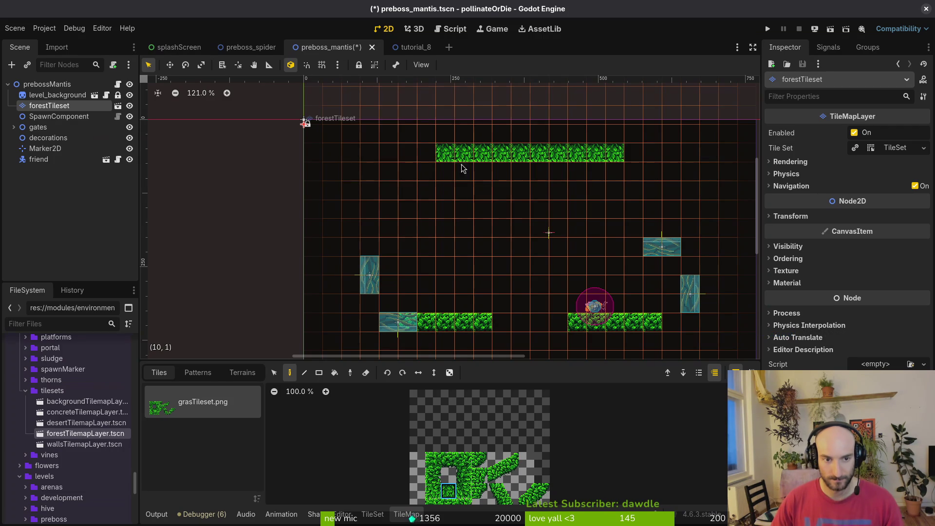
drag(369, 153, 429, 154)
Paint grass columns down the arena's left and right walls
click(464, 475)
drag(350, 170, 351, 209)
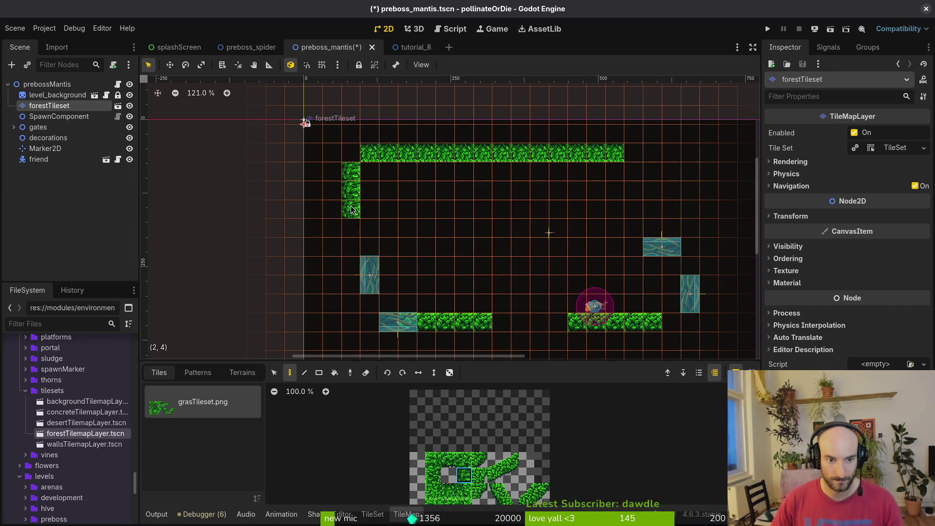
click(351, 227)
click(433, 476)
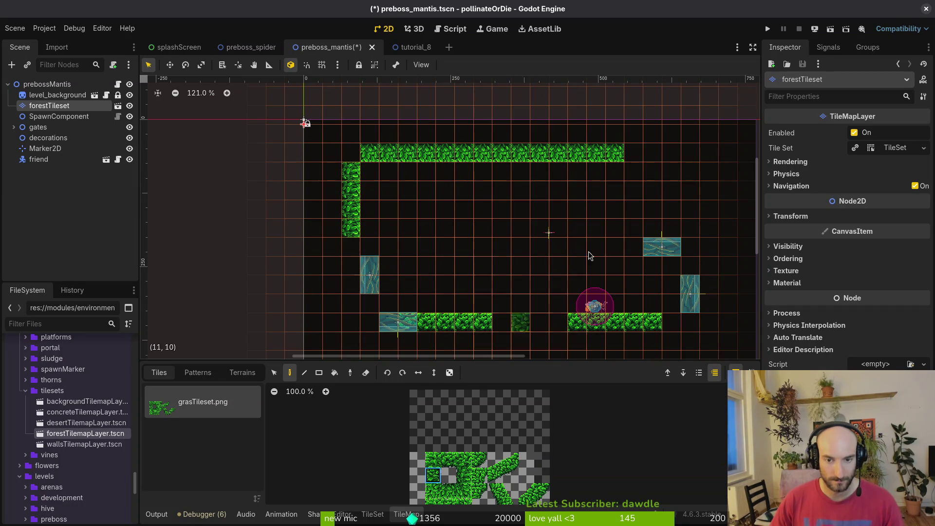
scroll(688, 210, right, 3)
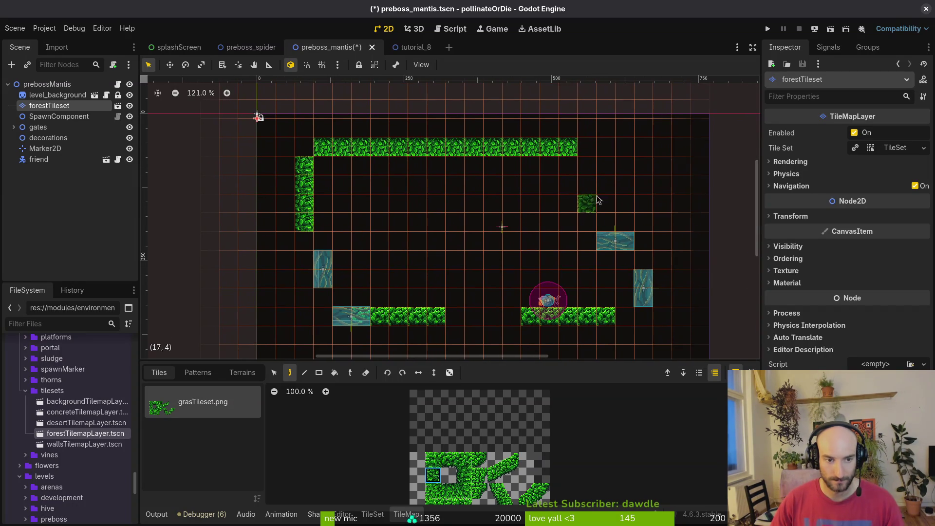
drag(662, 166, 661, 208)
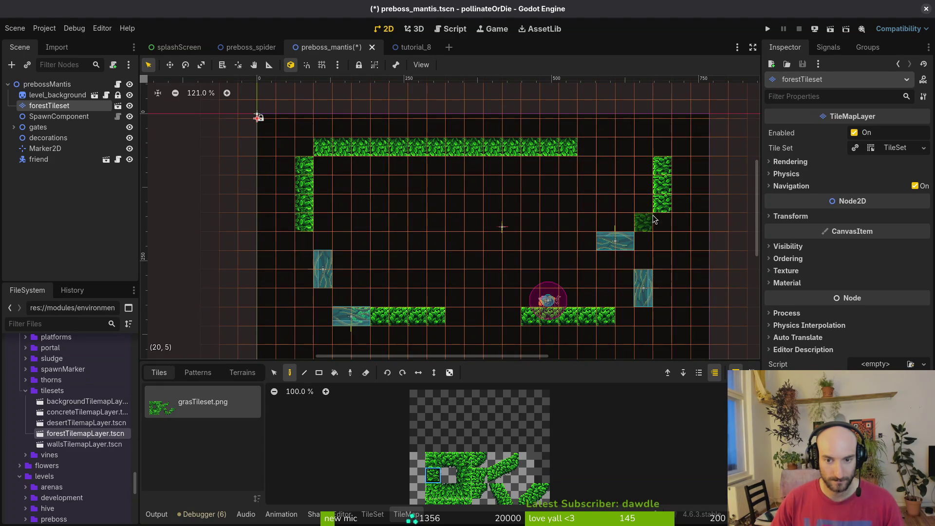
Erase the left wall's bottom tile and paint grass ledges off the left and right walls
key(e)
click(304, 221)
click(448, 459)
drag(321, 221, 377, 226)
drag(662, 223, 611, 226)
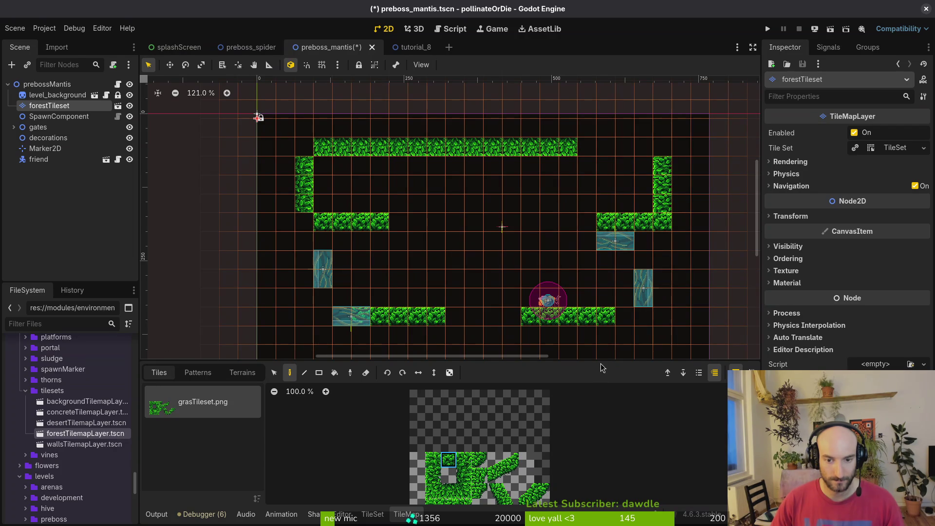
Paint grass beside and below the right gate block and columns up from the left floor
click(432, 475)
click(607, 242)
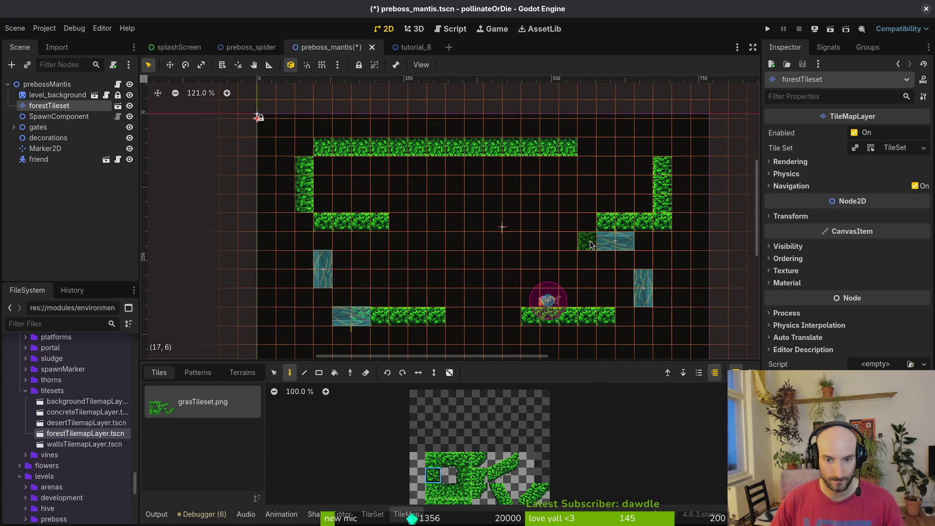
mouse_move(606, 278)
mouse_down()
mouse_move(606, 304)
mouse_move(607, 258)
mouse_up()
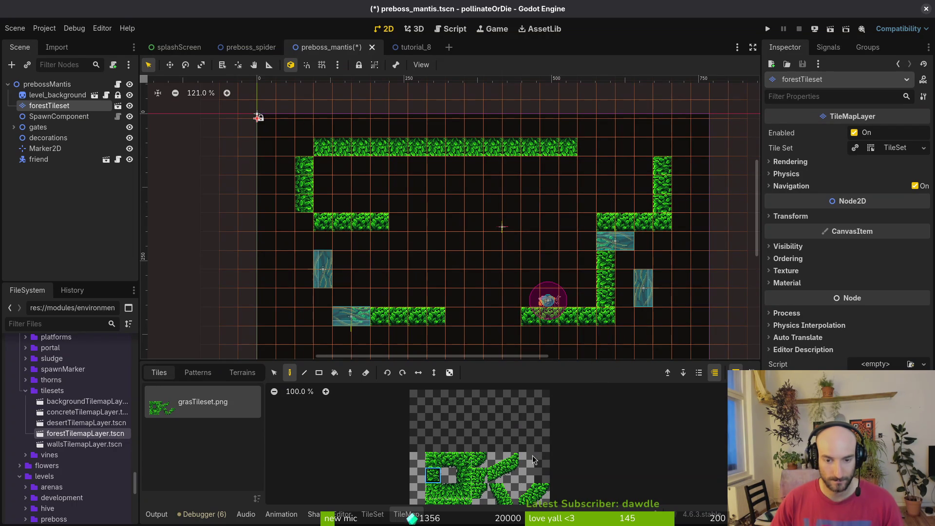
click(463, 475)
click(377, 304)
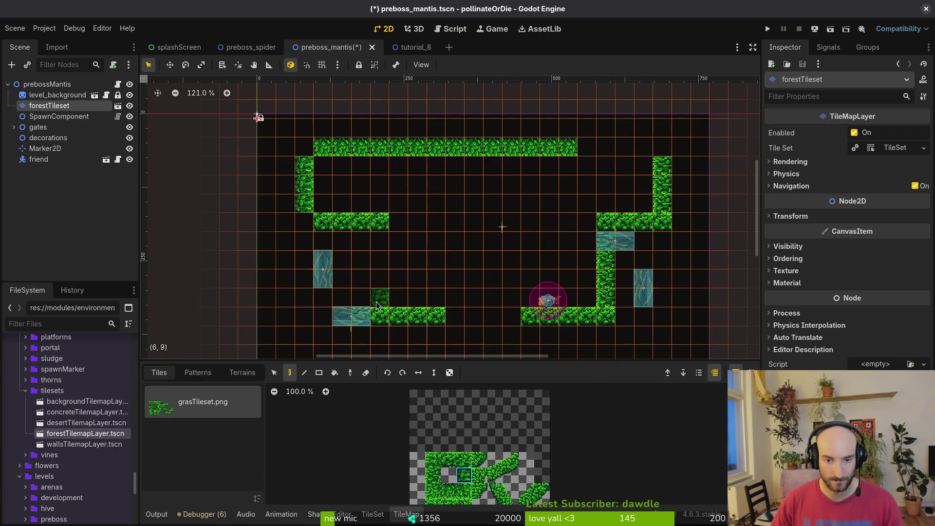
mouse_move(372, 307)
mouse_down()
mouse_move(361, 300)
mouse_move(360, 273)
mouse_move(380, 238)
mouse_move(375, 260)
mouse_up()
Erase the extra left grass column and round off the lower-right platform corner
key(e)
drag(379, 221, 380, 285)
click(480, 461)
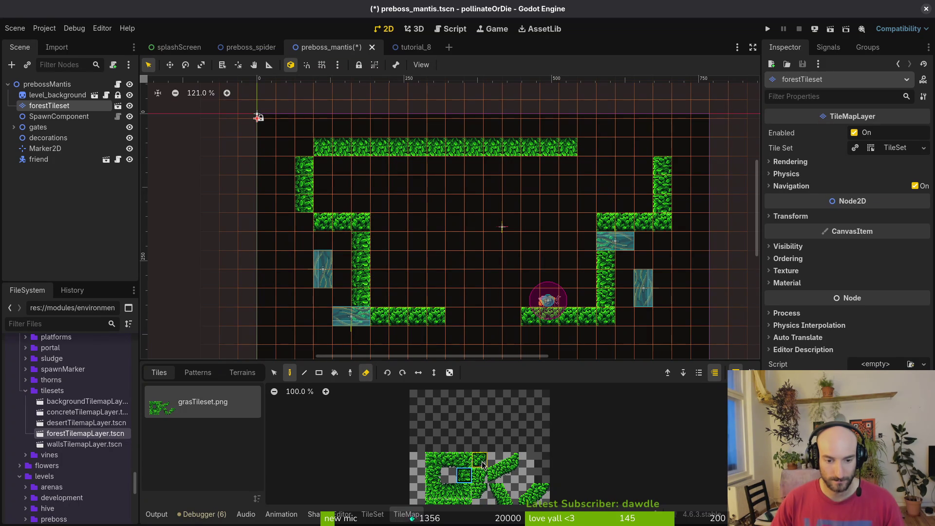
key(e)
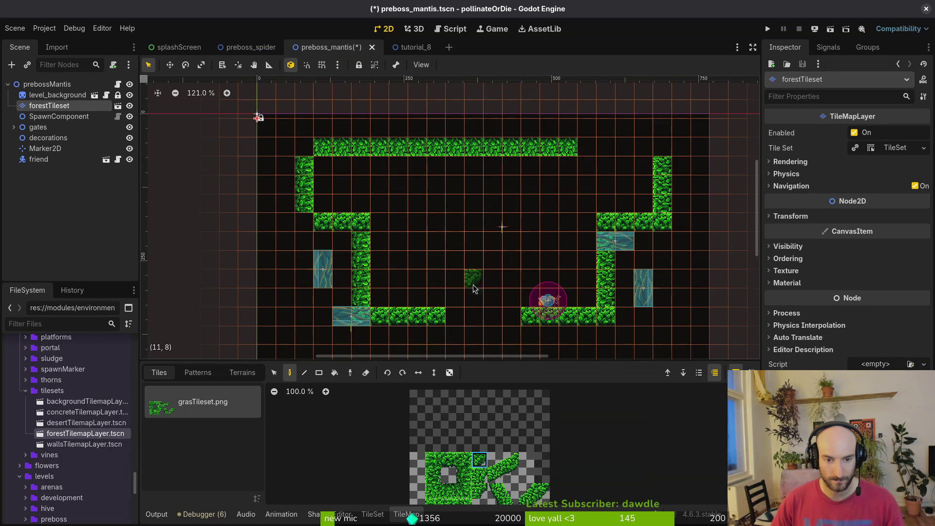
click(606, 317)
Extend the top grass wall to the right wall and round the top-right, top-left and bottom-left corners
click(433, 460)
click(464, 459)
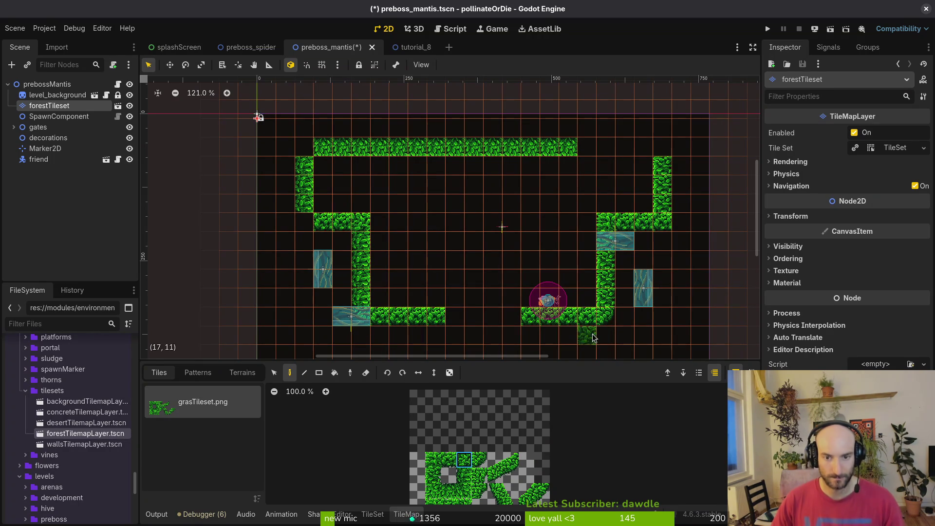
click(448, 491)
drag(588, 152, 643, 153)
click(480, 460)
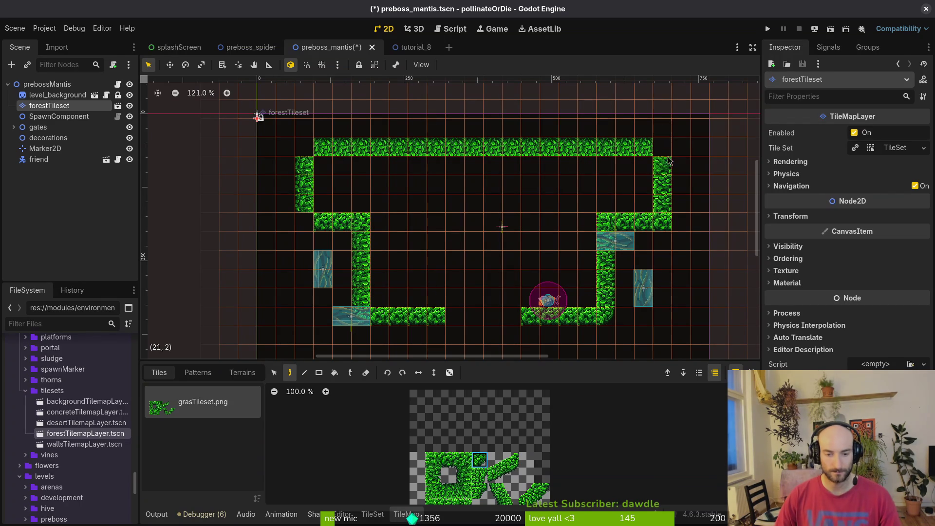
click(668, 150)
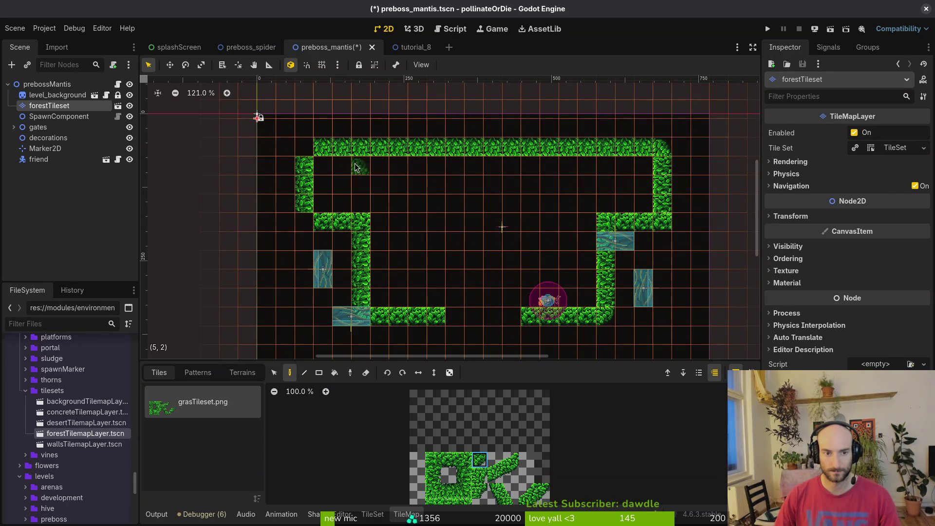
click(304, 147)
click(304, 222)
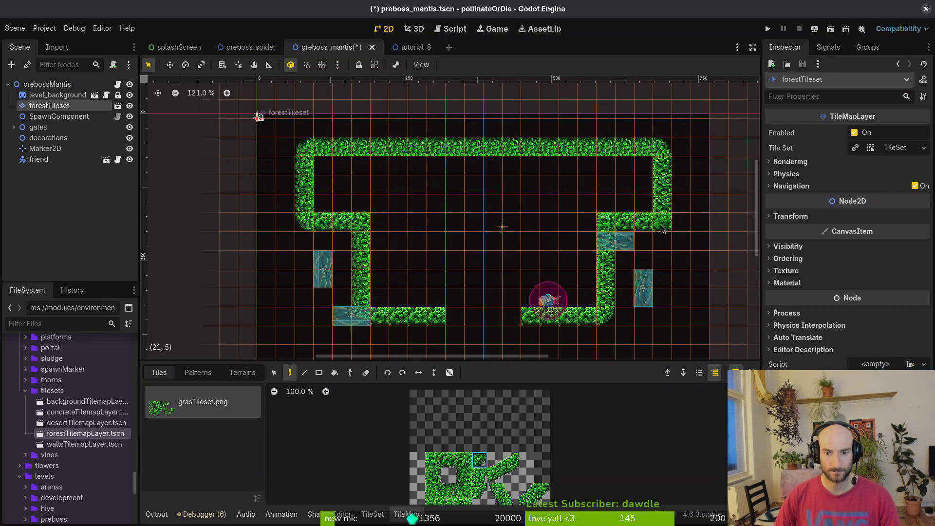
key(Escape)
Erase the grass at the left turn and left wall, then the right wall, ledge and top wall
scroll(575, 235, up, 5)
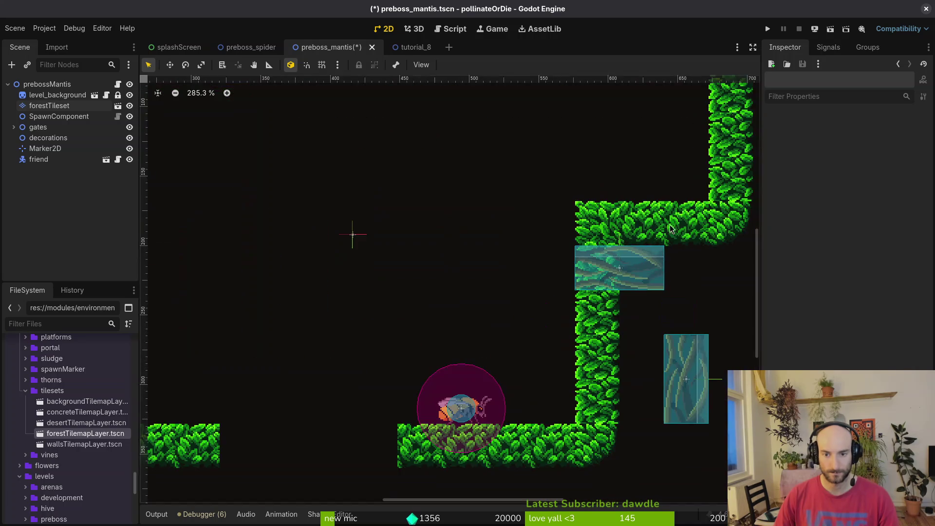
scroll(627, 259, down, 5)
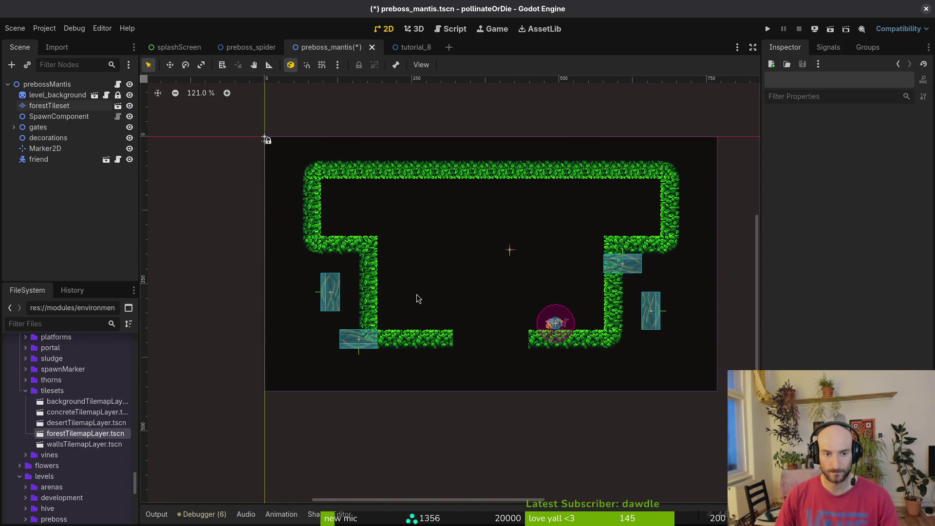
click(49, 106)
scroll(471, 212, right, 3)
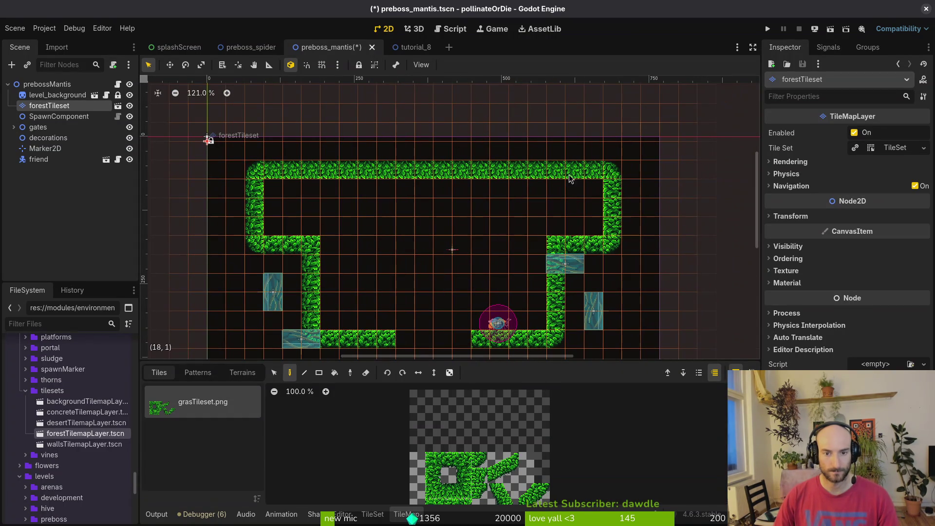
key(e)
click(272, 244)
click(292, 244)
click(255, 210)
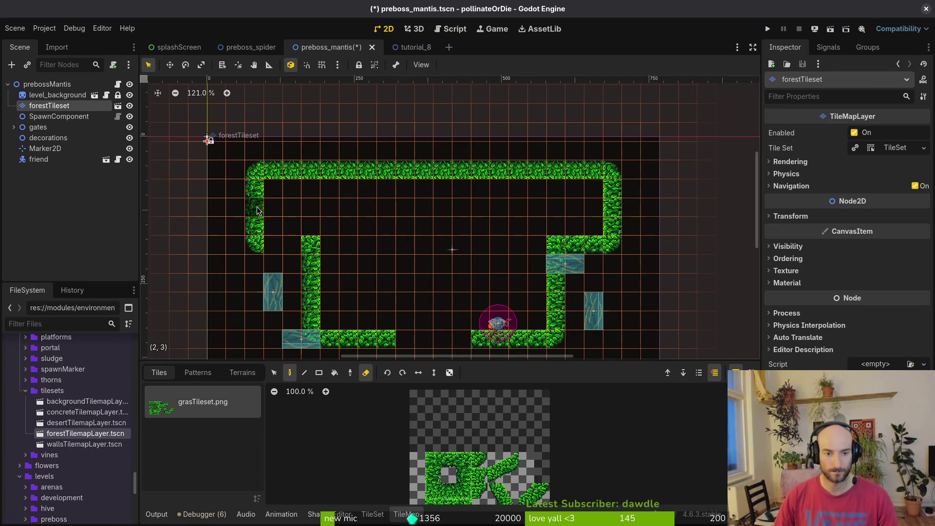
drag(351, 257, 369, 223)
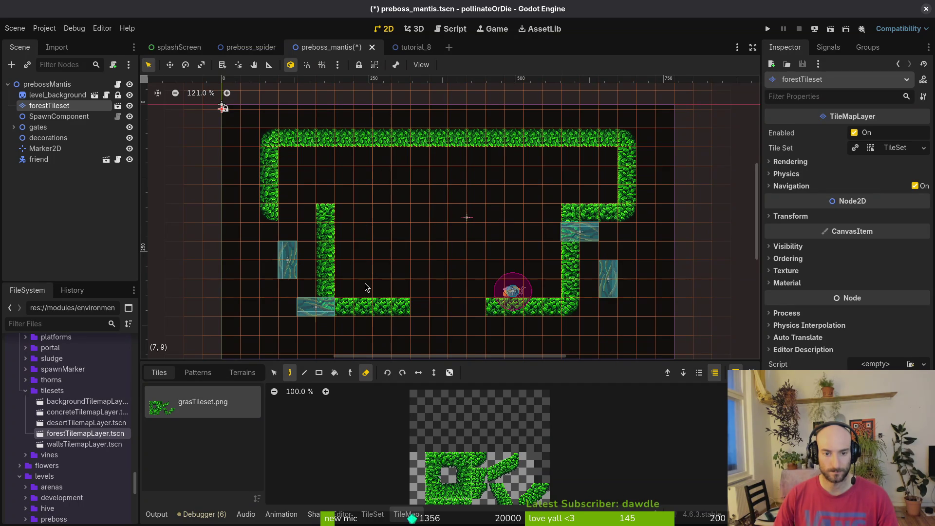
mouse_move(607, 212)
mouse_down()
mouse_move(600, 219)
mouse_move(627, 147)
mouse_move(297, 138)
mouse_move(269, 215)
mouse_move(325, 216)
mouse_move(399, 295)
mouse_move(540, 311)
mouse_move(572, 219)
mouse_up()
click(464, 459)
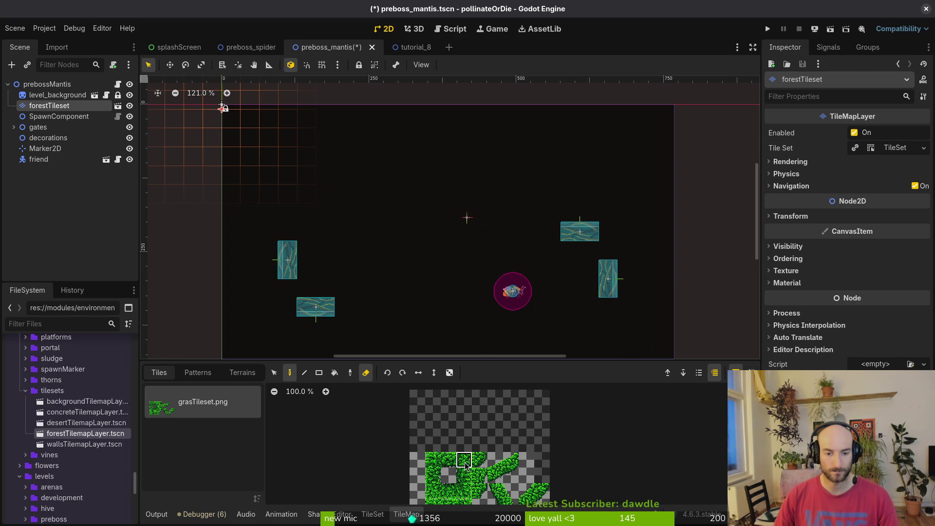
Paint trial grass tiles in the arena, including cells (10,7) and (13,7)
click(422, 305)
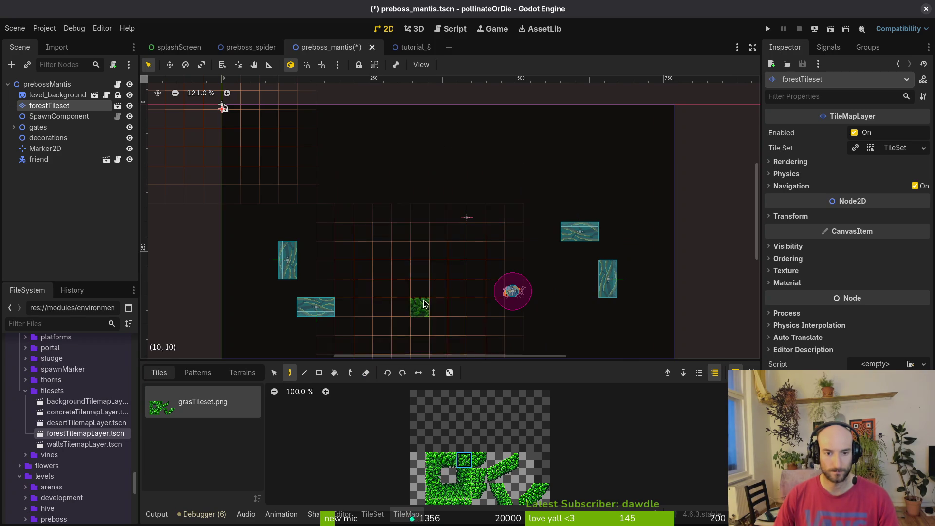
scroll(431, 255, down, 4)
click(426, 254)
click(433, 459)
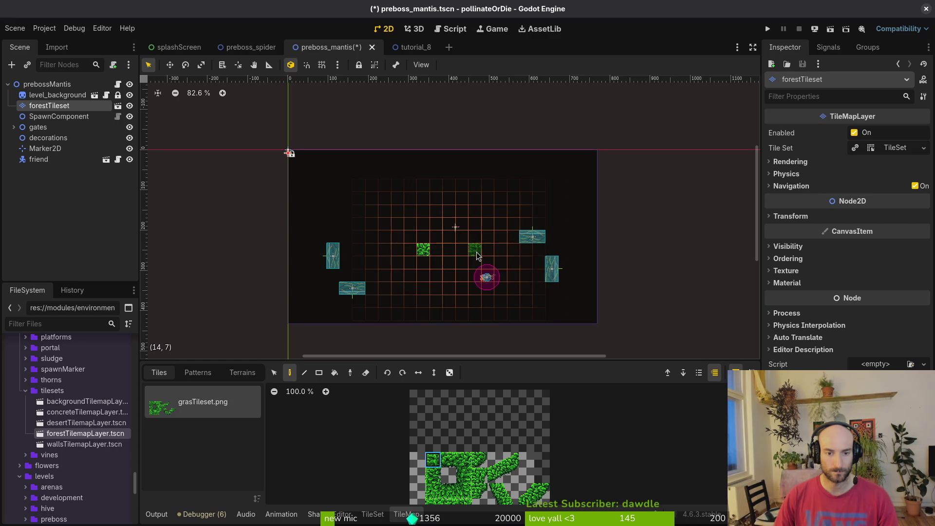
click(461, 251)
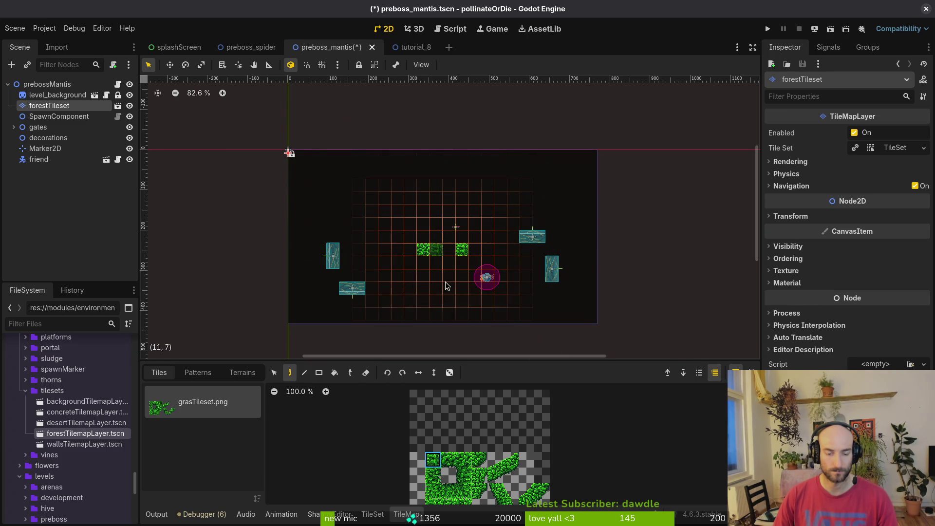
scroll(442, 230, down, 3)
scroll(431, 220, up, 3)
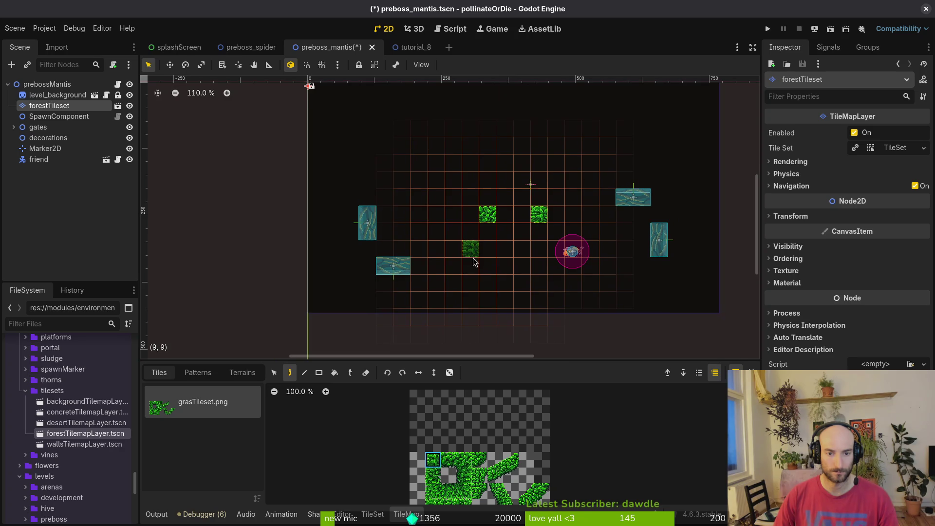
drag(431, 220, 451, 279)
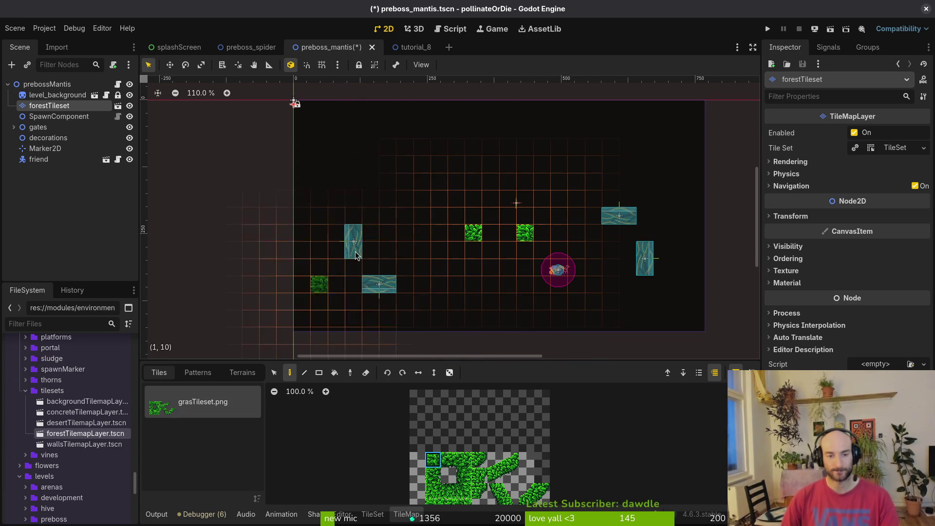
Place diagonal leaf tiles at cells (13,3), (9,3), (9,9), (8,2), (15,2) and (16,9)
key(Escape)
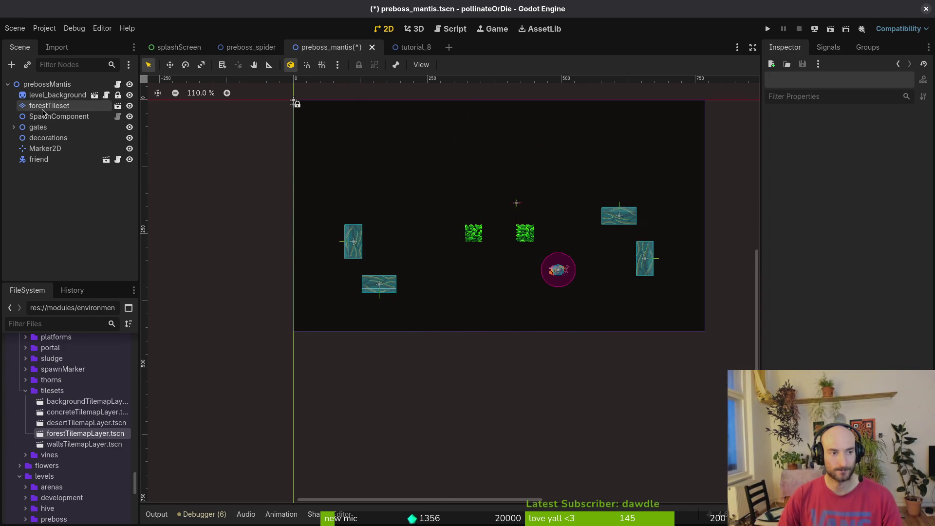
click(49, 106)
scroll(195, 247, down, 1)
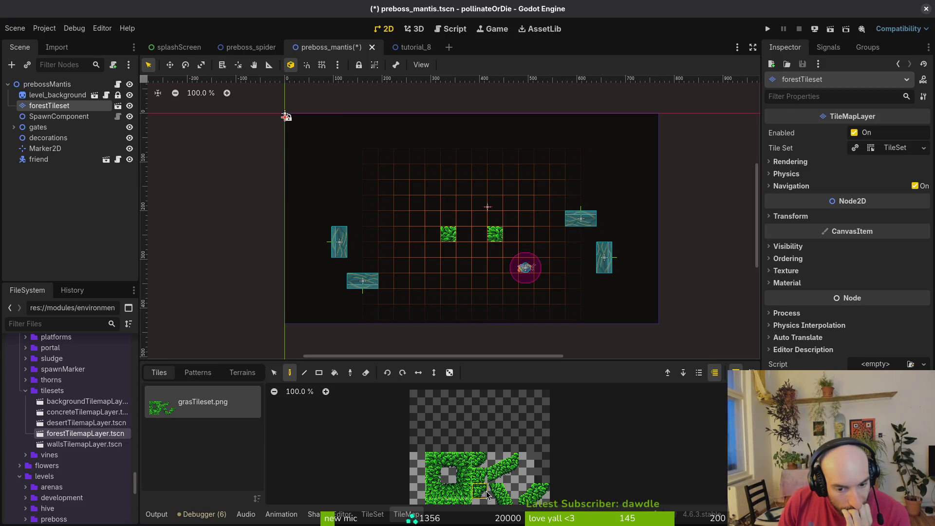
click(524, 492)
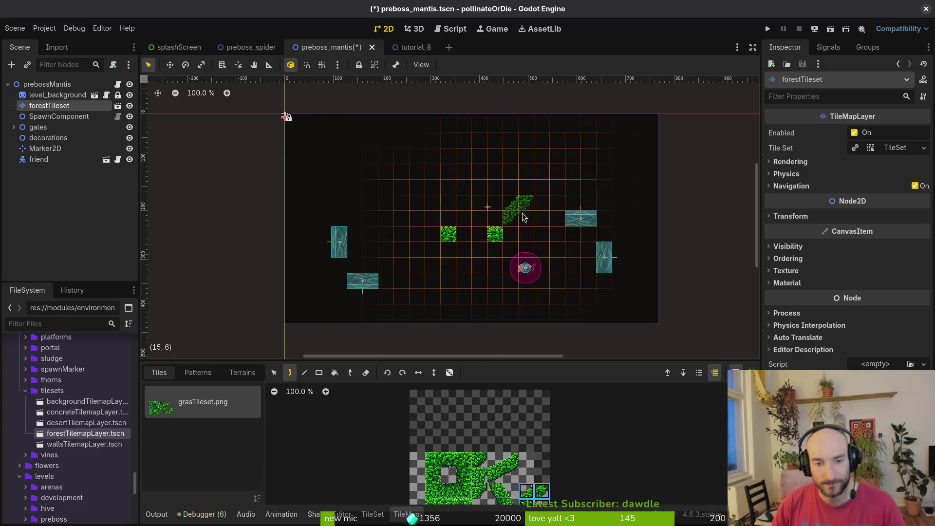
click(503, 182)
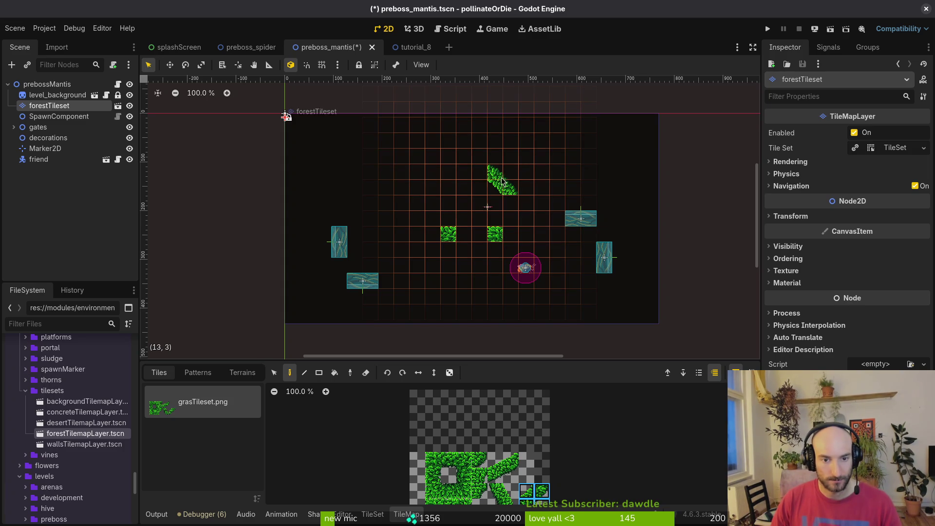
click(436, 183)
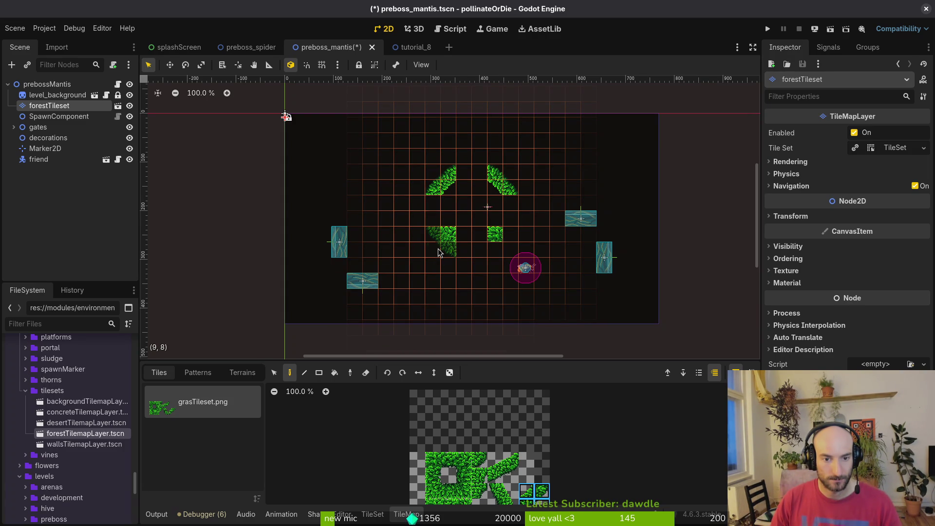
click(431, 274)
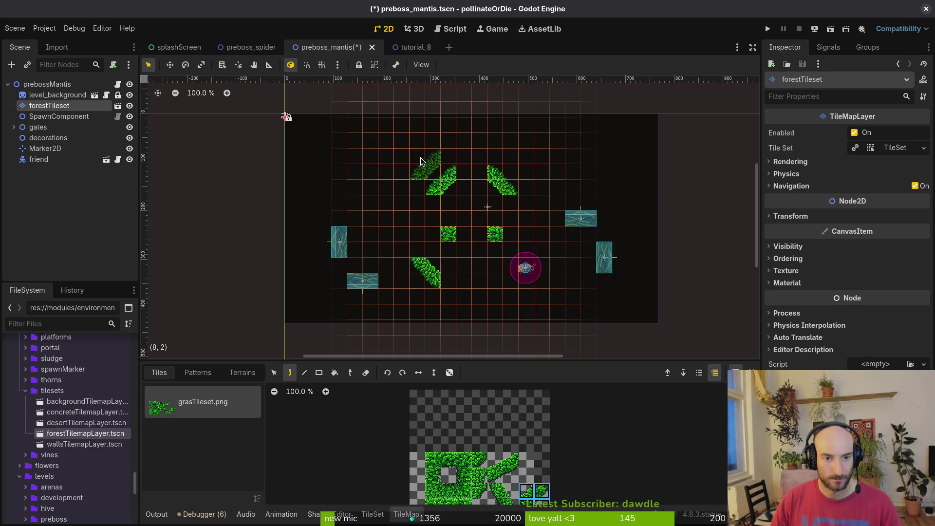
click(421, 161)
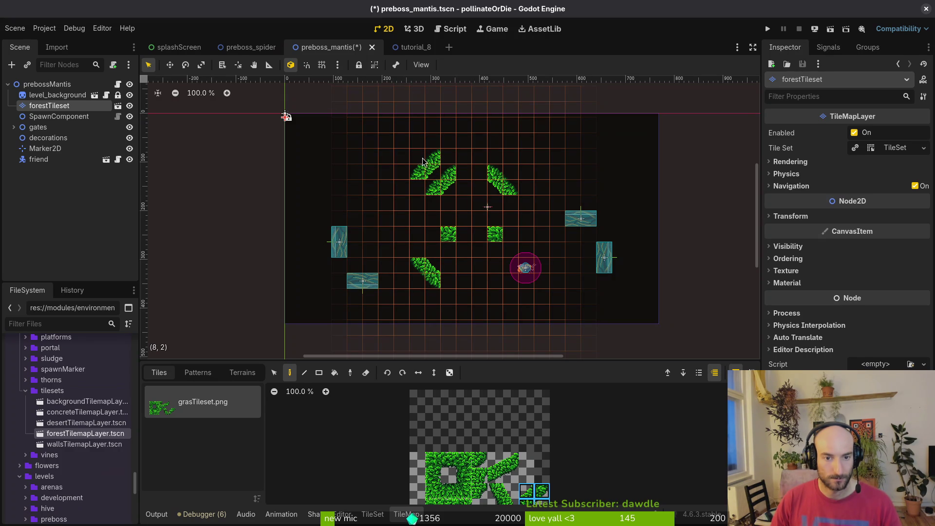
click(522, 162)
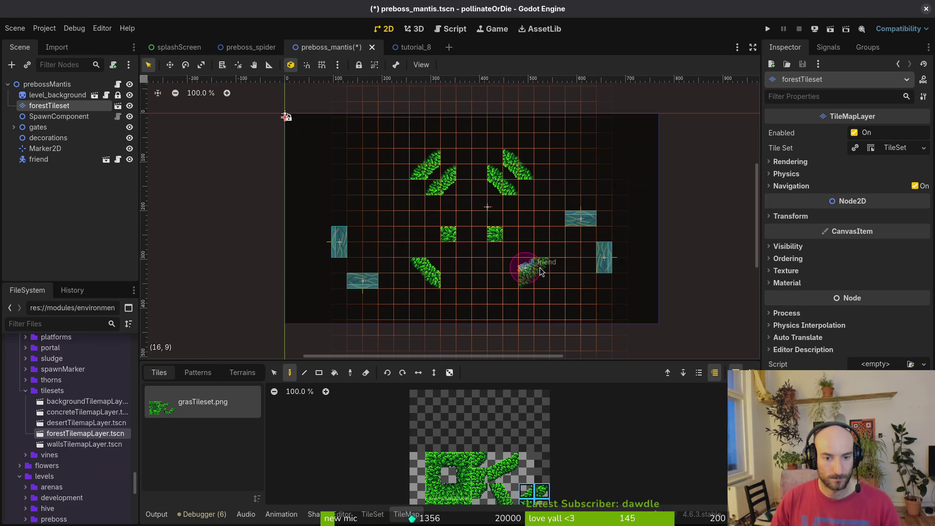
click(522, 268)
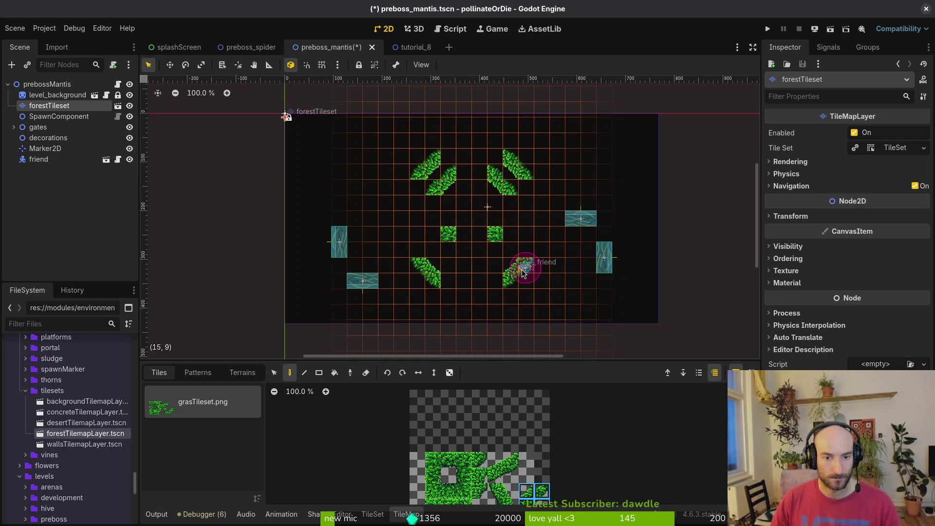
Add a leaf tile at (9,8) and a flipped-diagonal leaf to the lower-left cluster
key(e)
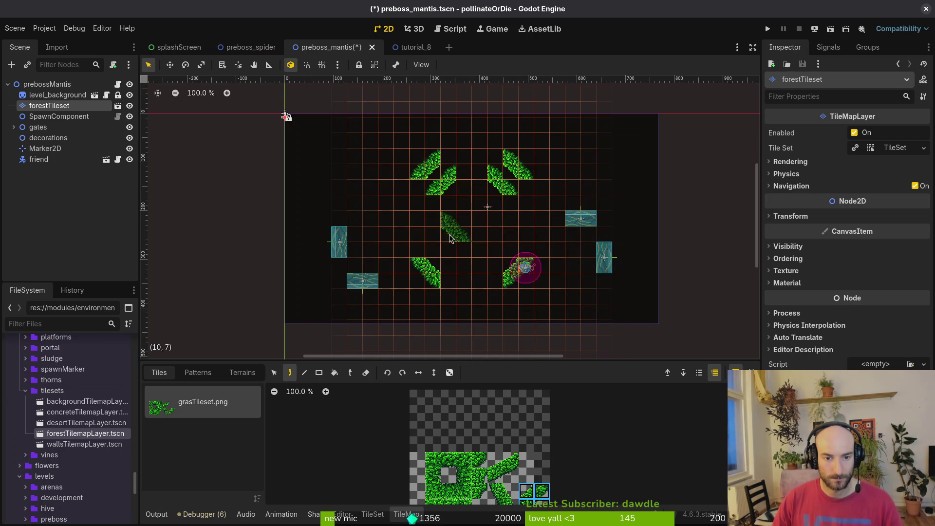
click(441, 255)
key(z)
key(z)
key(z)
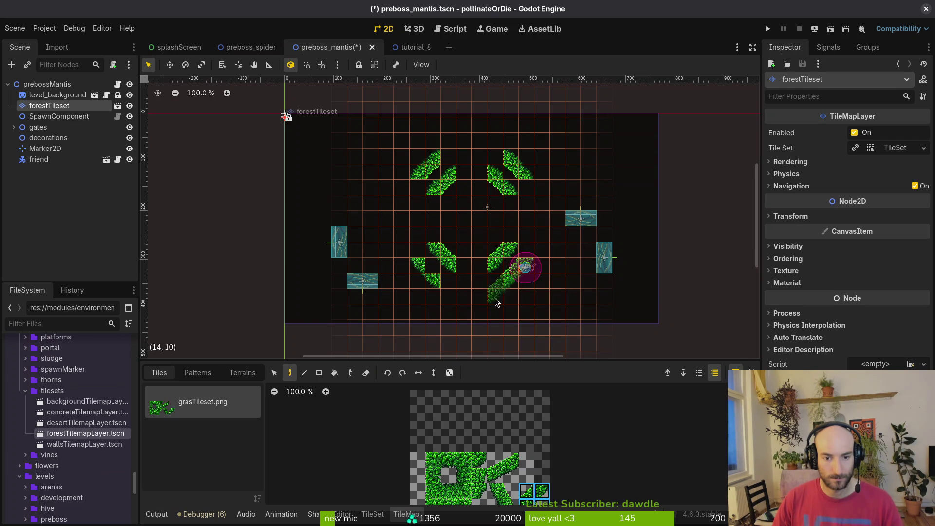
click(427, 276)
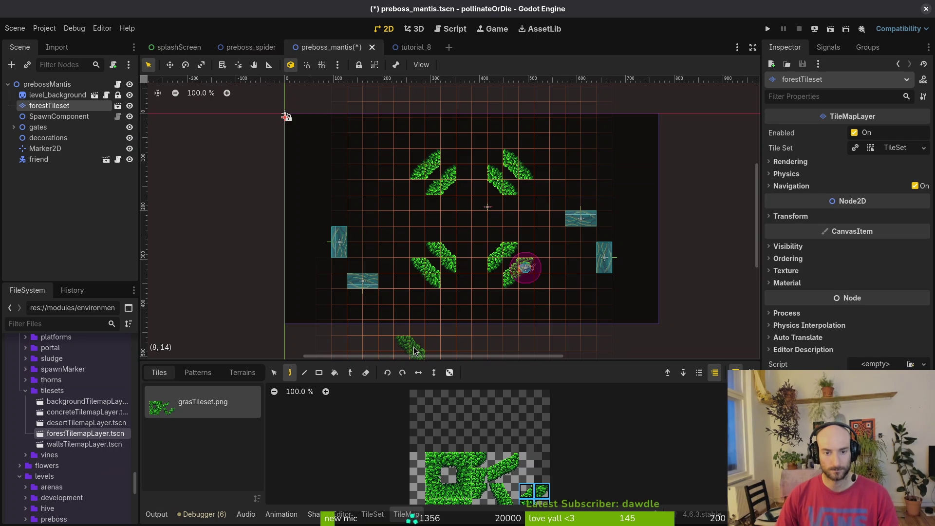
Erase the lower leaf clusters and centre tiles, and move the friend bee to the arena's left
key(e)
mouse_move(510, 265)
mouse_down()
mouse_move(490, 246)
mouse_move(451, 268)
mouse_move(410, 187)
mouse_move(541, 163)
mouse_move(553, 243)
mouse_move(372, 265)
mouse_move(211, 263)
mouse_up()
click(525, 267)
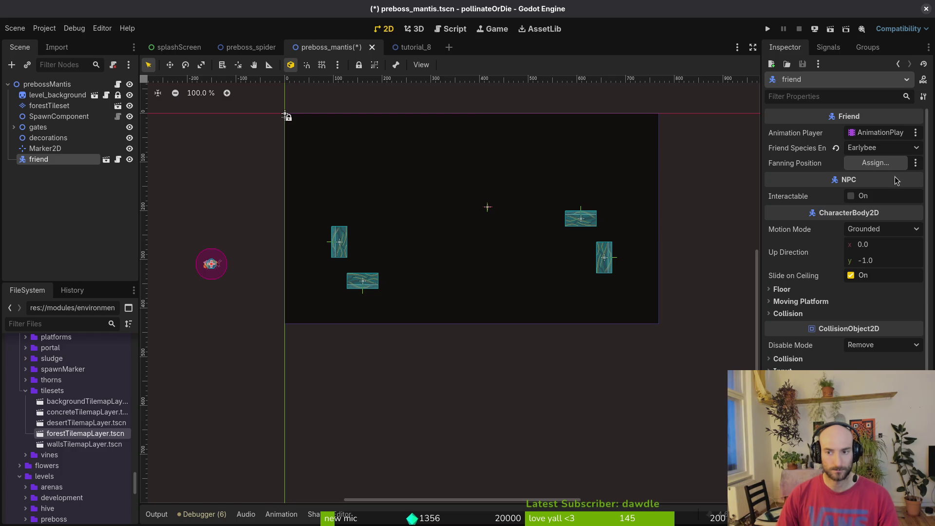
Set the friend bee's Friend Species to Redtailed and save the preboss_mantis scene
click(882, 148)
click(880, 164)
click(880, 164)
key(Escape)
key(ctrl+s)
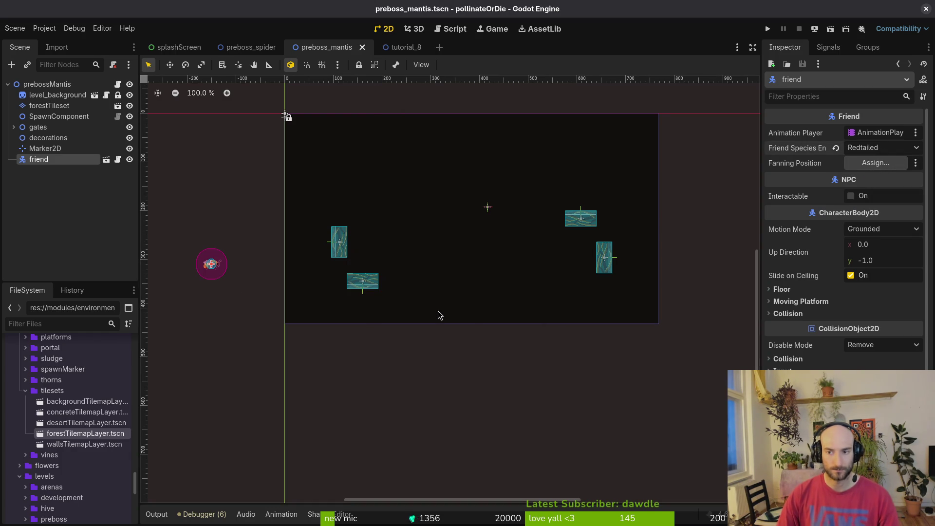
Move Marker2D up and left toward the arena's top-left corner
scroll(482, 226, up, 3)
scroll(488, 199, up, 1)
drag(488, 194, 275, 137)
scroll(293, 175, down, 6)
mouse_move(299, 177)
mouse_down()
mouse_move(266, 189)
mouse_move(262, 163)
mouse_up()
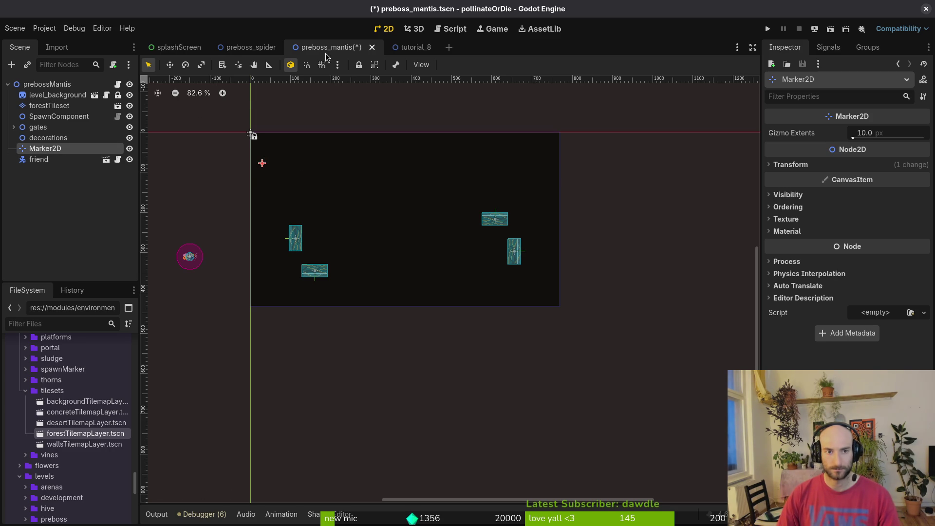
click(246, 49)
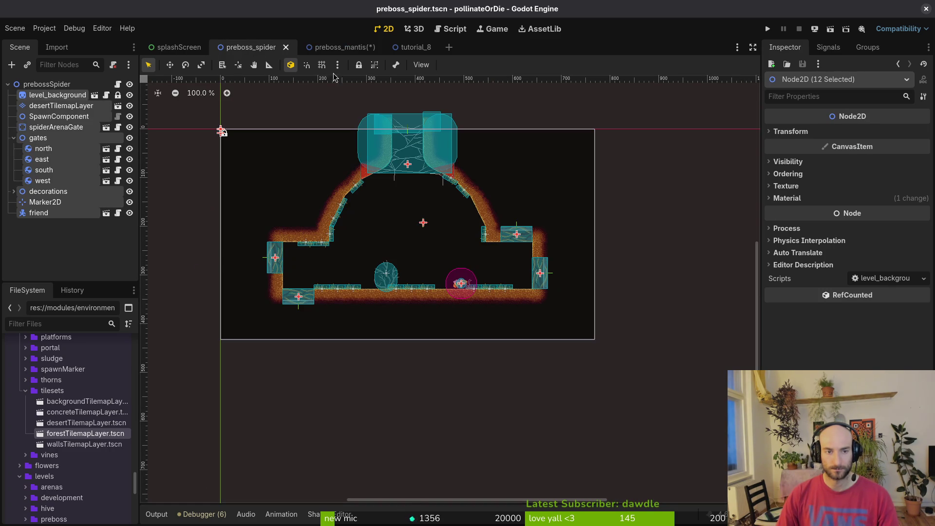
click(337, 47)
scroll(422, 229, up, 3)
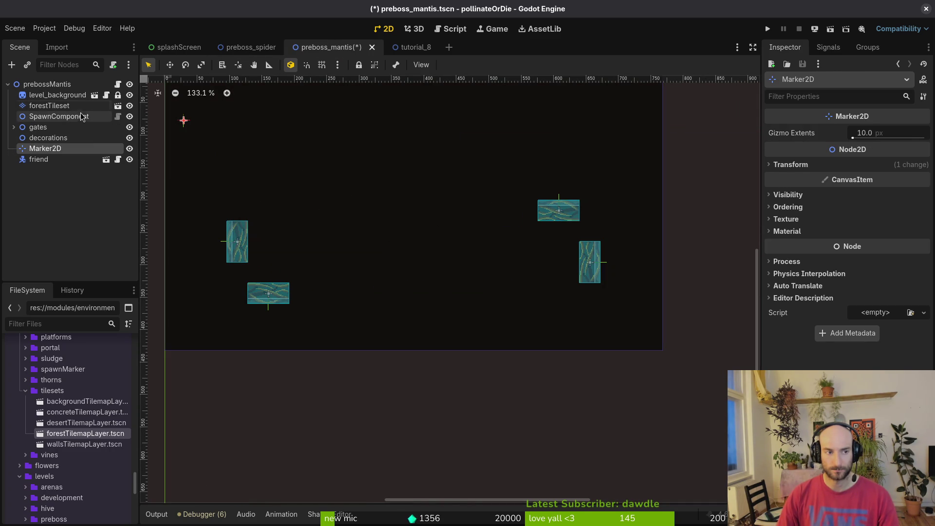
click(58, 105)
drag(573, 272, 598, 295)
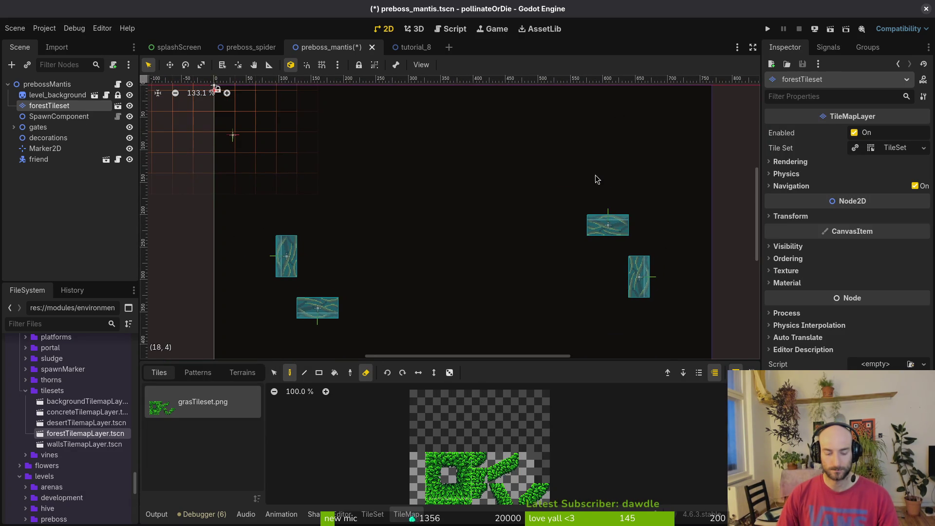
With grid snap on, move the north and east gates up and the south and west gates lower
click(606, 223)
key(shift+g)
drag(626, 225, 631, 136)
drag(639, 277, 650, 178)
mouse_move(286, 257)
mouse_down()
mouse_move(270, 147)
mouse_move(270, 184)
mouse_up()
mouse_move(333, 312)
mouse_down()
mouse_move(312, 125)
mouse_move(327, 126)
mouse_move(336, 227)
mouse_move(327, 219)
mouse_move(326, 342)
mouse_move(327, 333)
mouse_up()
drag(270, 184, 261, 267)
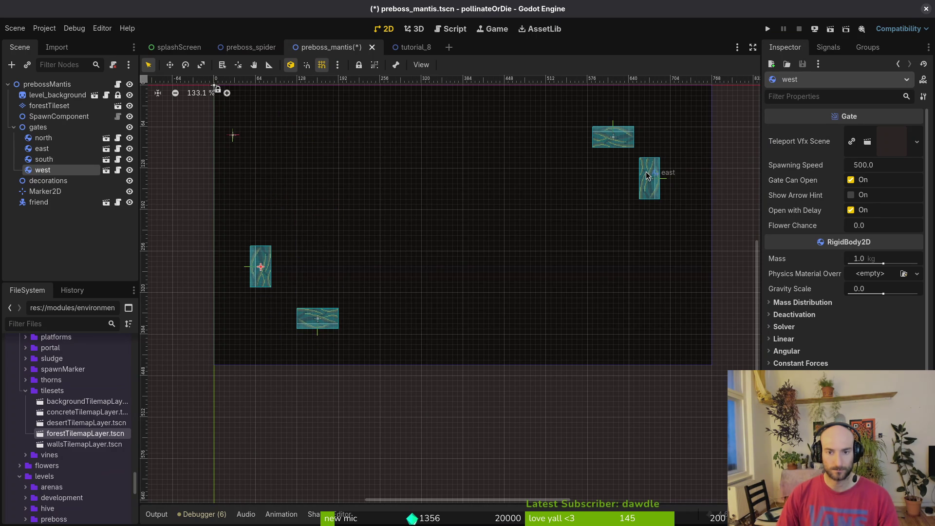
click(427, 223)
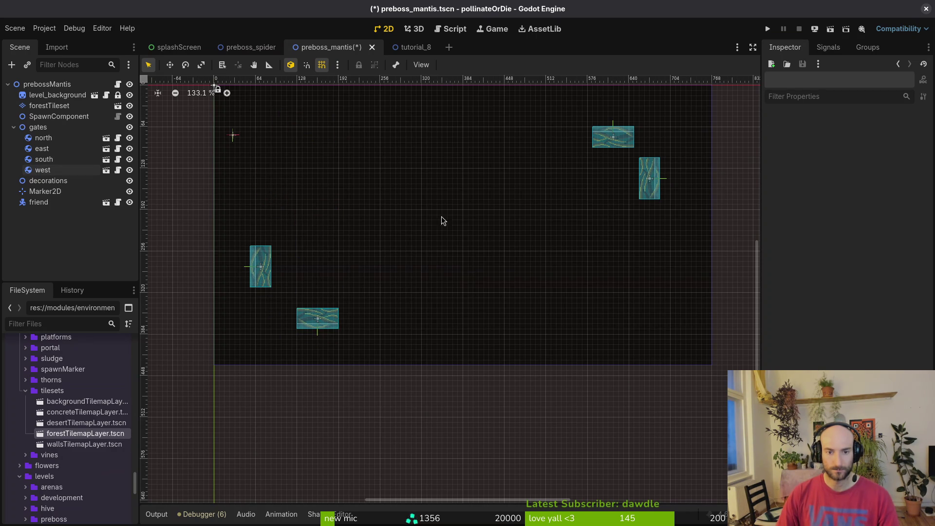
click(49, 106)
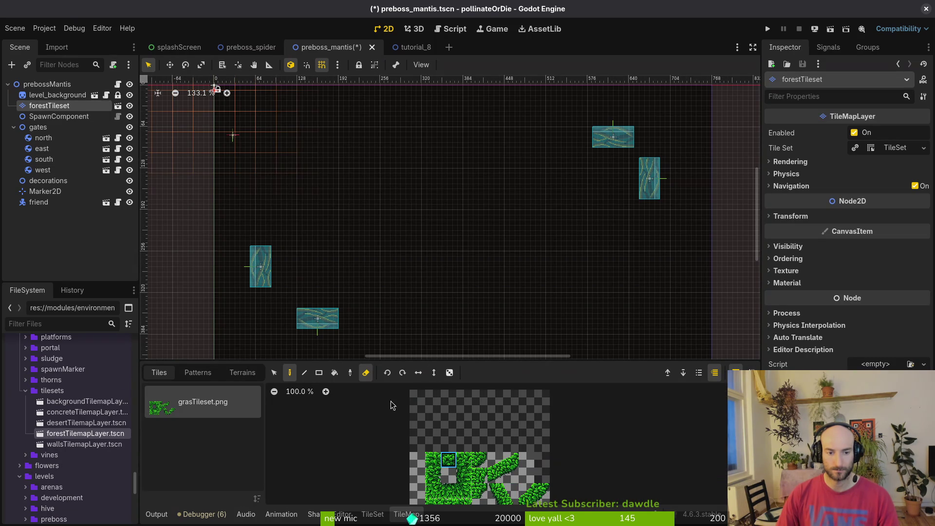
Paint a grass tile and a 2x2 grass block to the right of the south gate
scroll(345, 307, down, 2)
key(e)
click(355, 298)
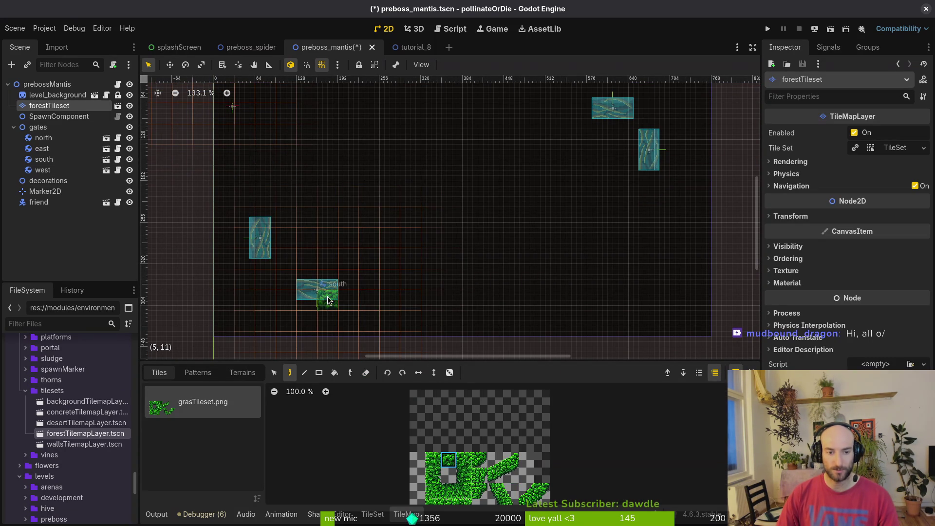
drag(495, 460, 510, 474)
click(363, 297)
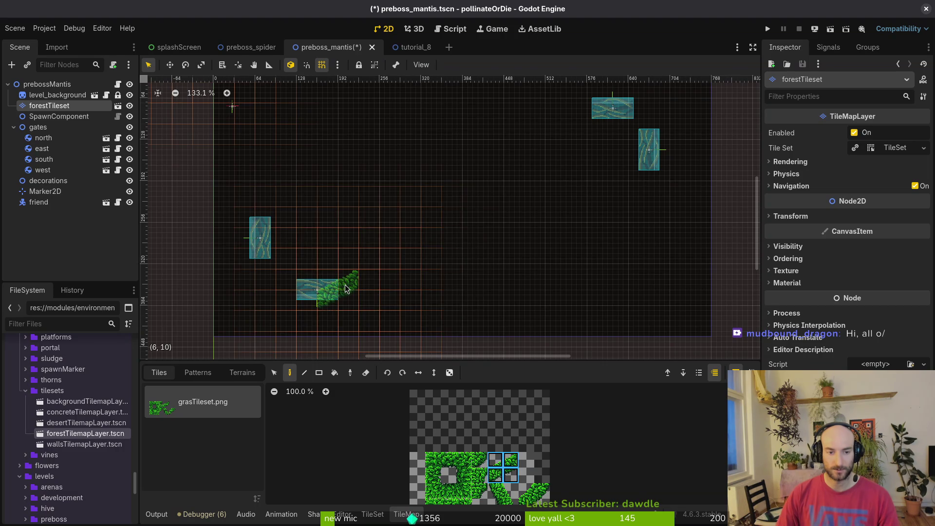
Move the west gate down and the south gate left and down
scroll(419, 273, up, 1)
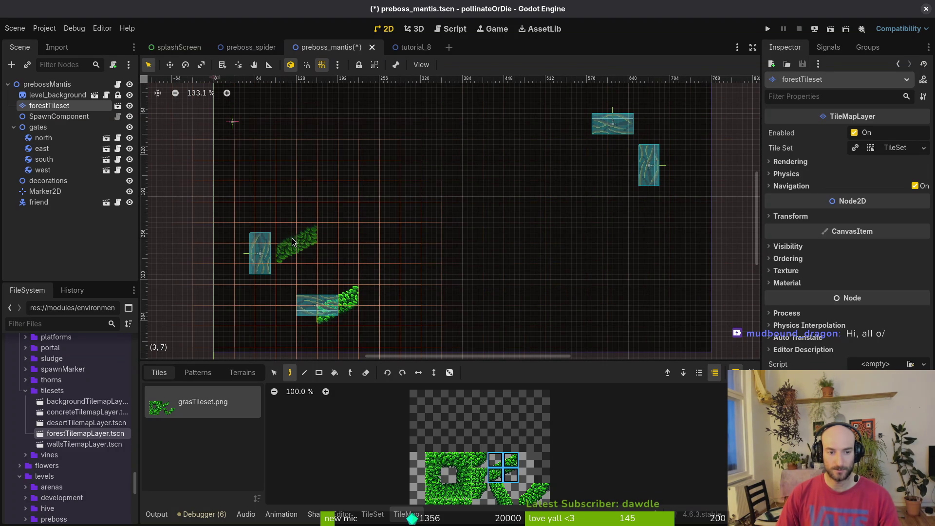
drag(264, 260, 269, 292)
drag(318, 312, 295, 317)
scroll(293, 317, up, 6)
click(290, 271)
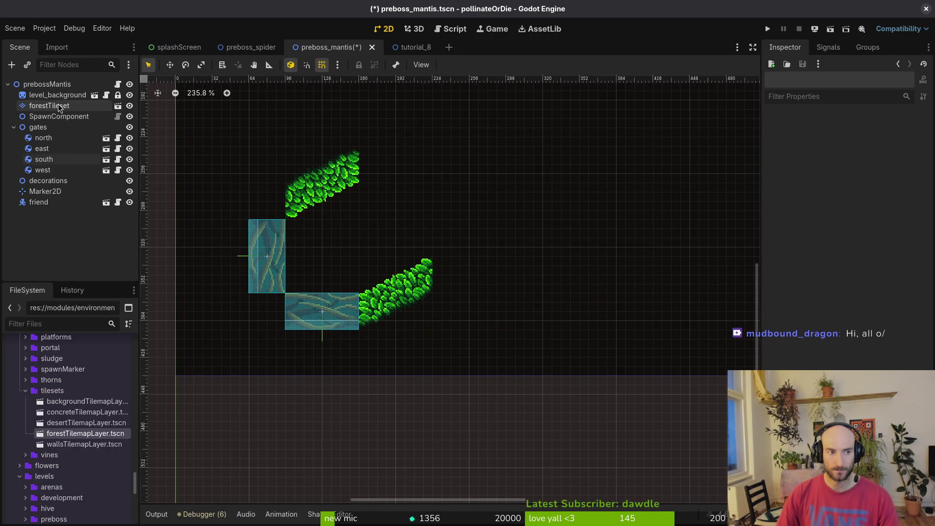
Paint single forestTileset grass tiles in the south gate corner and above the west gate
click(48, 106)
click(481, 460)
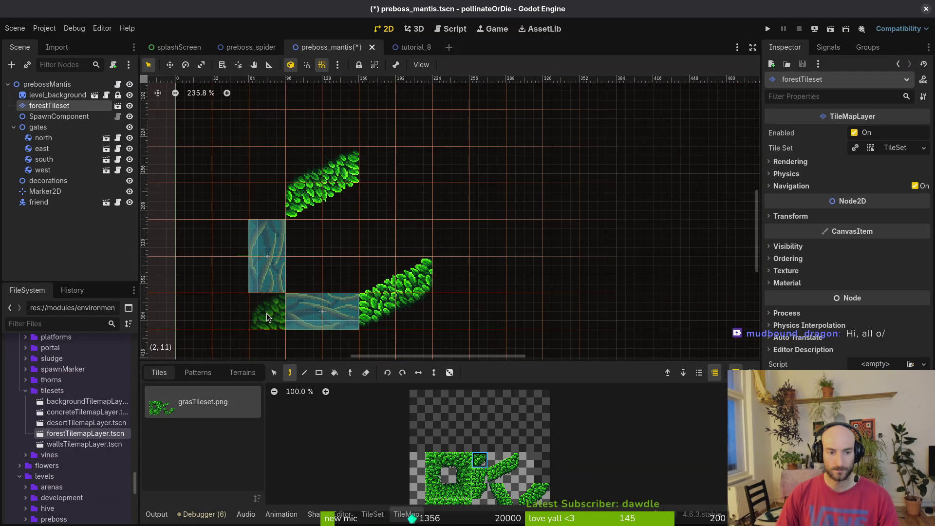
click(267, 310)
click(267, 201)
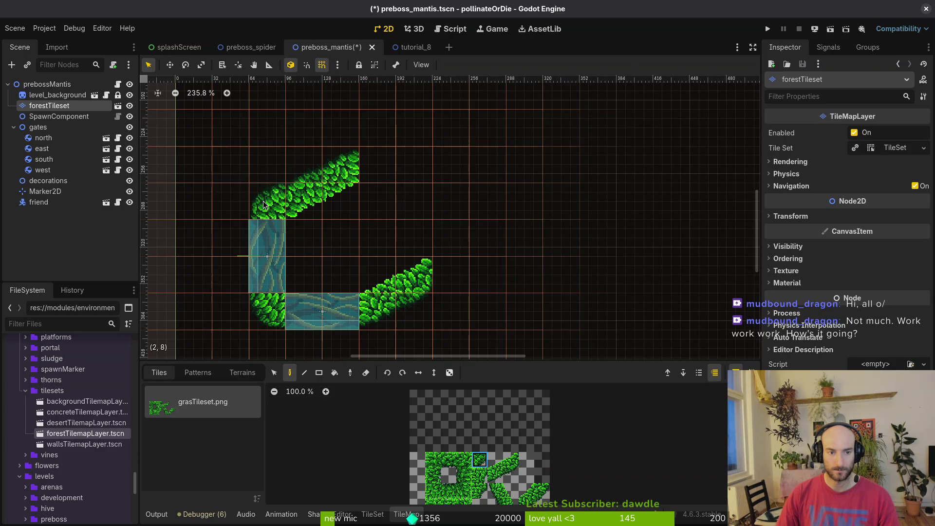
key(Escape)
scroll(355, 221, down, 4)
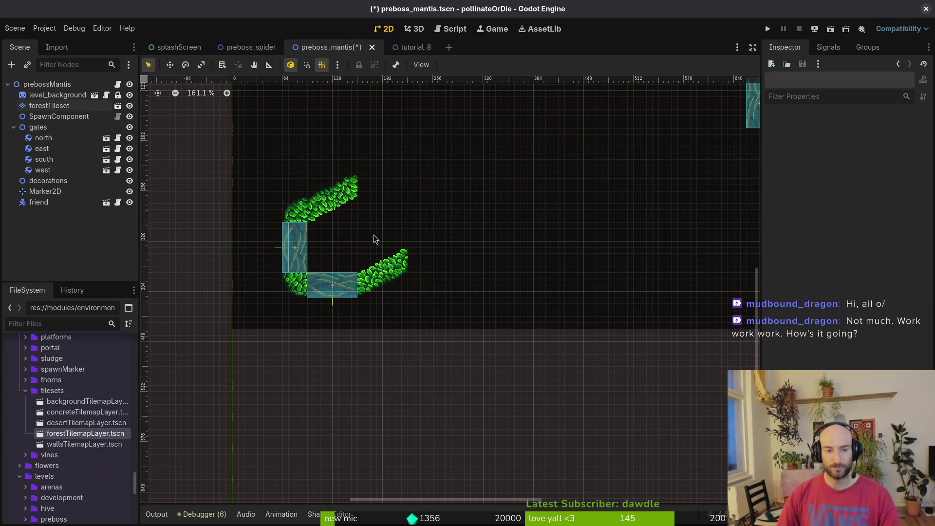
scroll(361, 244, up, 2)
Stamp a 2x2 leaf block beside the south gate and erase the stray leaf tiles
click(49, 107)
drag(507, 475, 492, 457)
click(404, 302)
key(e)
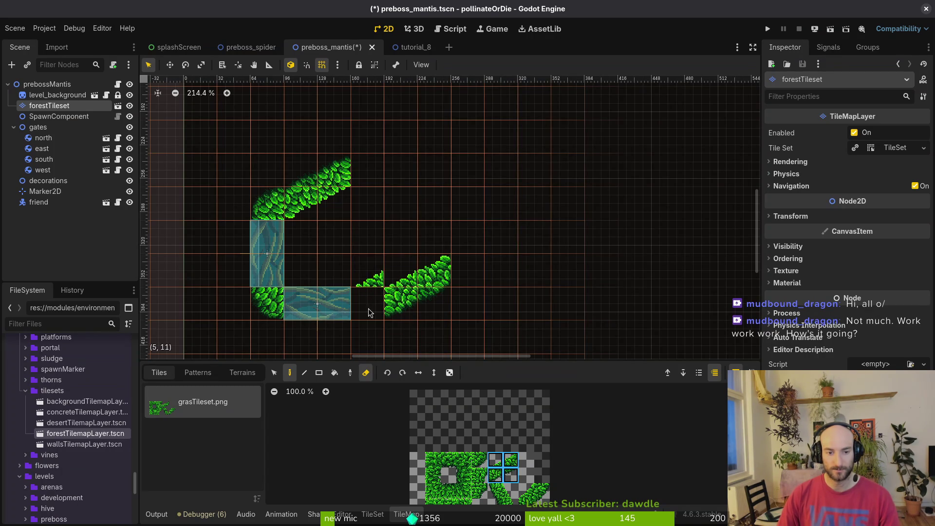
click(369, 315)
Shift the south gate right, erase a stray leaf tile, and raise the west gate 32 px
drag(297, 306, 330, 304)
click(48, 106)
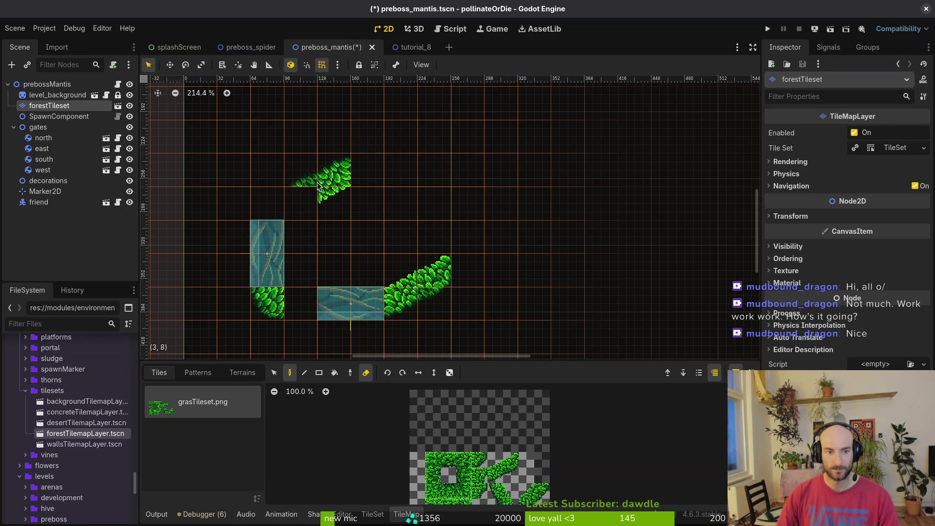
click(306, 181)
drag(272, 257, 271, 224)
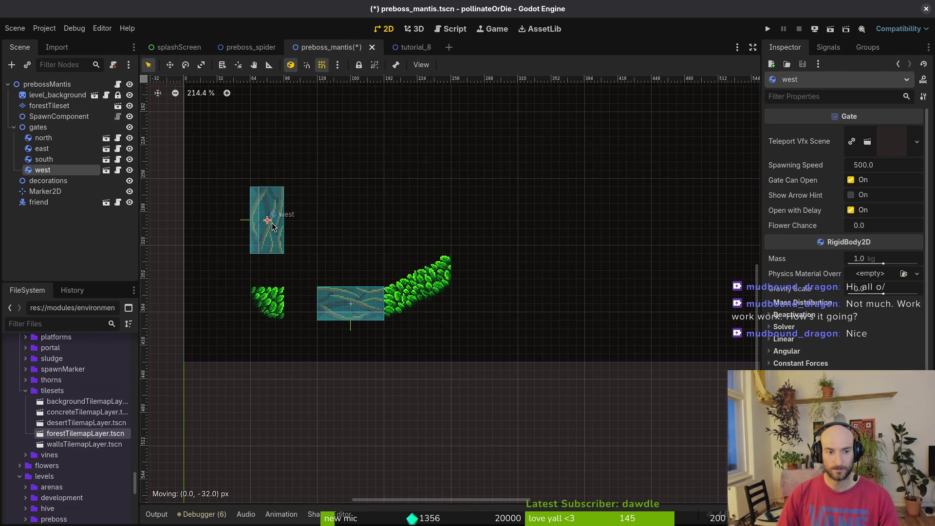
Paint a leaf wall segment above the west gate and fill grass between the gates
click(49, 106)
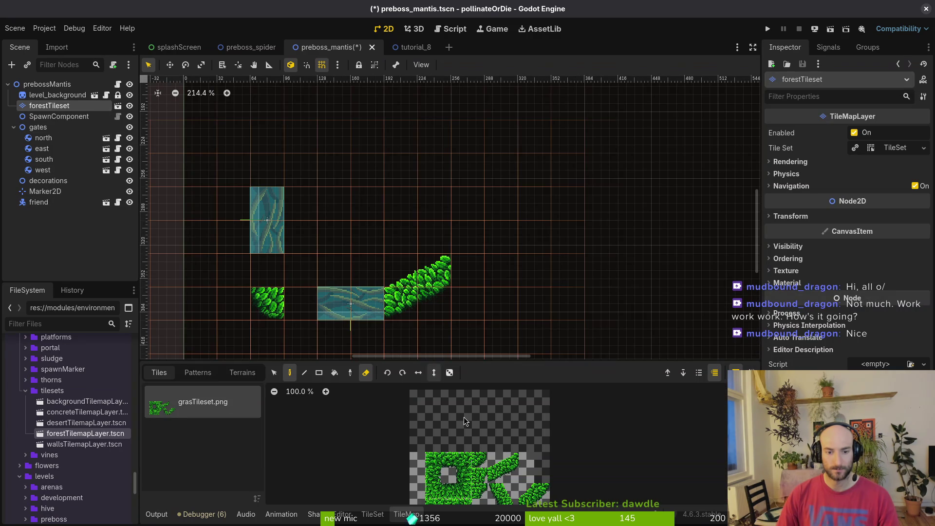
key(e)
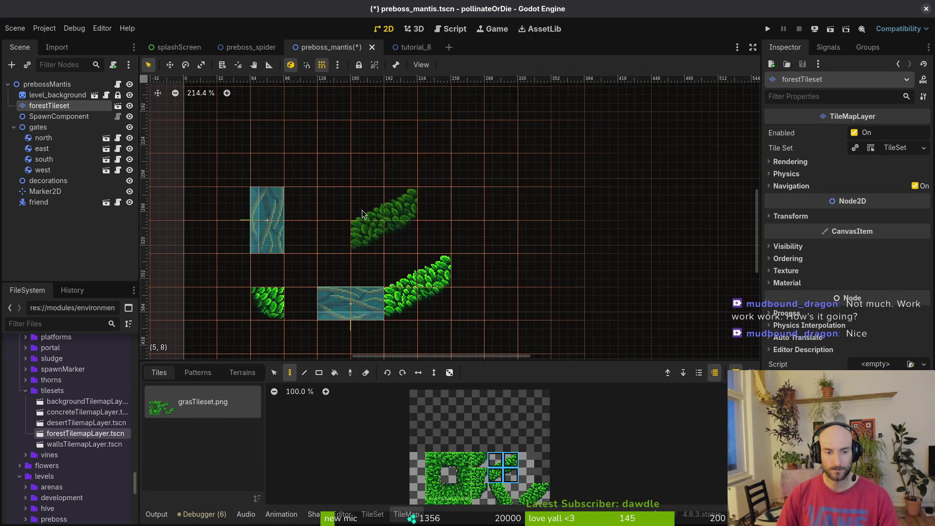
click(328, 166)
scroll(388, 222, down, 2)
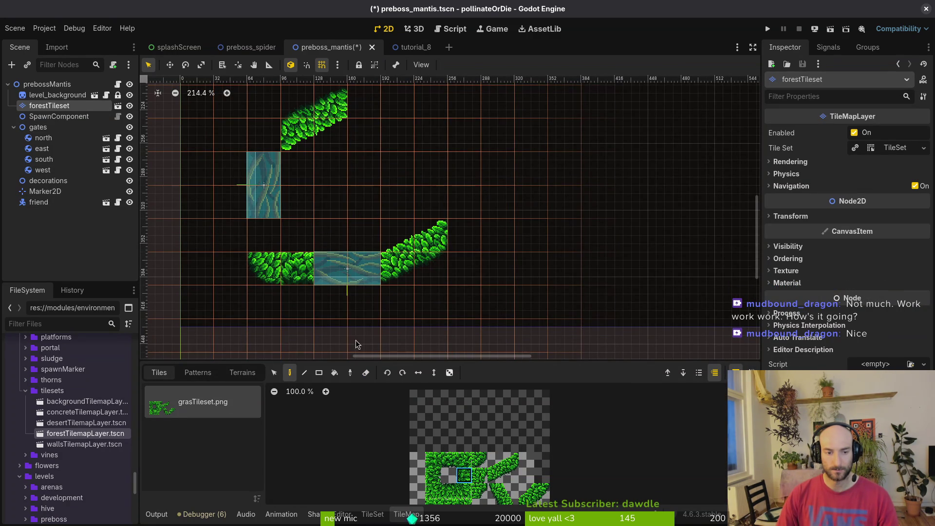
click(262, 233)
click(483, 461)
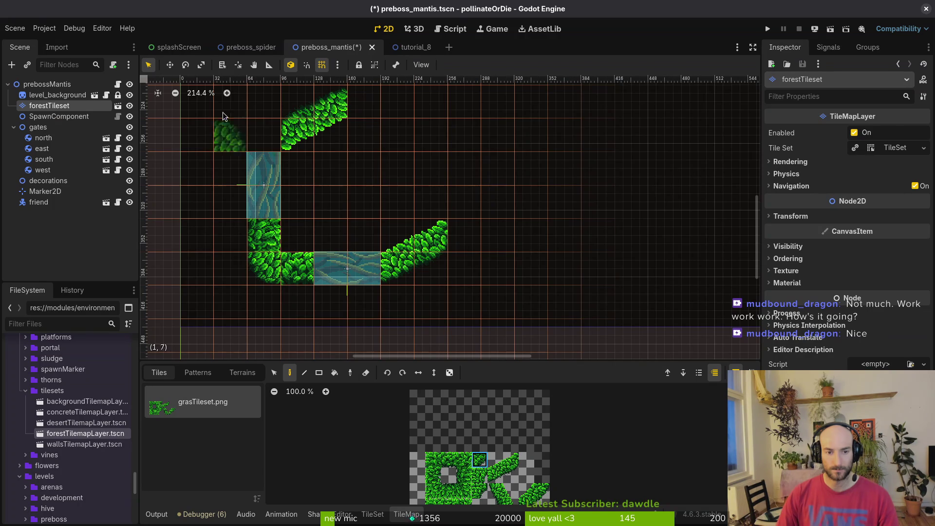
key(Escape)
scroll(276, 146, down, 9)
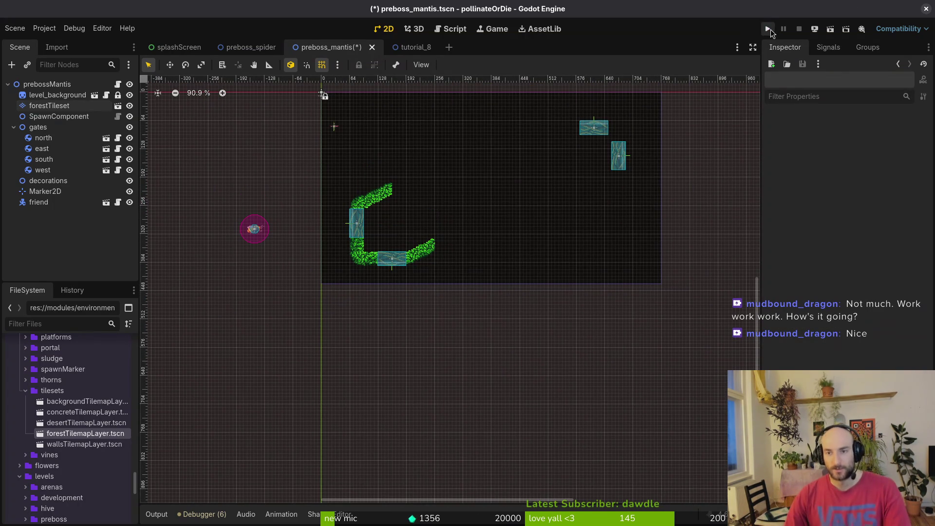
Run the project and continue the saved game from the menu
click(769, 30)
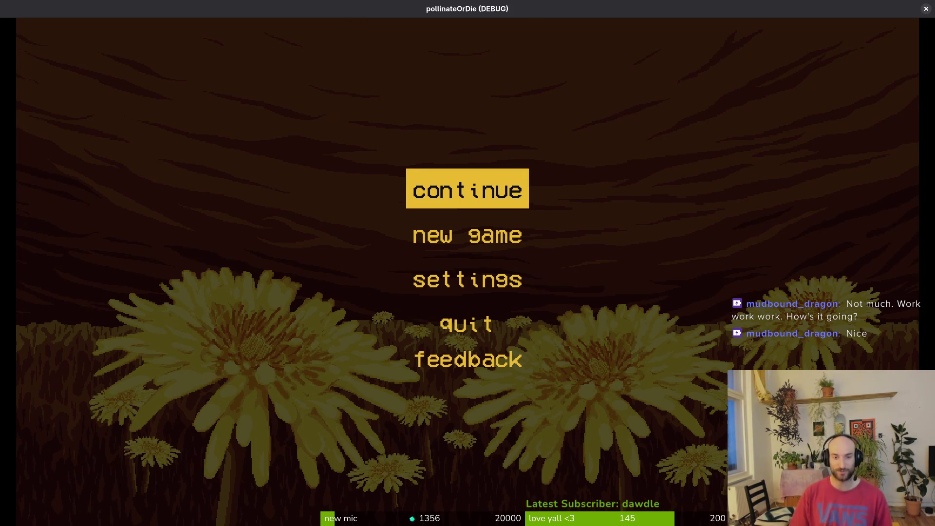
key(Return)
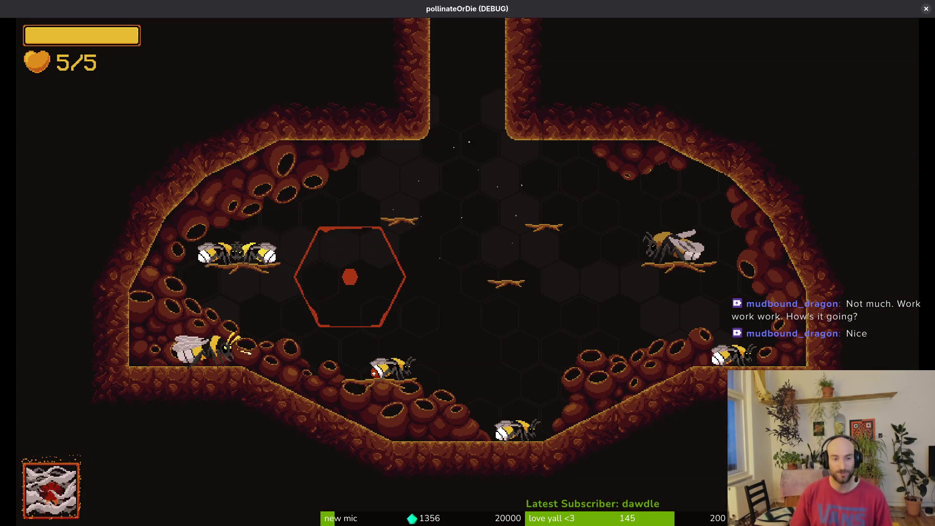
click(350, 277)
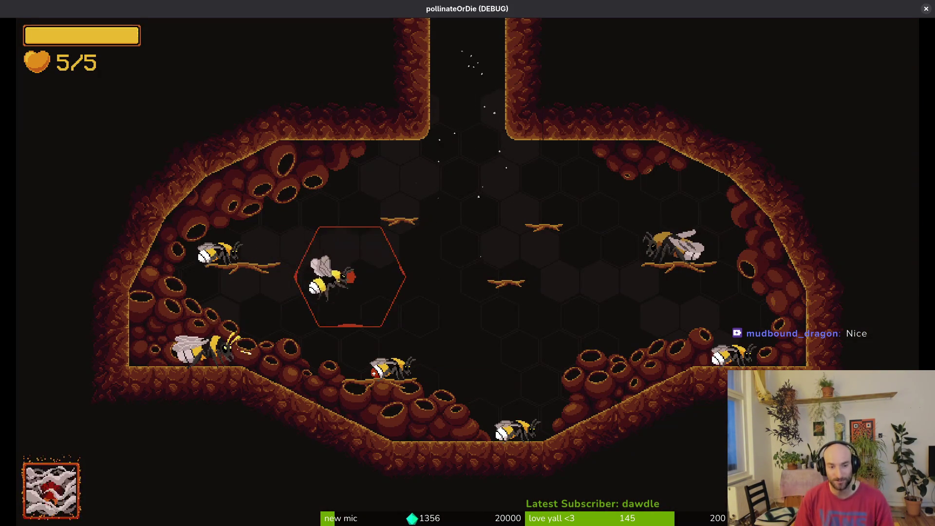
Use the F1 debug level select to load the Hornet boss arena
key(F1)
key(Down)
key(Return)
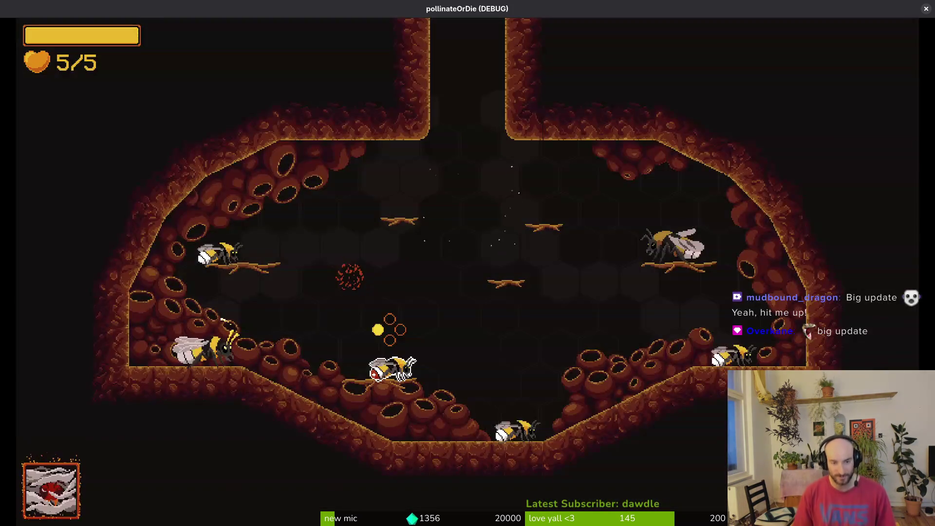
key(Up)
key(Return)
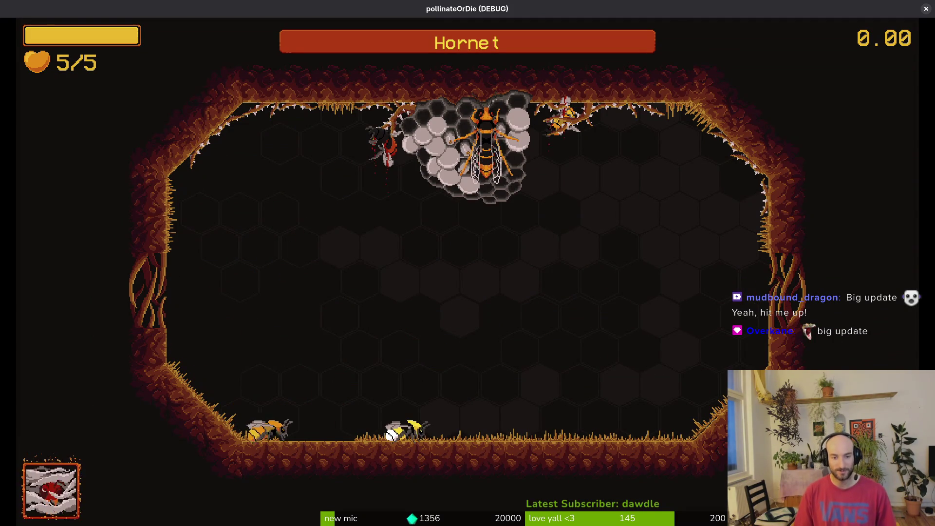
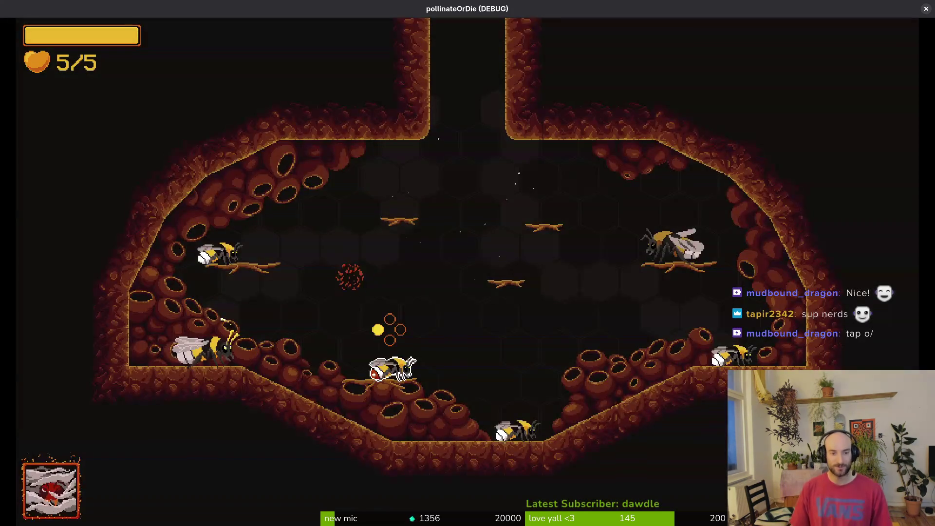
Load level 3-2 from the debug level select, pause it, then close the game window
key(F1)
key(Return)
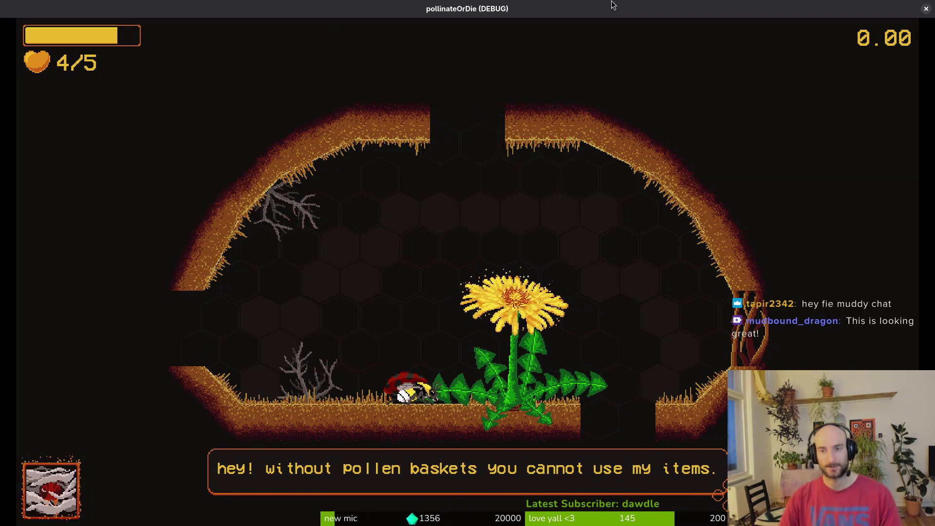
key(Escape)
key(alt+F4)
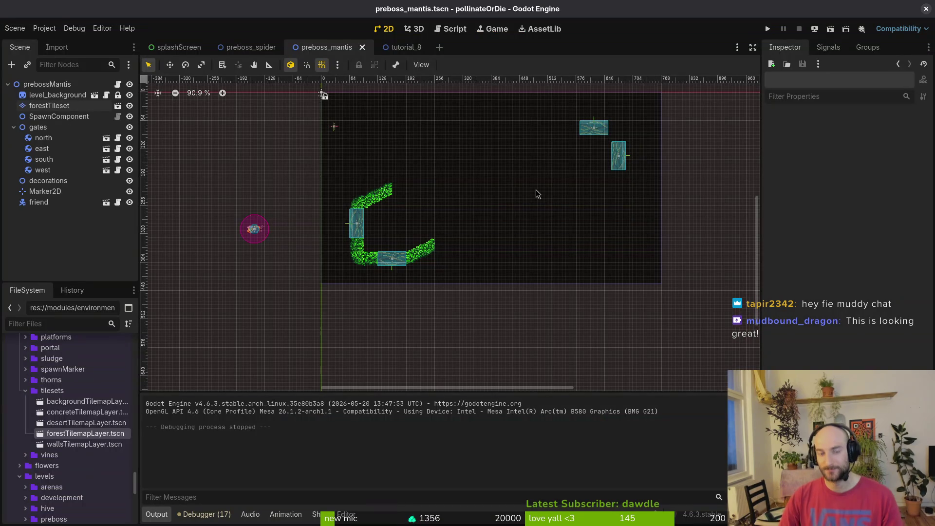
Paint forestTileset grass tiles beside the upper-right gates
click(46, 105)
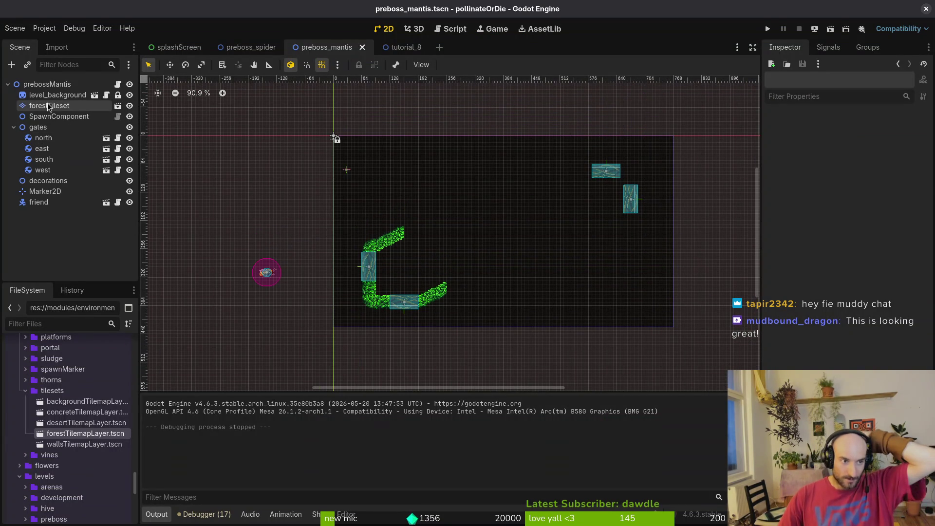
drag(511, 479, 495, 458)
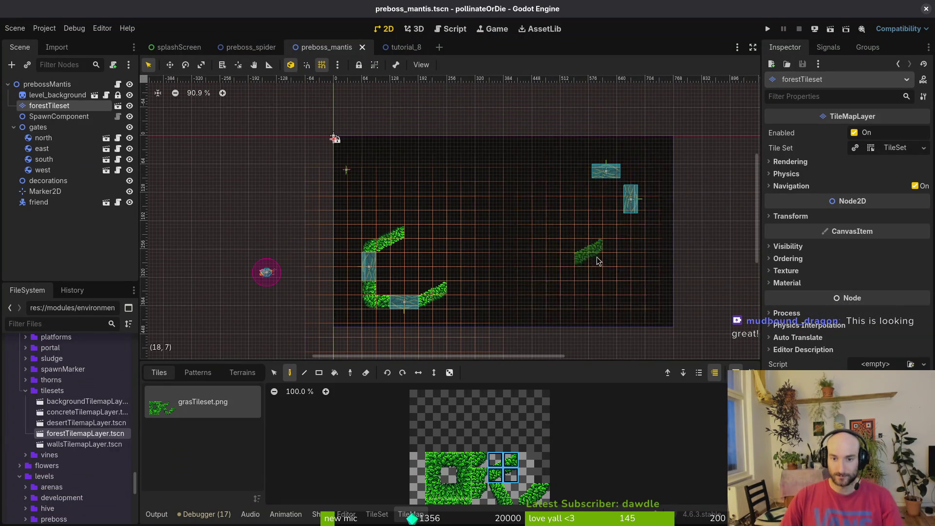
scroll(594, 225, right, 3)
scroll(594, 225, up, 2)
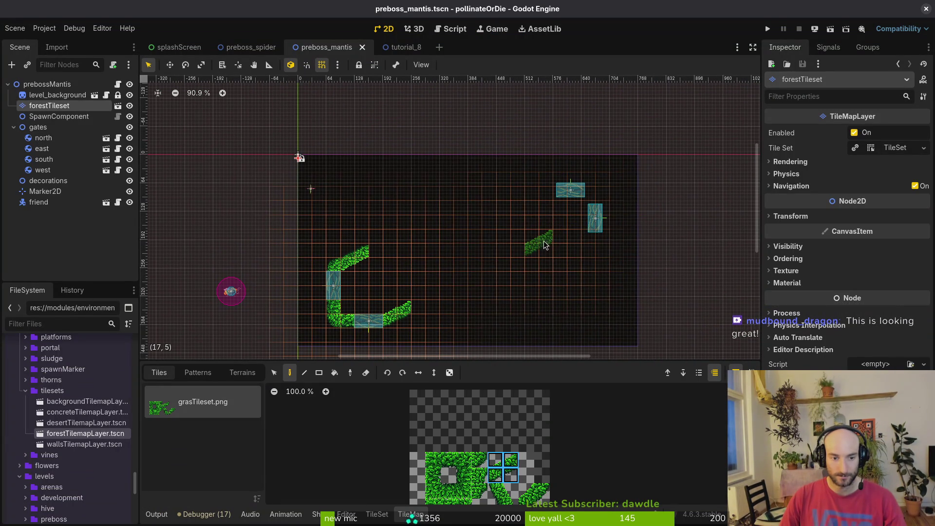
key(Escape)
click(49, 105)
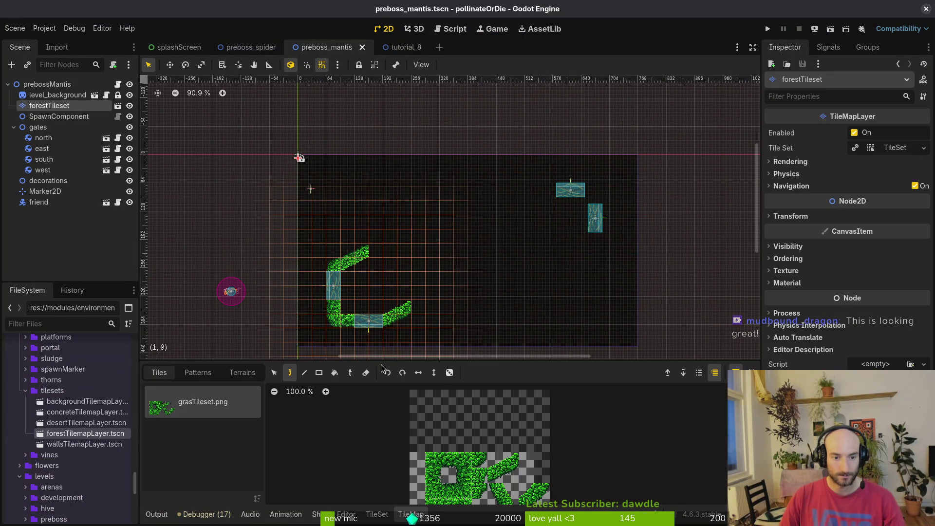
scroll(426, 288, down, 2)
click(478, 465)
drag(590, 173, 598, 179)
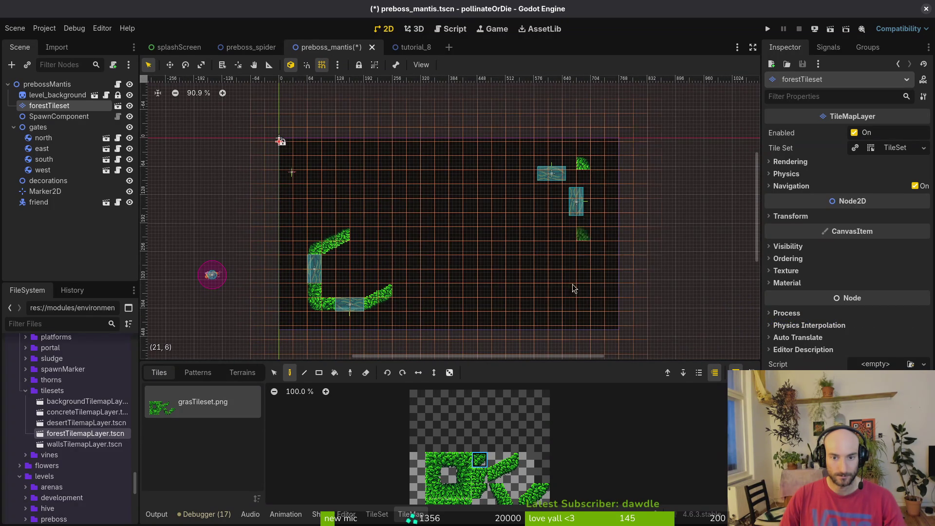
click(450, 491)
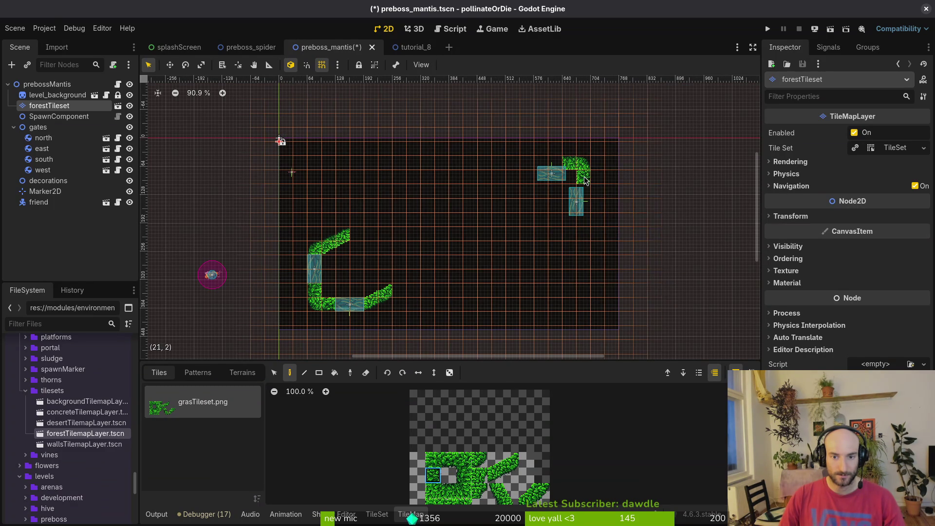
Move the north gate up to line up with the leaves
scroll(586, 180, up, 10)
click(575, 234)
mouse_move(472, 162)
mouse_down()
mouse_move(480, 132)
mouse_move(491, 130)
mouse_up()
scroll(492, 156, down, 10)
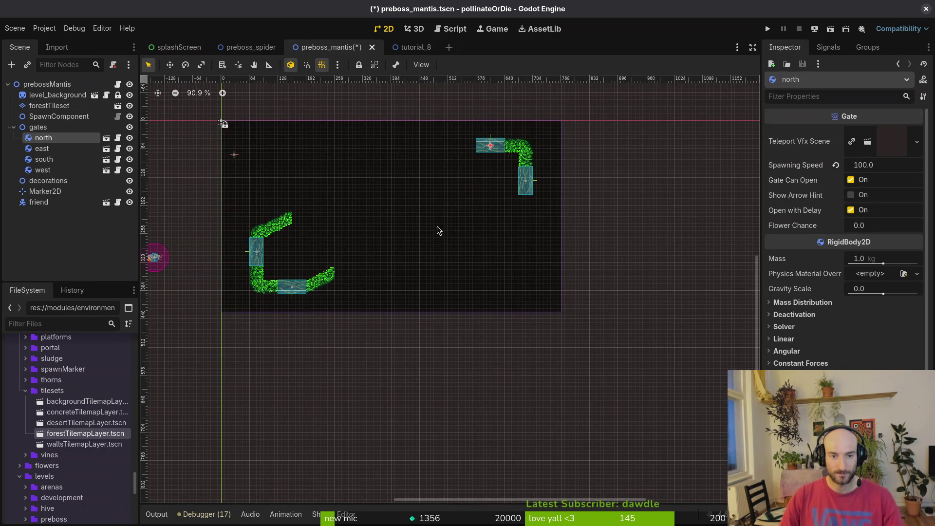
Select the forestTileset grass layer for painting slopes off the gates
click(49, 105)
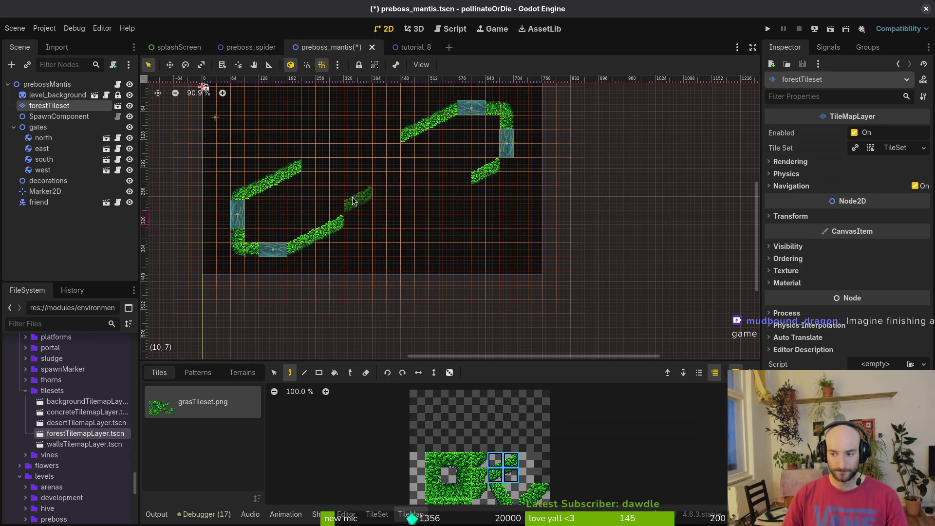
Paint the two-tile grass slope piece at cell (18,7), then zoom to check it
click(539, 502)
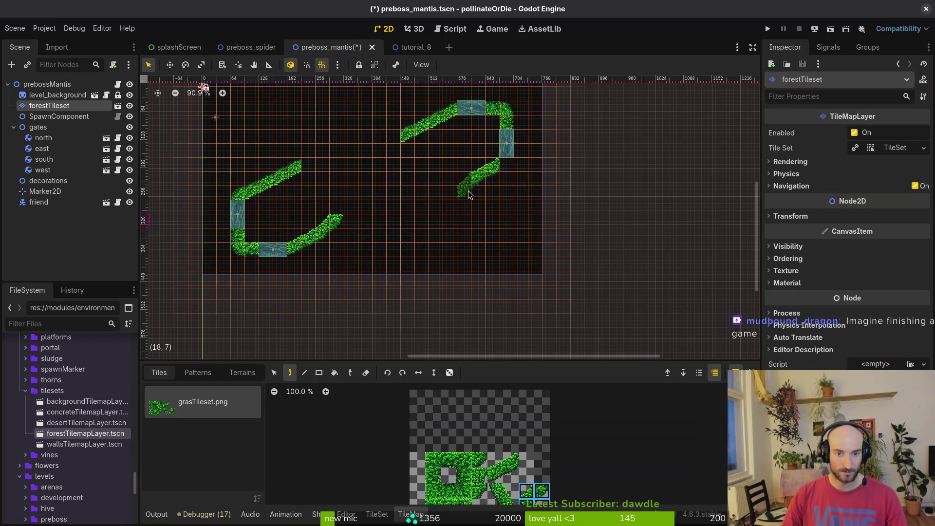
scroll(458, 204, up, 3)
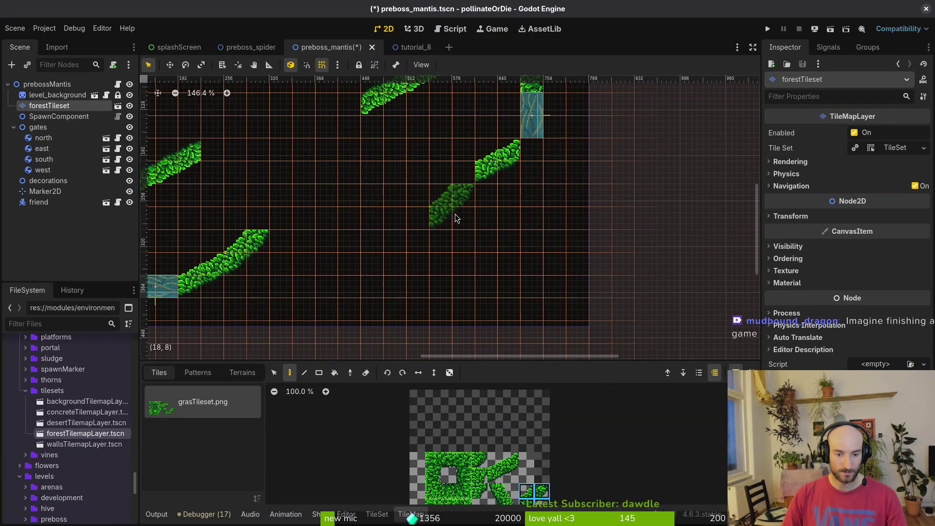
click(471, 191)
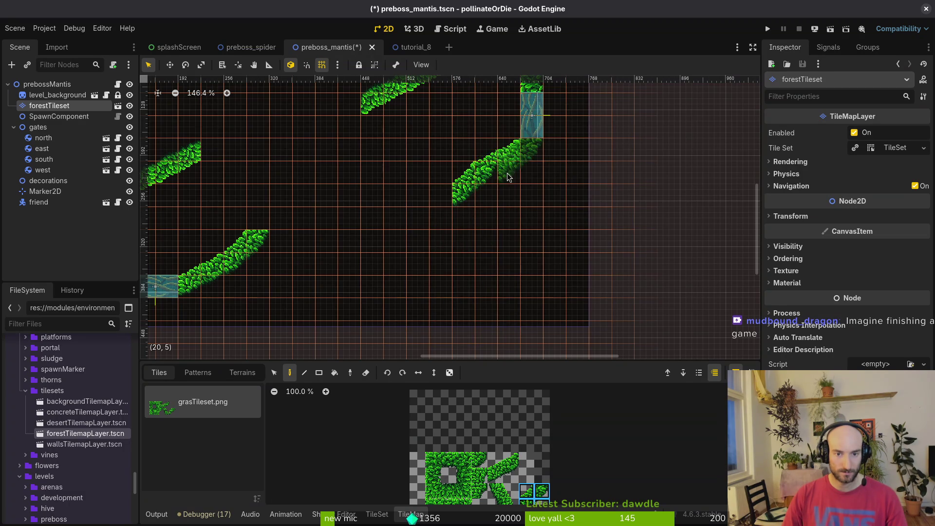
scroll(512, 482, down, 2)
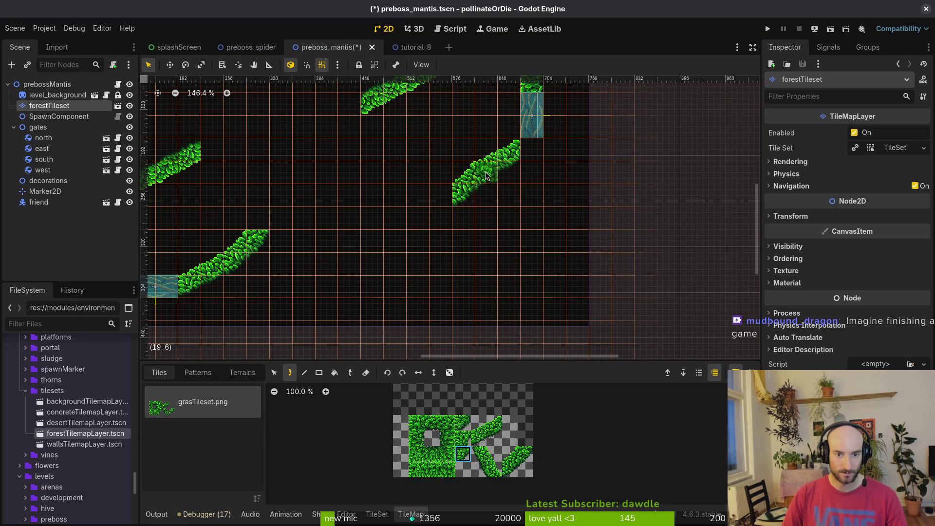
key(Escape)
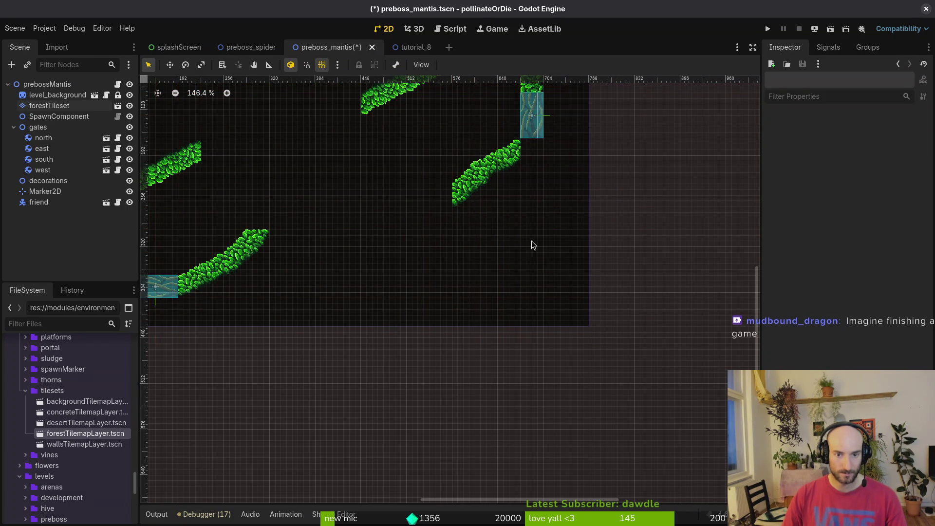
scroll(532, 250, up, 8)
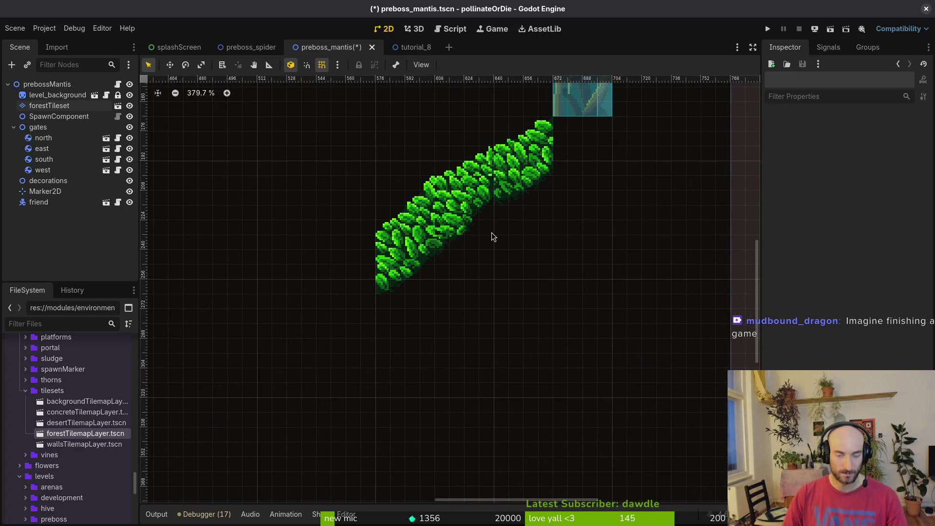
scroll(490, 243, down, 6)
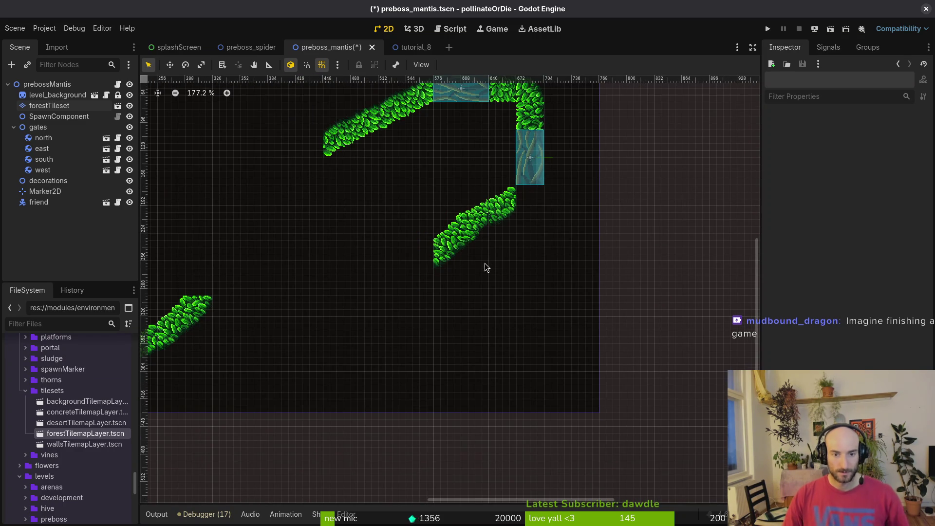
scroll(430, 266, down, 3)
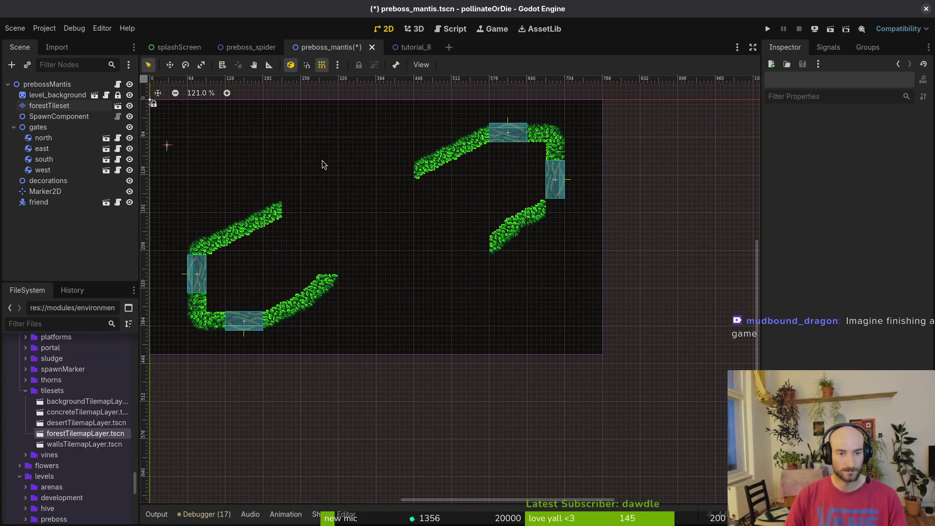
click(69, 115)
key(Up)
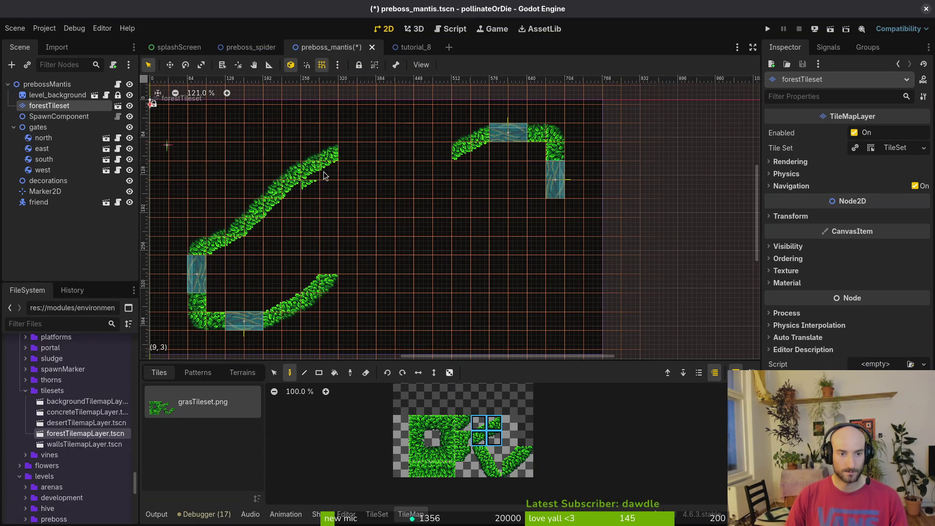
Pick a single grass tile from the atlas for the upper diagonal wall
click(448, 457)
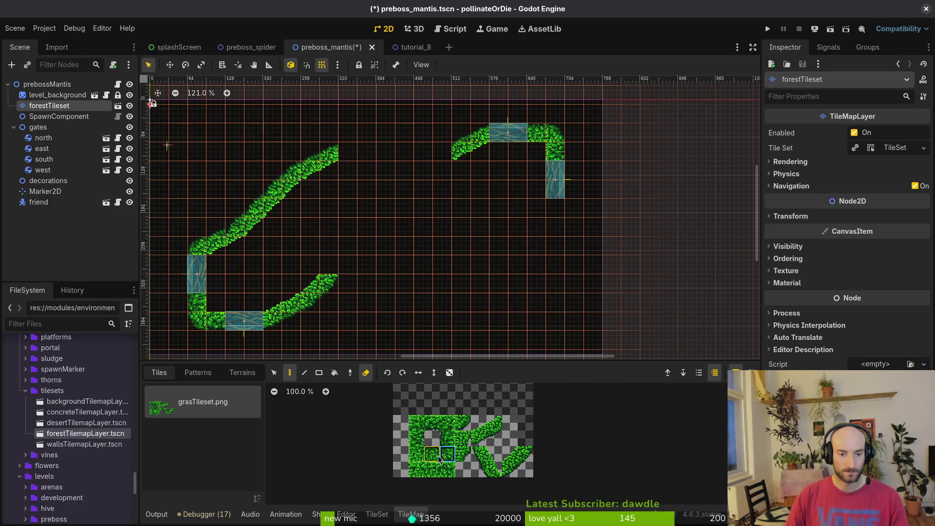
Paint a grass row joining the upper slopes, then erase it and the upper-left slope's end
drag(350, 155, 444, 155)
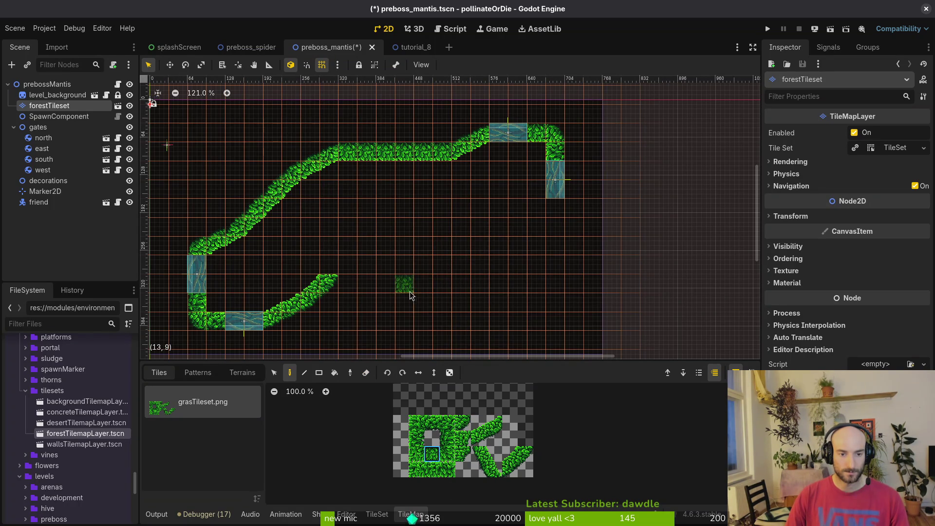
drag(420, 280, 450, 260)
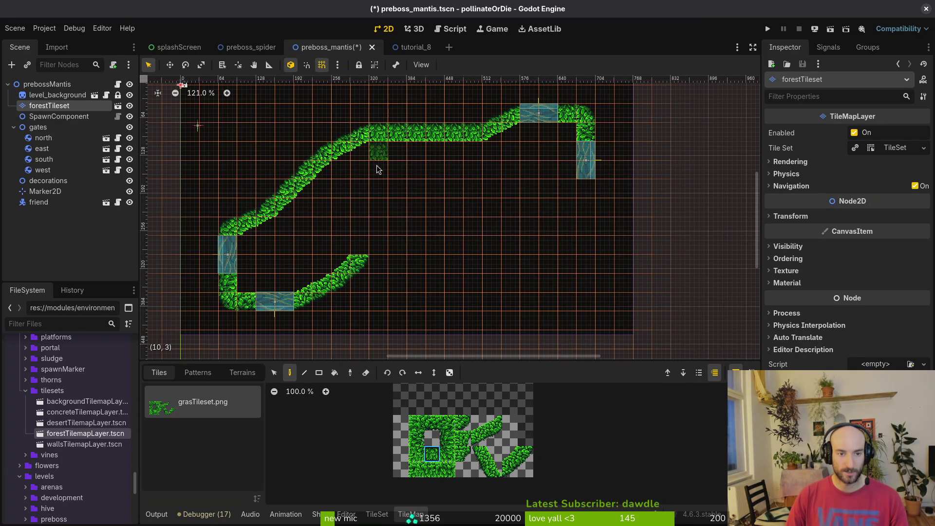
key(e)
mouse_move(341, 160)
mouse_down()
mouse_move(323, 167)
mouse_move(343, 150)
mouse_move(289, 152)
mouse_up()
drag(431, 130, 469, 140)
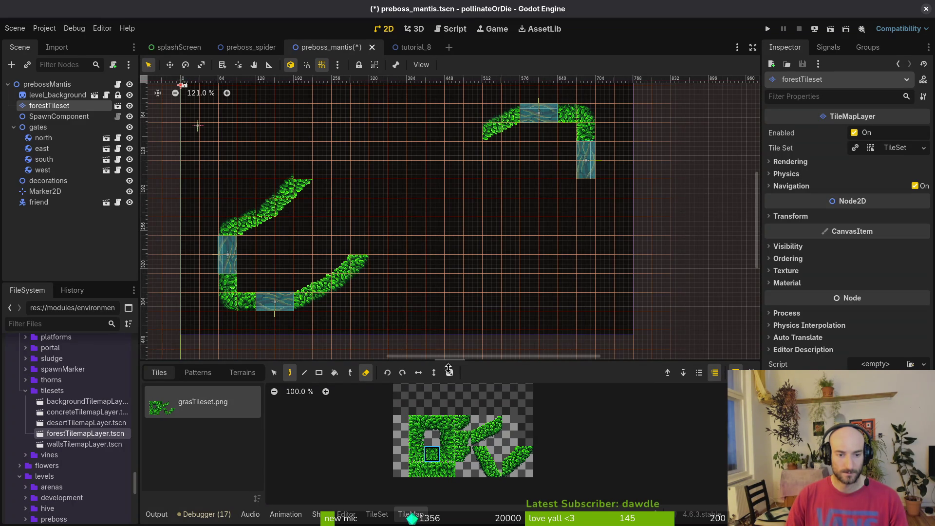
mouse_move(479, 423)
mouse_down()
mouse_move(500, 437)
mouse_move(492, 428)
mouse_up()
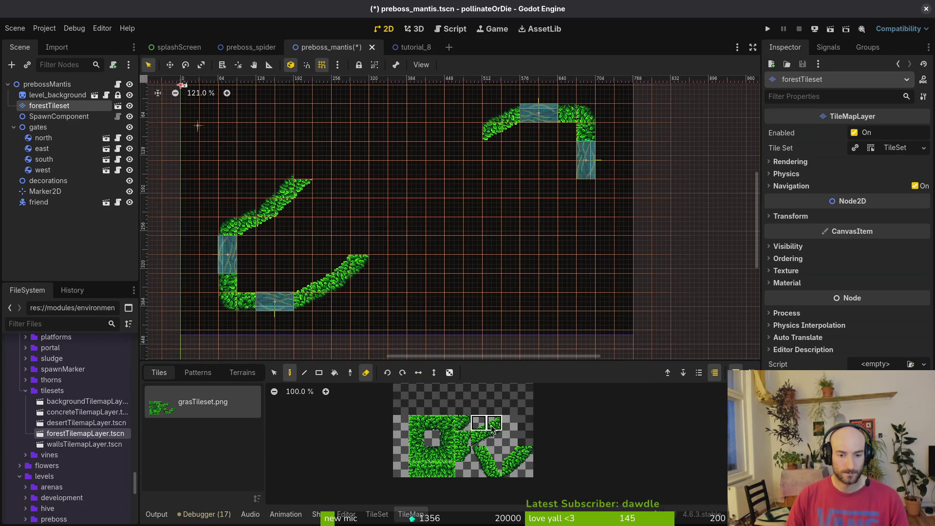
Try extending the lower slope up-right with a leaf brush, then undo it
shift+click(497, 440)
key(e)
click(371, 254)
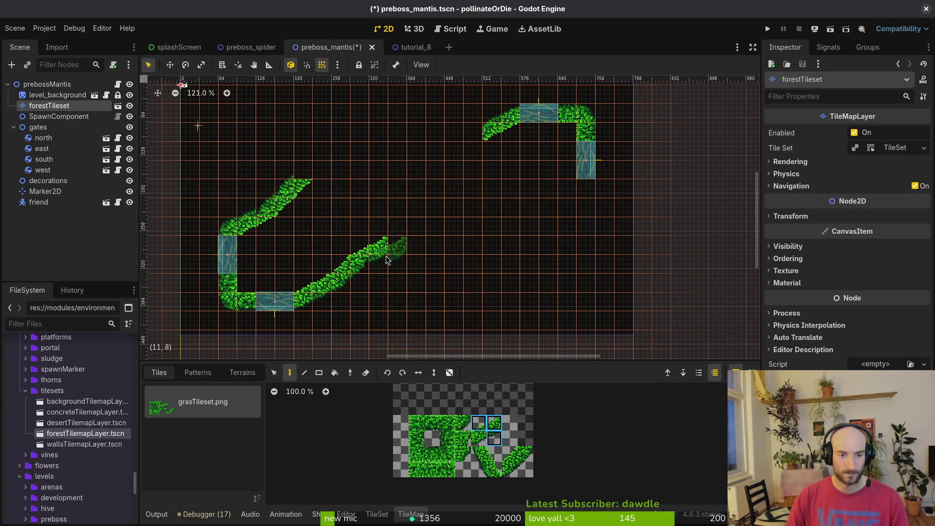
scroll(390, 255, up, 4)
scroll(470, 265, down, 2)
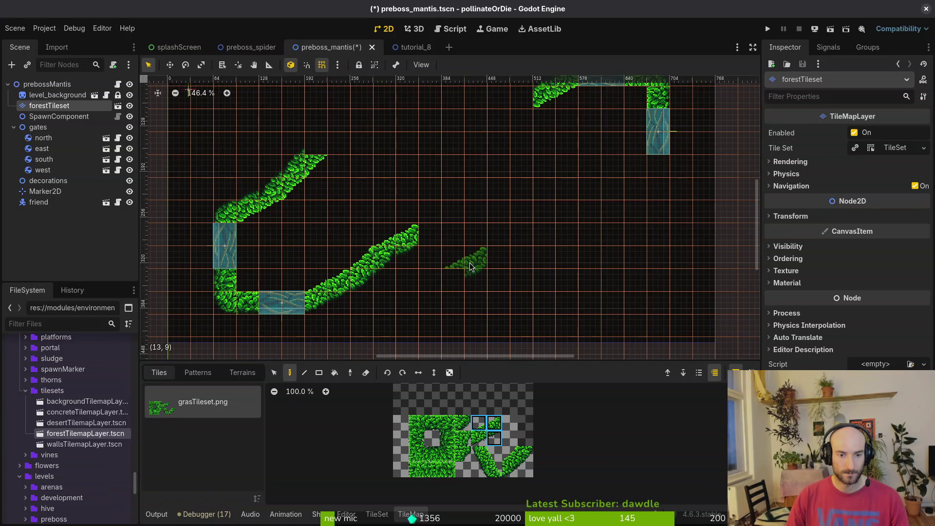
key(ctrl+z)
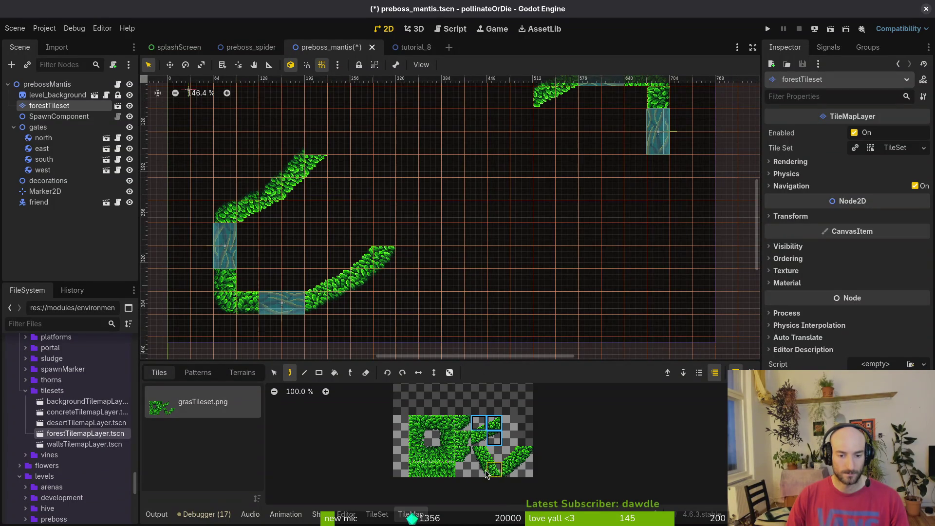
scroll(388, 273, up, 5)
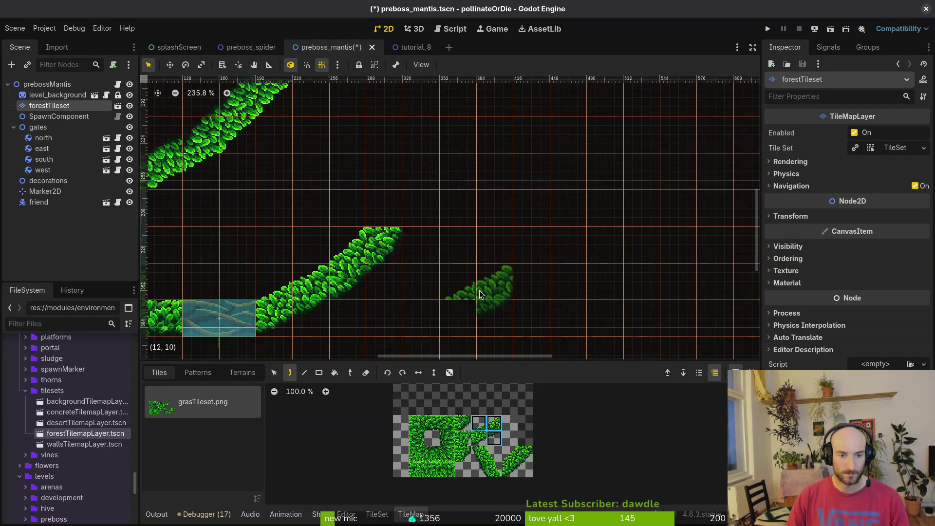
click(469, 452)
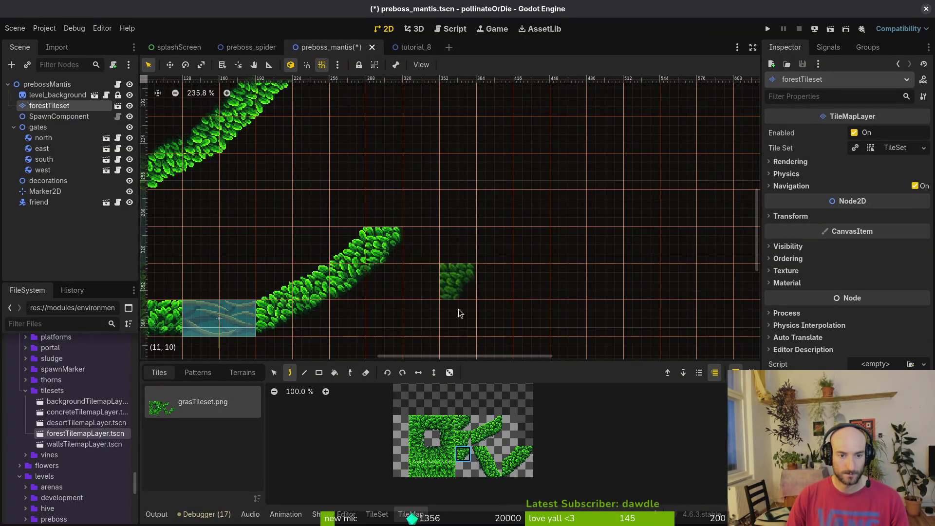
key(Escape)
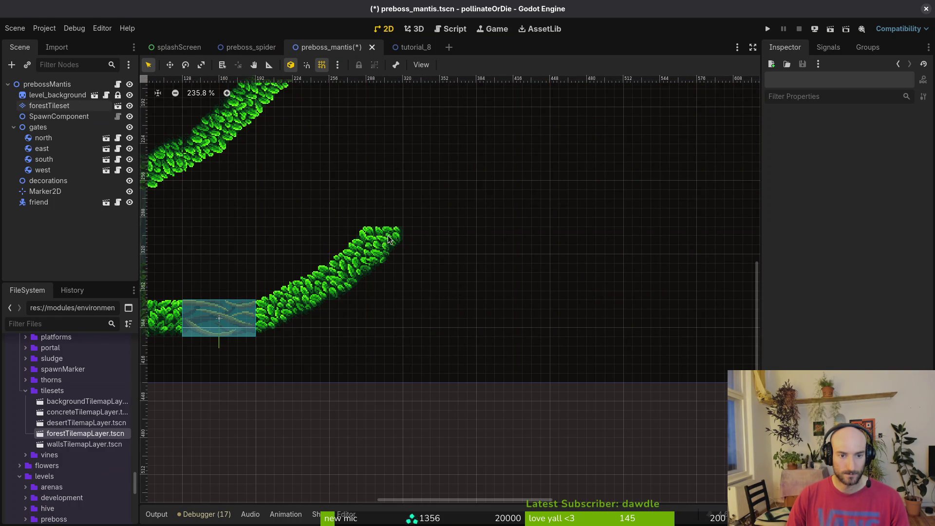
scroll(386, 239, down, 1)
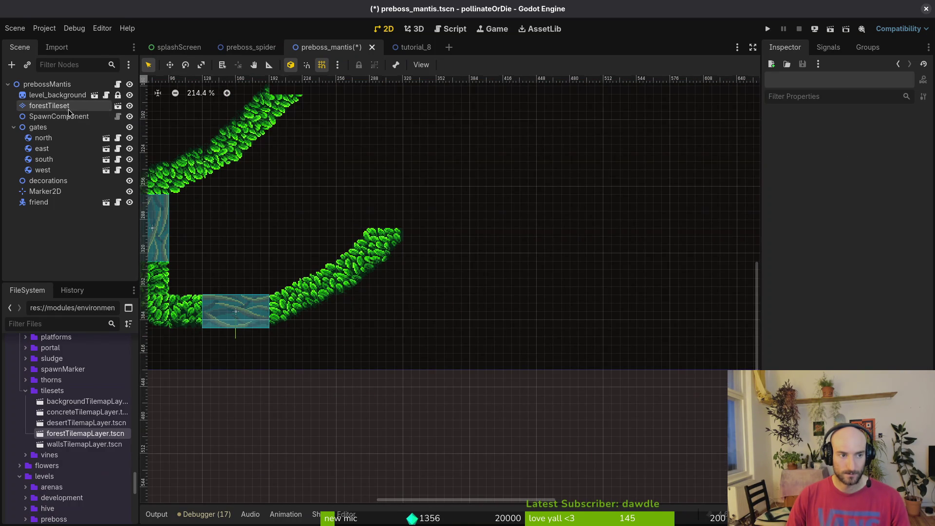
Paint single grass and leaf tiles at the end of the diagonal leaf strip
click(49, 105)
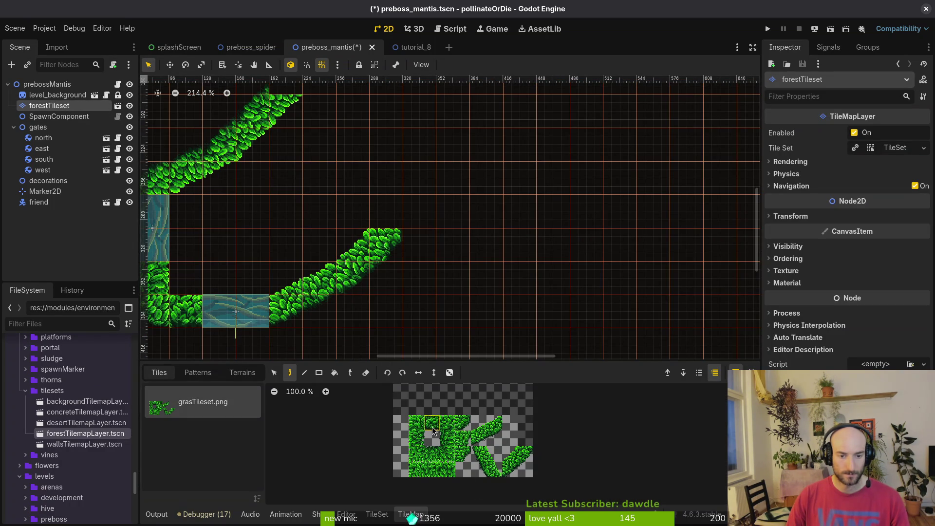
click(386, 245)
key(Escape)
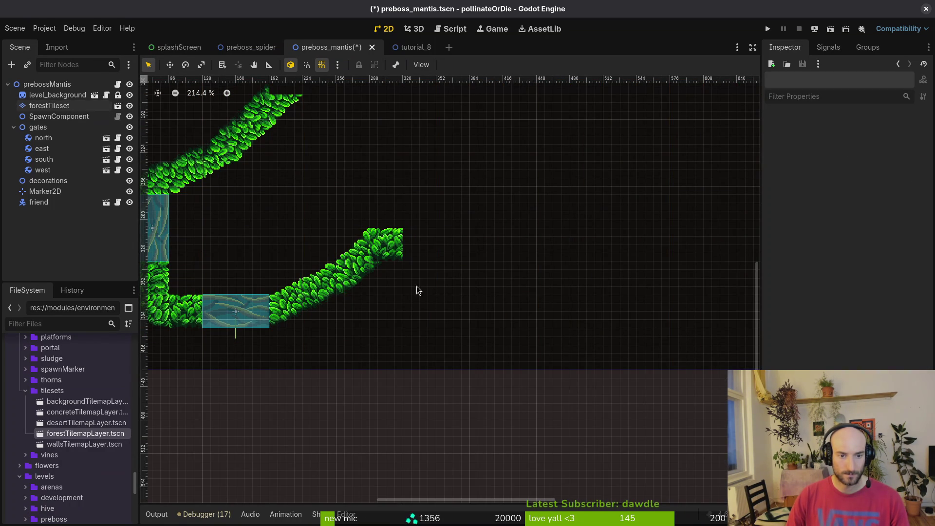
scroll(426, 293, up, 5)
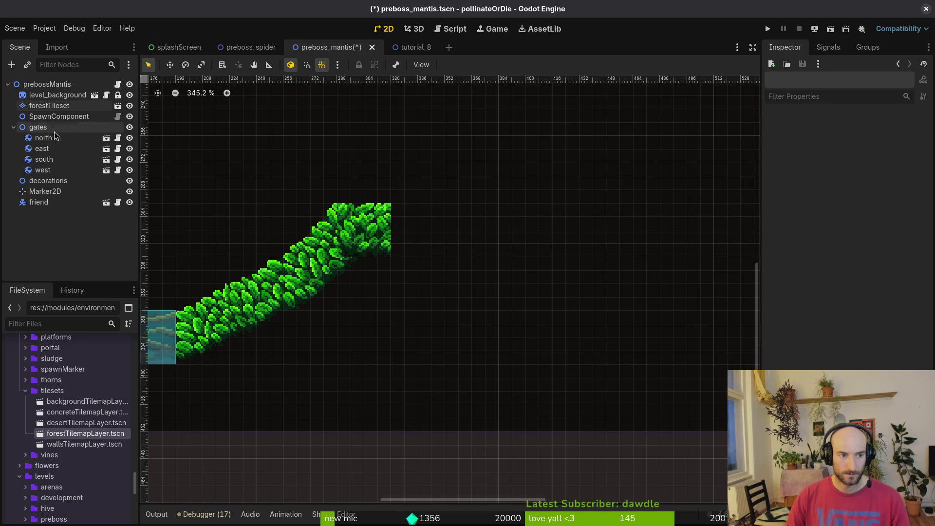
click(48, 105)
scroll(516, 474, up, 5)
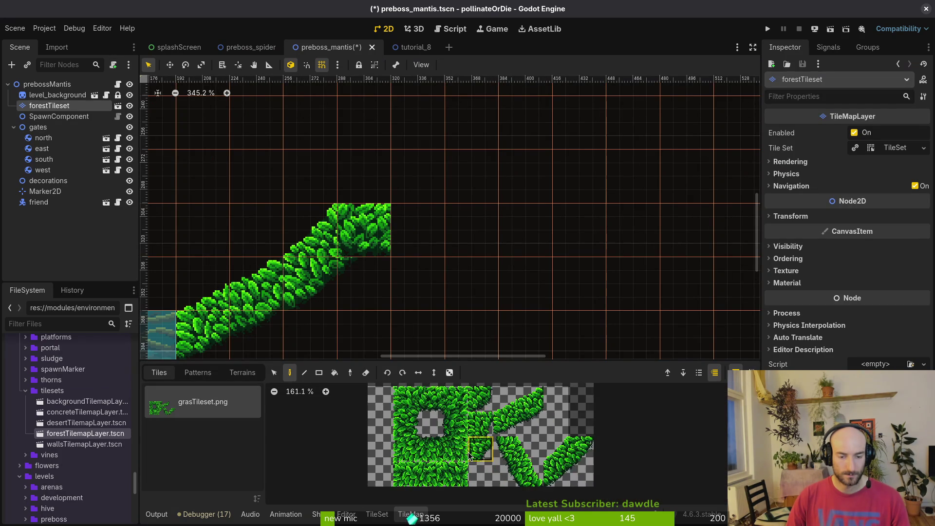
click(510, 441)
click(368, 231)
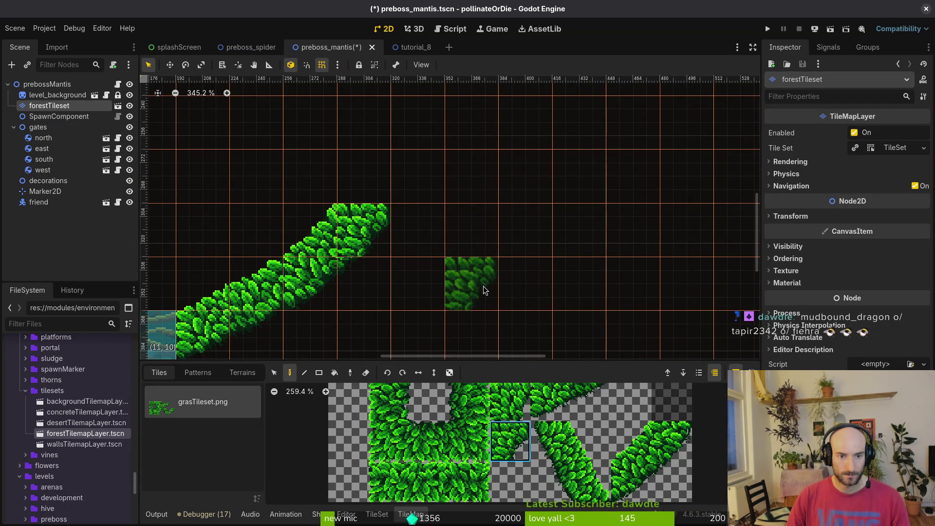
scroll(522, 442, down, 1)
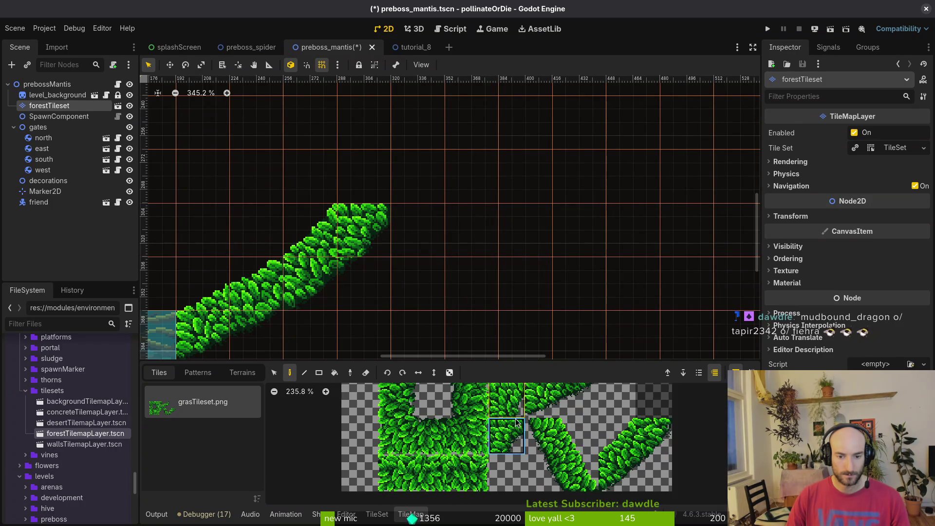
click(466, 435)
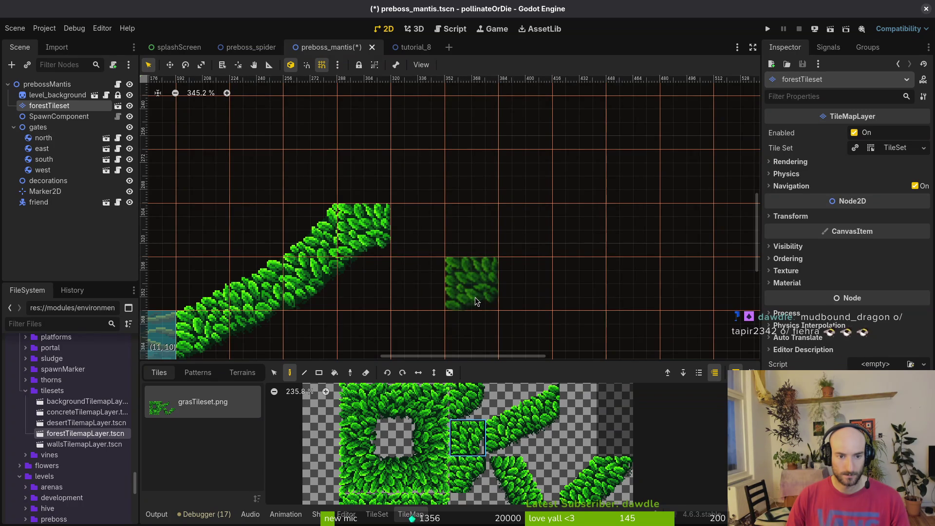
key(Escape)
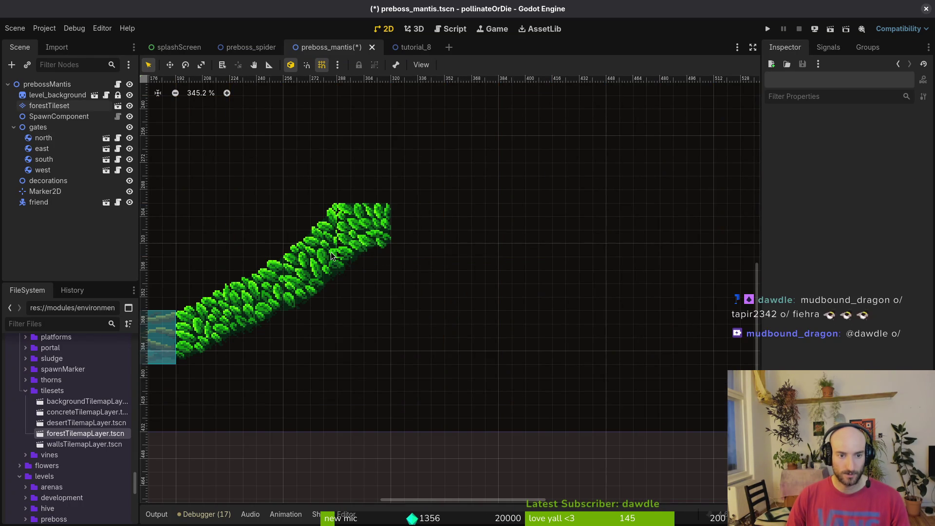
scroll(350, 253, down, 3)
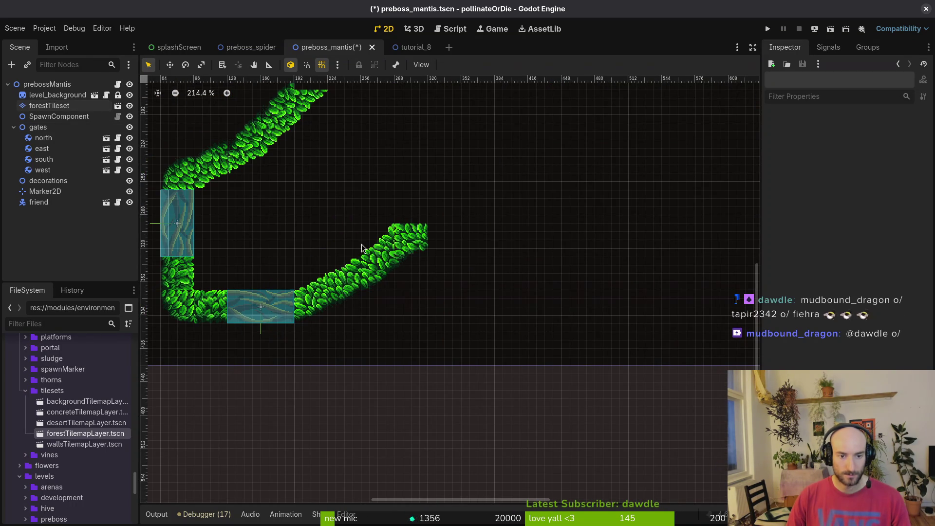
Try neighbouring leaf tiles and paint the strip's tip at cell (9, 9)
click(49, 106)
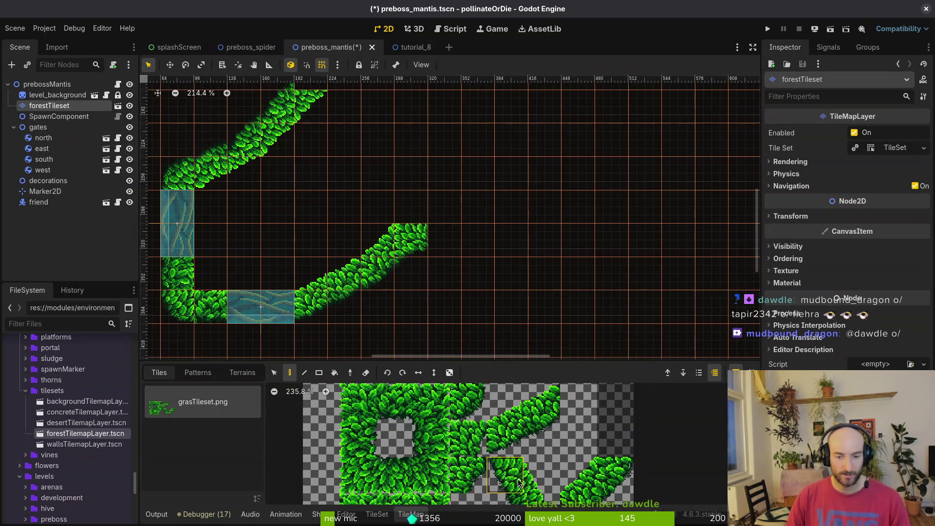
click(512, 450)
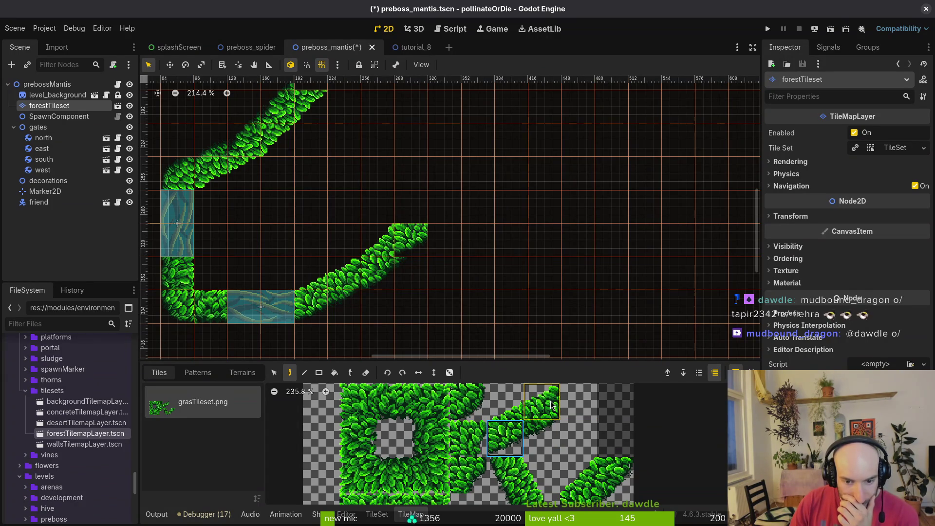
scroll(594, 450, down, 2)
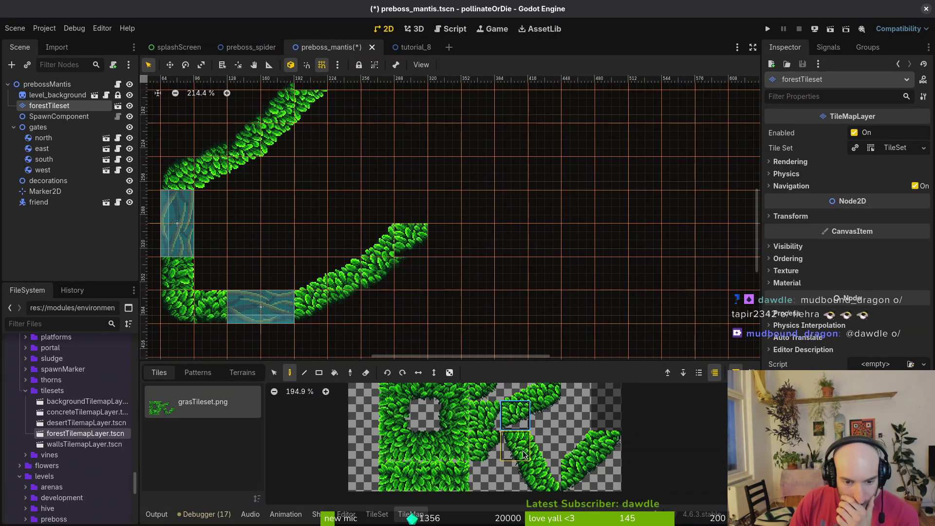
scroll(492, 457, up, 2)
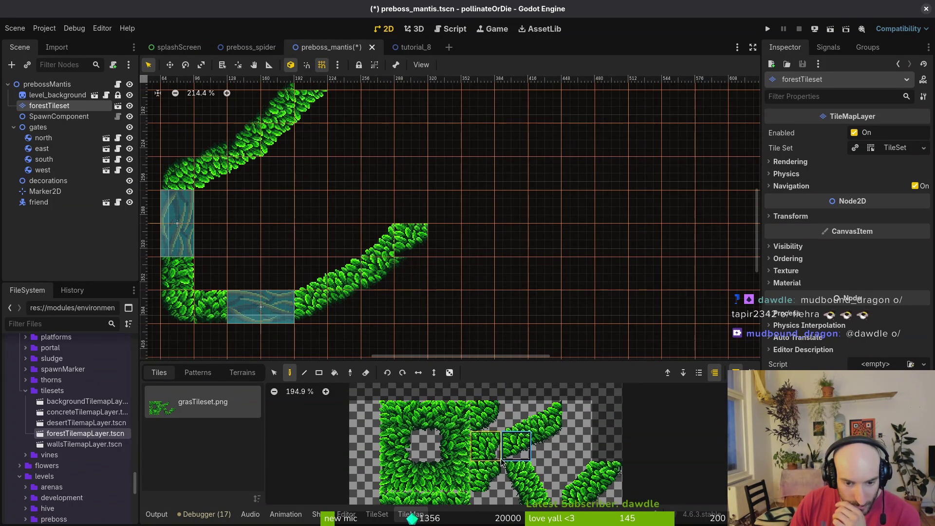
click(487, 448)
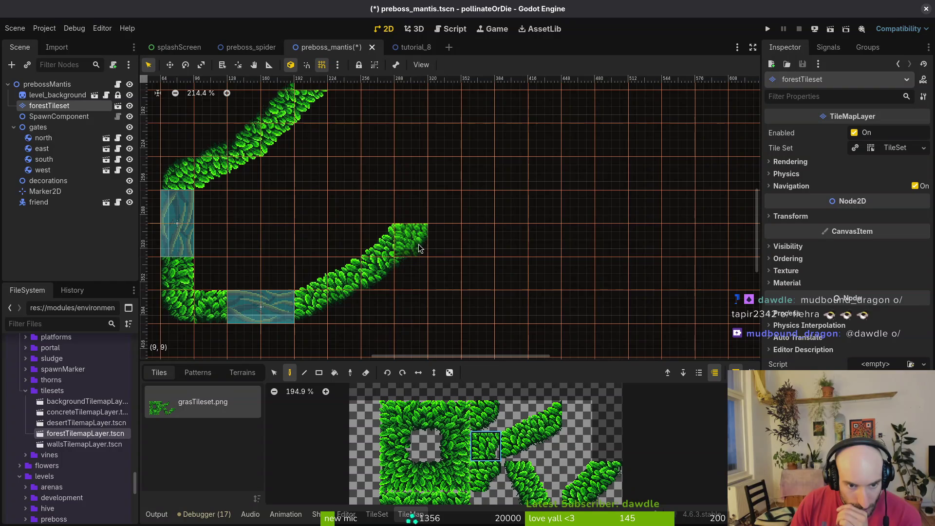
click(486, 477)
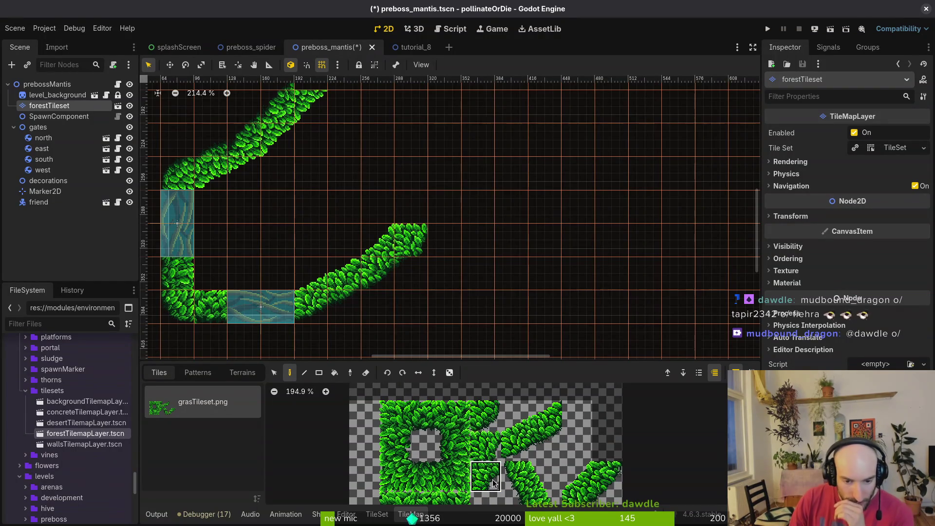
scroll(446, 278, up, 8)
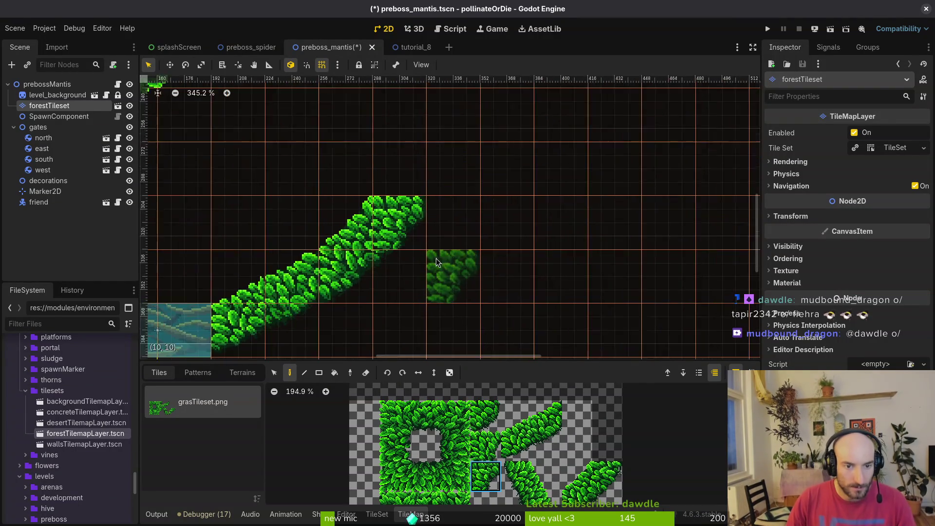
key(Escape)
scroll(436, 256, down, 9)
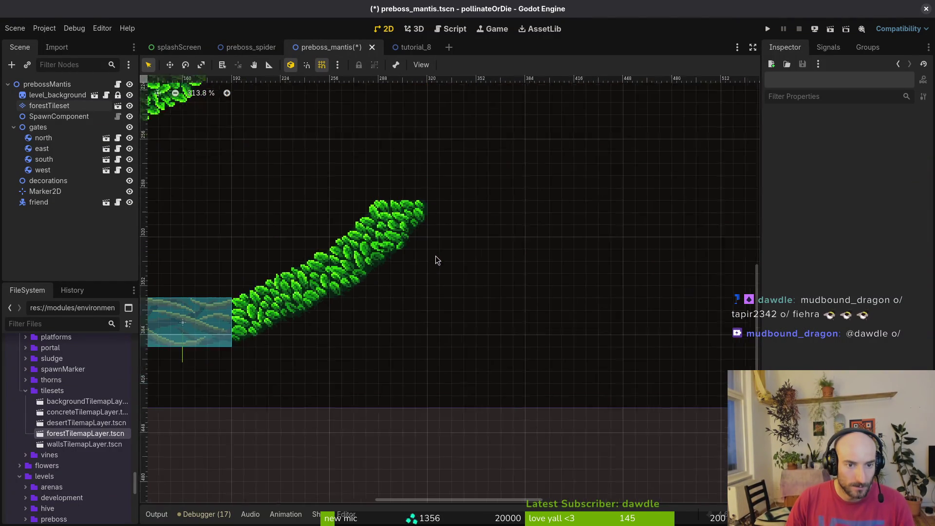
click(412, 239)
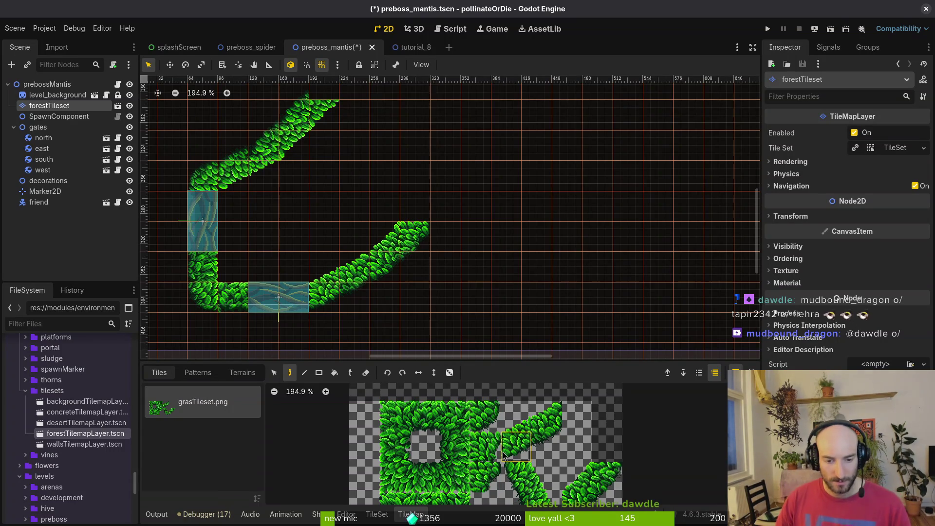
click(486, 477)
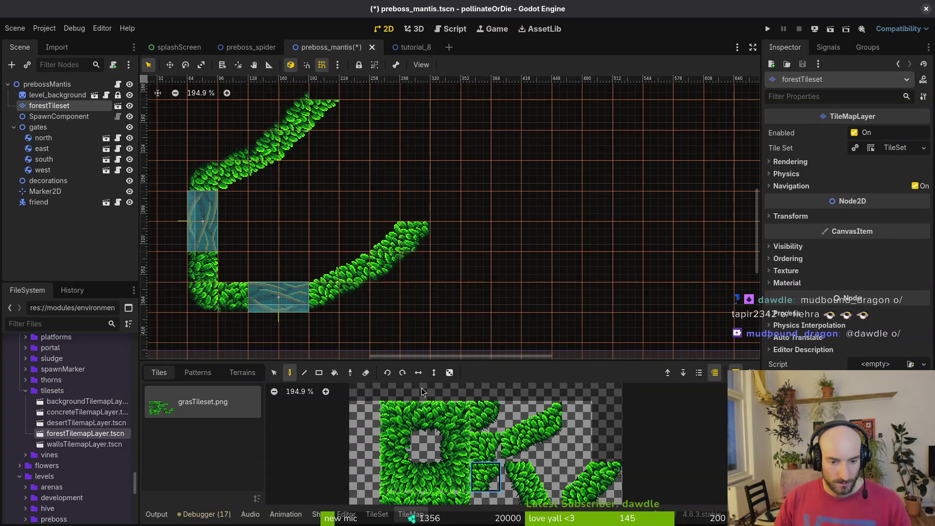
click(412, 239)
key(Escape)
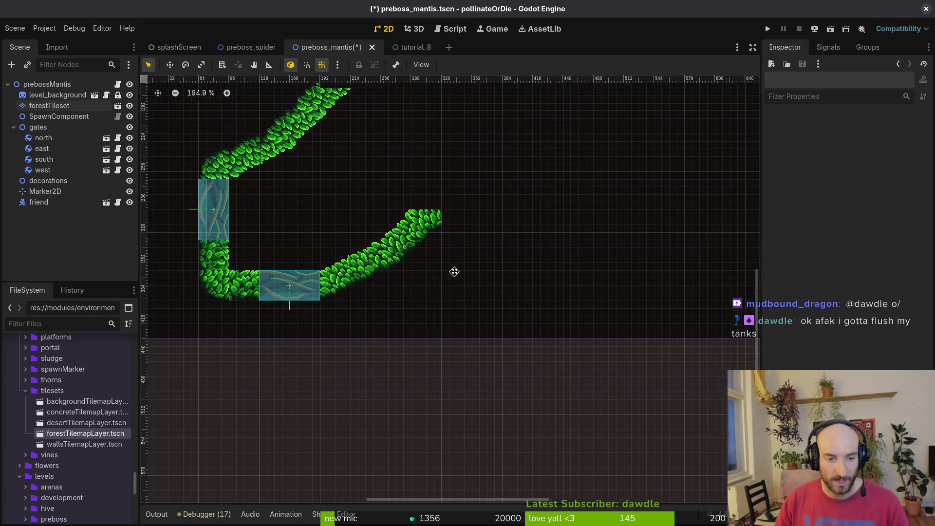
scroll(442, 272, down, 3)
Erase the extra leaf tiles past the tip and one on the diagonal strip
click(49, 105)
drag(397, 319, 446, 295)
click(356, 227)
scroll(463, 246, down, 5)
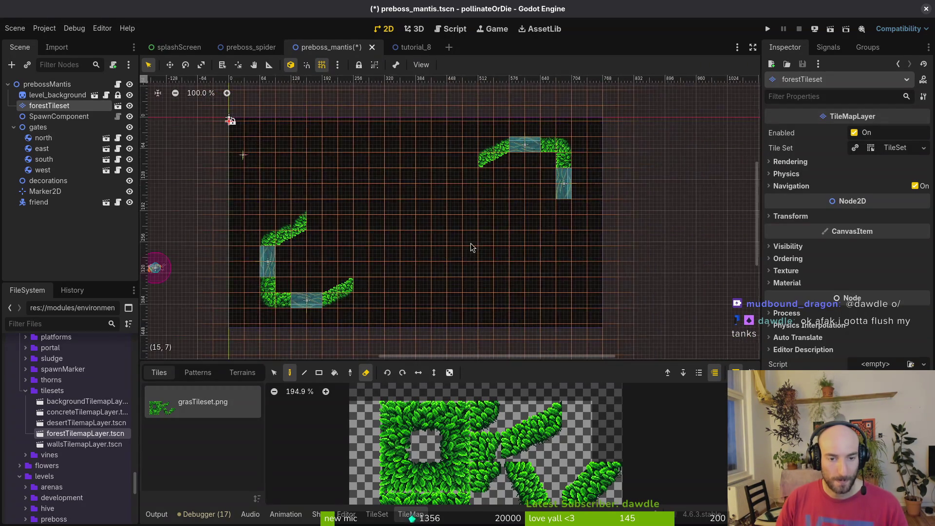
Erase the diagonal grass tiles near the lower-left gate
scroll(458, 267, up, 1)
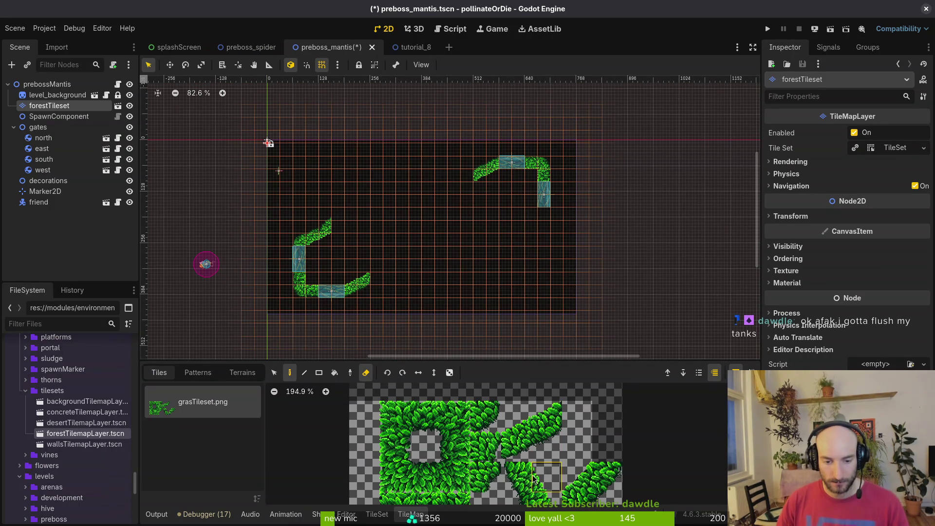
click(586, 477)
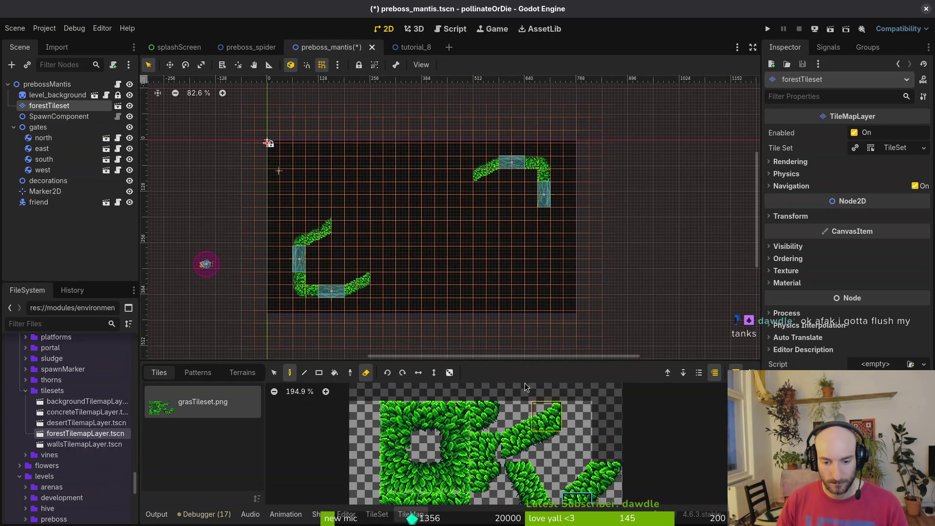
click(485, 477)
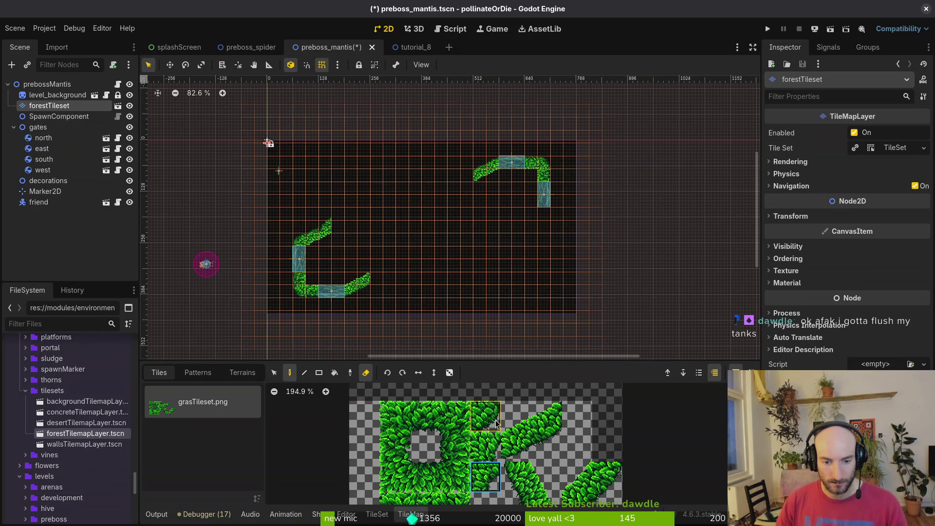
scroll(521, 455, down, 2)
scroll(441, 249, up, 5)
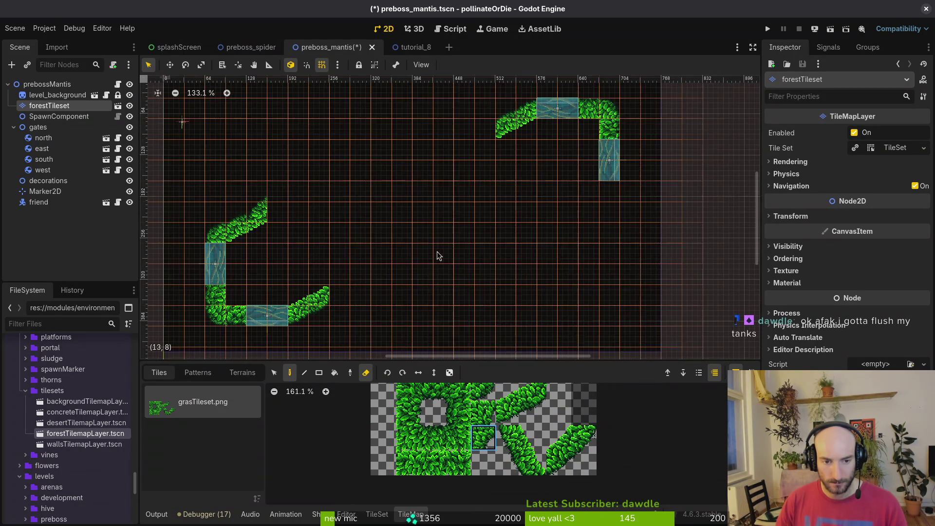
scroll(482, 289, up, 2)
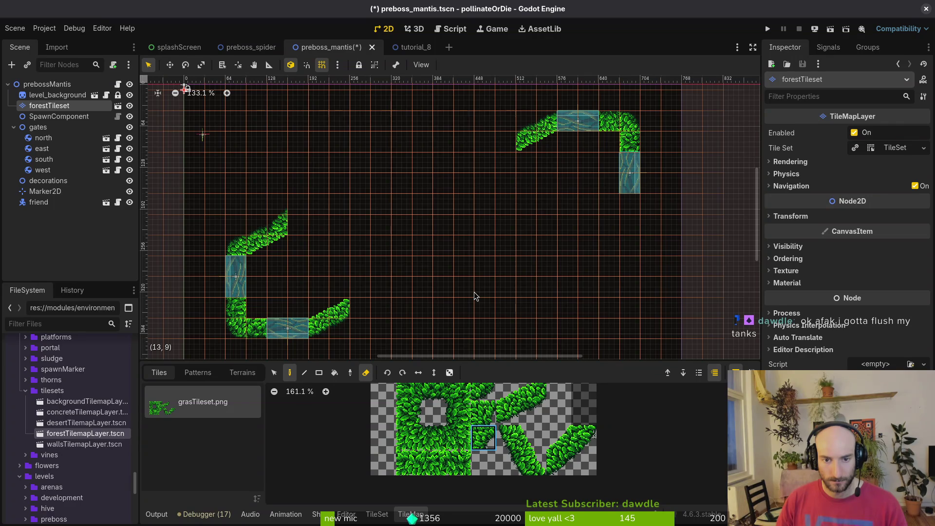
scroll(475, 276, left, 4)
scroll(463, 275, up, 1)
scroll(451, 263, right, 2)
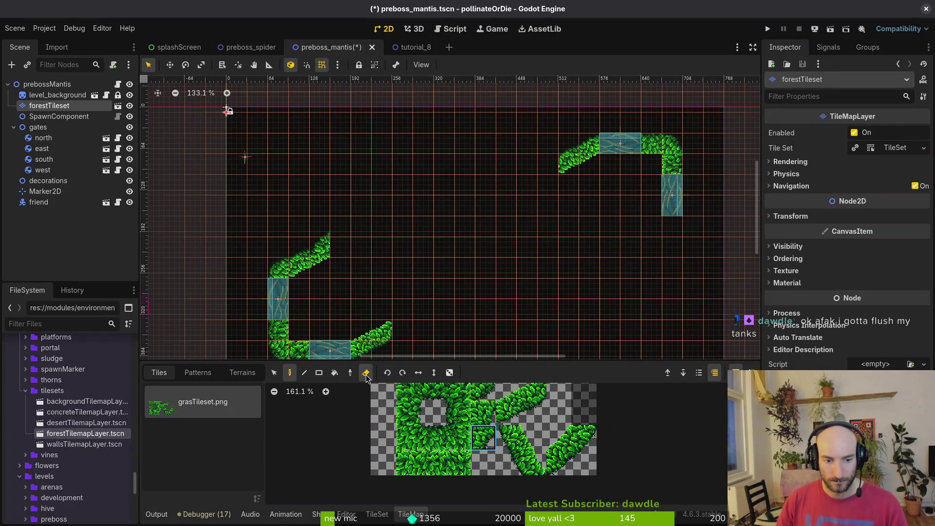
drag(380, 332, 352, 352)
Erase the left-side diagonal grass and raise the south and west gates toward the top
mouse_move(292, 358)
mouse_down()
mouse_move(297, 278)
mouse_move(334, 248)
mouse_move(299, 218)
mouse_move(563, 169)
mouse_move(580, 151)
mouse_move(587, 164)
mouse_up()
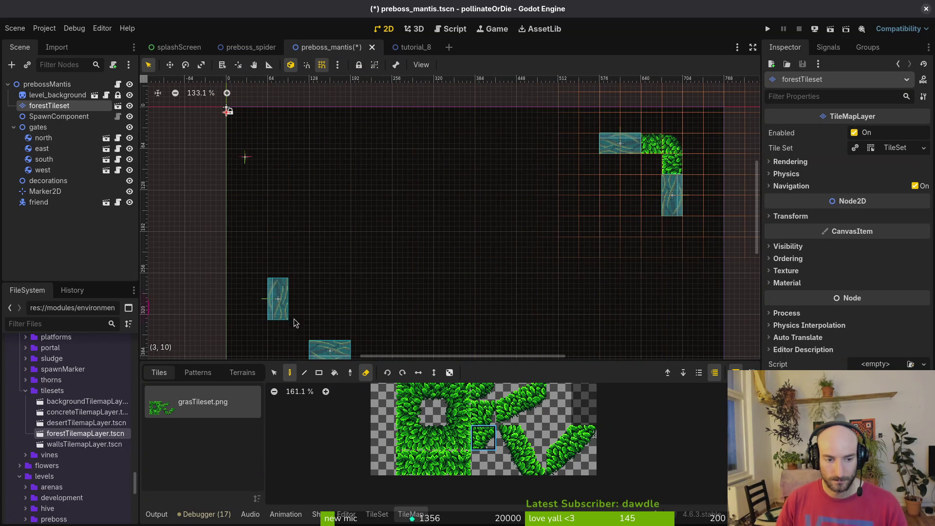
click(333, 340)
drag(332, 341, 355, 225)
mouse_move(275, 306)
mouse_down()
mouse_move(267, 276)
mouse_move(290, 171)
mouse_move(275, 171)
mouse_up()
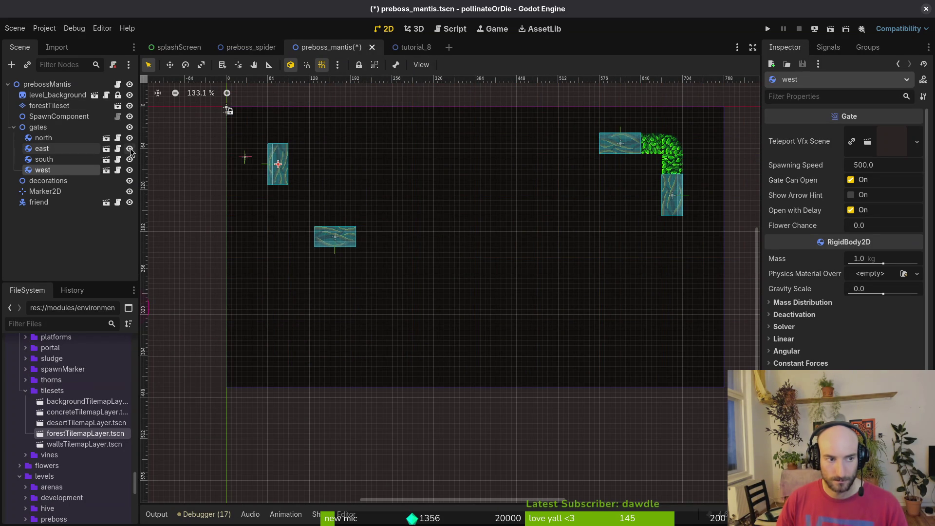
click(49, 105)
click(440, 447)
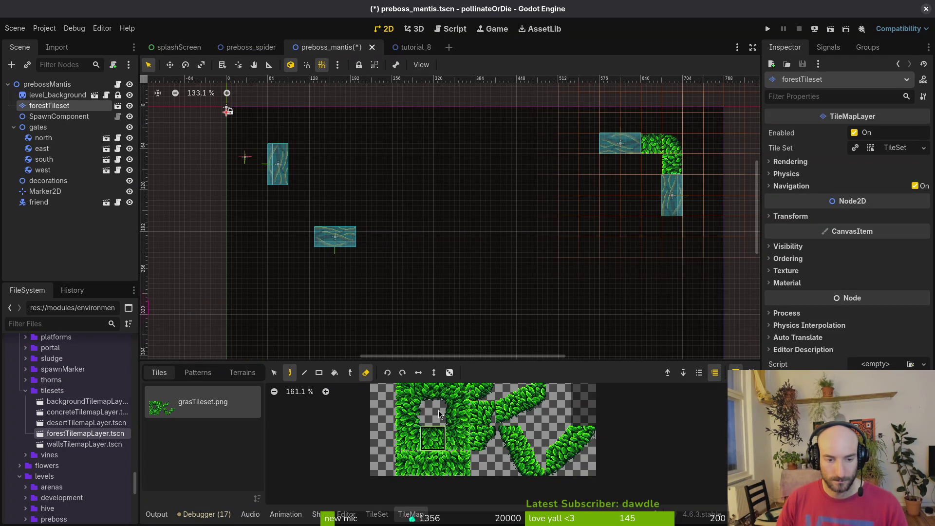
Paint a grass row rightward from the west gate with a corner at its top-left
scroll(462, 195, left, 5)
scroll(462, 195, up, 2)
click(418, 183)
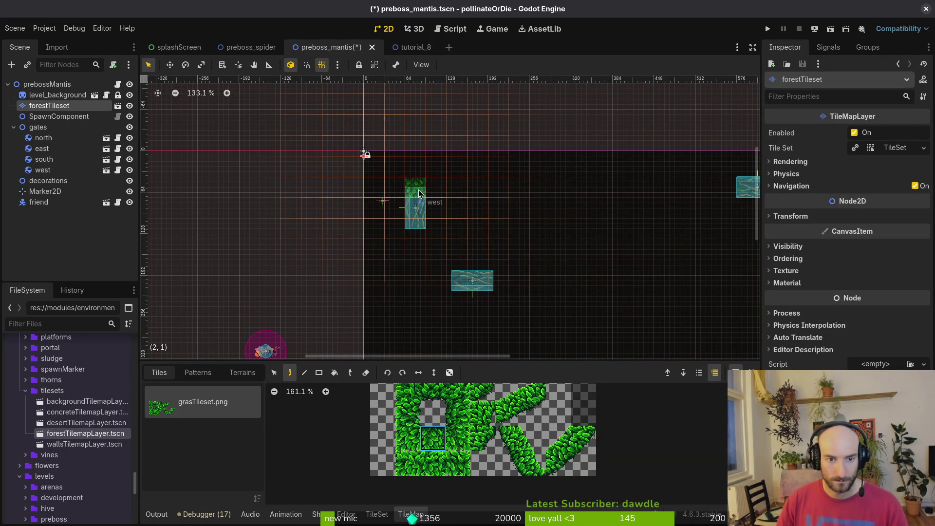
drag(429, 191, 506, 190)
scroll(507, 190, right, 3)
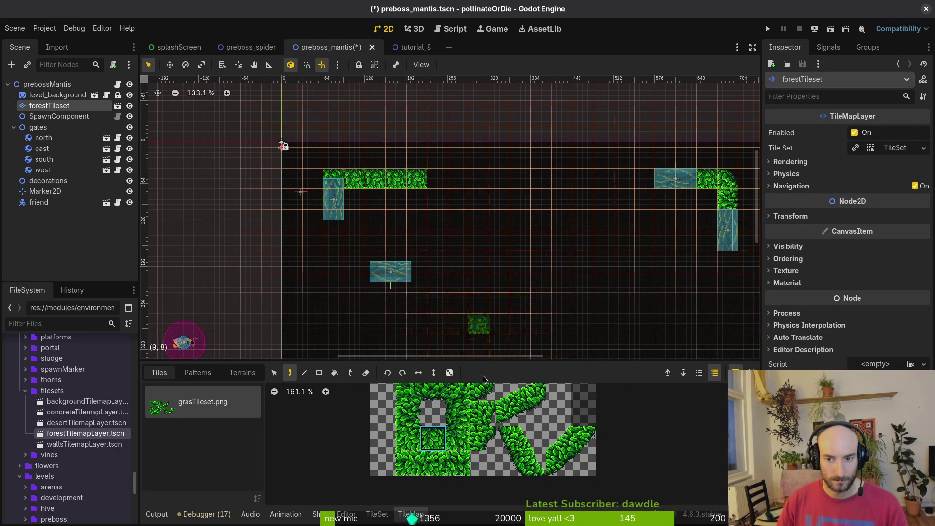
click(482, 392)
click(333, 178)
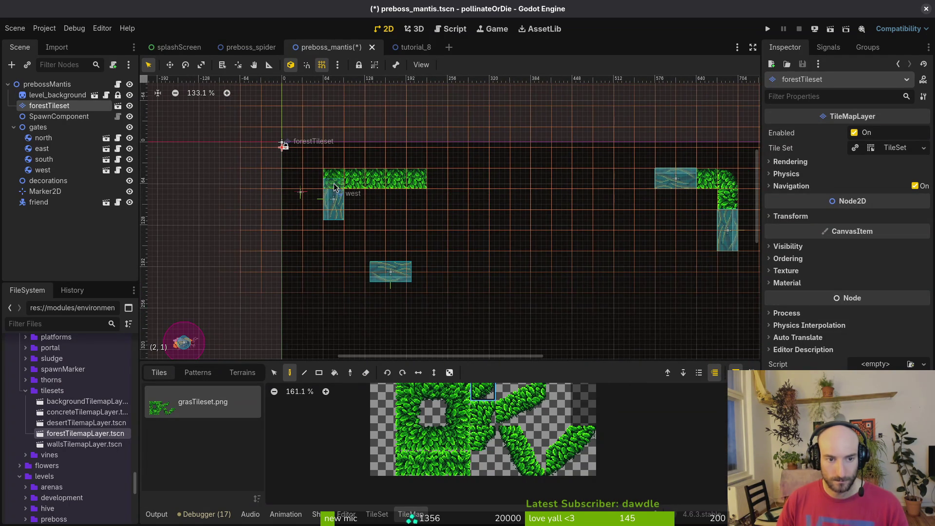
Reposition the west and south gates slightly, moving the west gate up 32 px
key(Escape)
drag(332, 204, 339, 235)
mouse_move(383, 279)
mouse_down()
mouse_move(374, 284)
mouse_move(372, 272)
mouse_up()
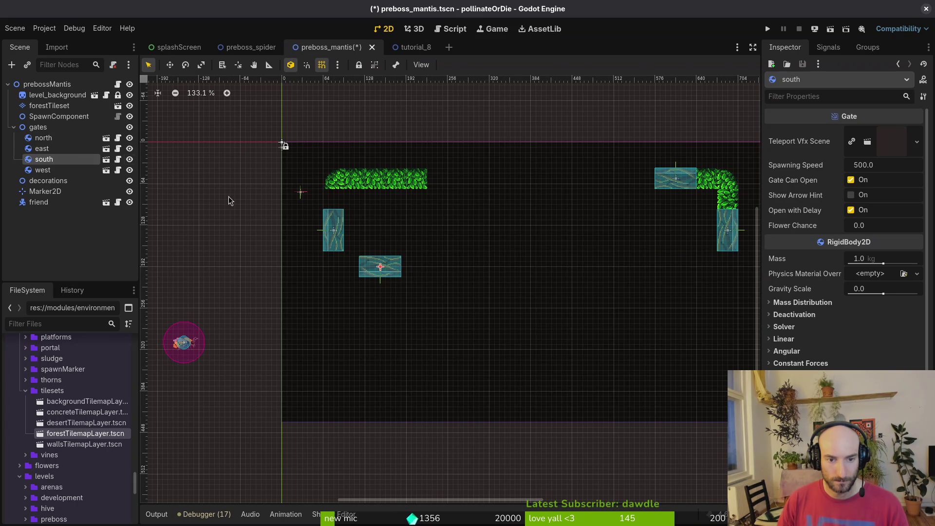
drag(341, 247, 341, 226)
mouse_move(385, 268)
mouse_down()
mouse_move(365, 246)
mouse_move(373, 267)
mouse_move(365, 263)
mouse_move(386, 263)
mouse_up()
Paint grass left of the south gate, ending in a curved lower-left corner
click(49, 106)
click(483, 391)
click(335, 263)
click(433, 392)
click(355, 263)
click(334, 240)
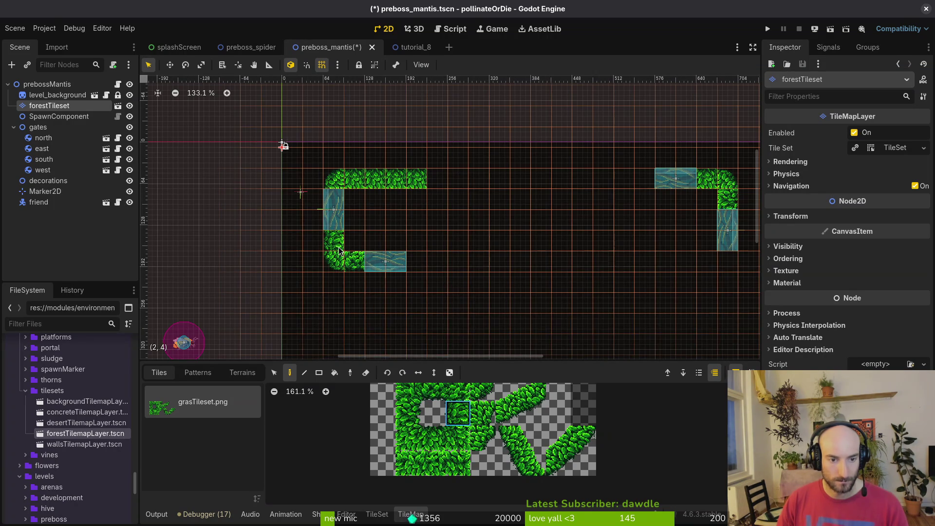
key(Escape)
scroll(346, 270, up, 14)
scroll(292, 253, down, 3)
click(234, 233)
click(483, 391)
click(336, 267)
key(Escape)
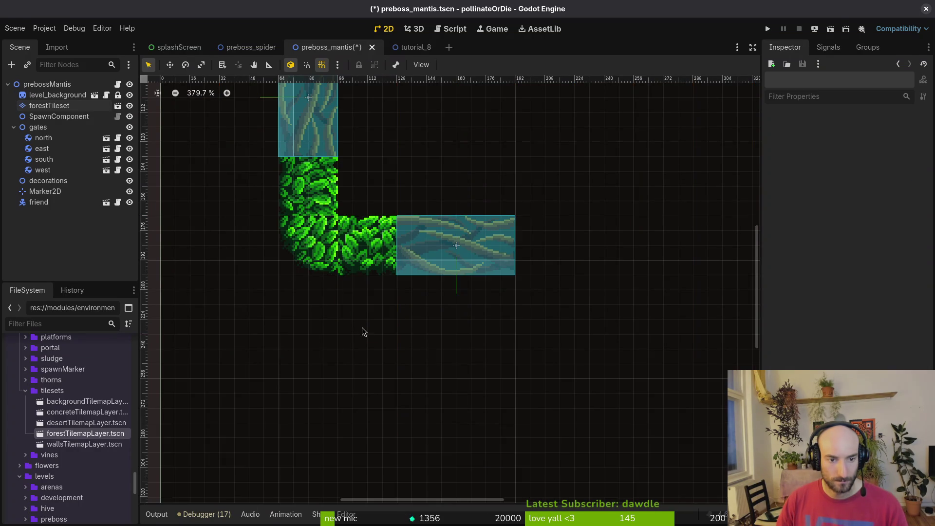
Paint grass rows below the east gate and left of the north gate
scroll(369, 298, down, 7)
scroll(369, 299, right, 2)
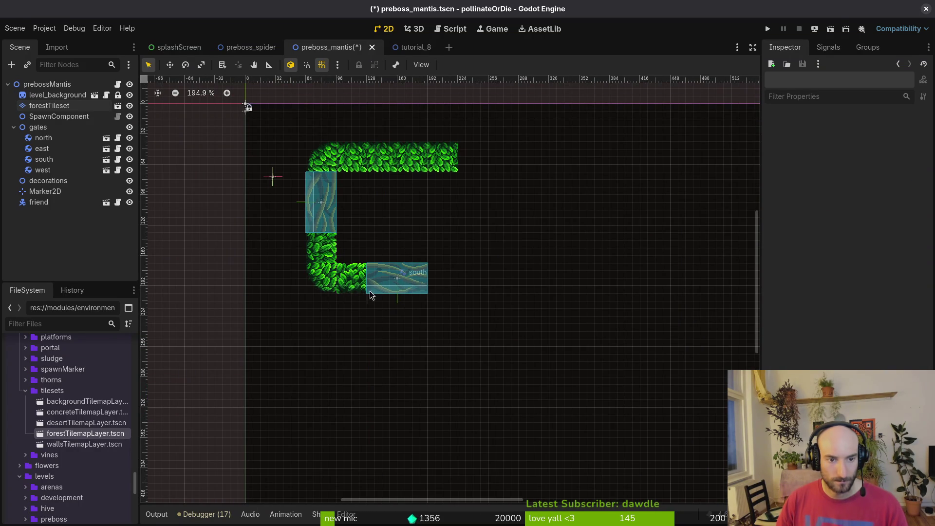
click(49, 105)
scroll(413, 255, up, 2)
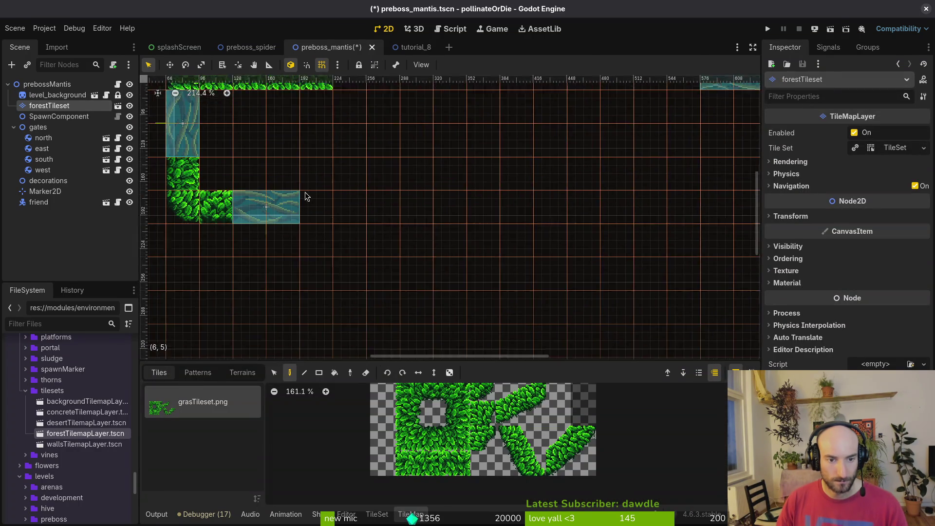
scroll(412, 254, down, 5)
click(433, 391)
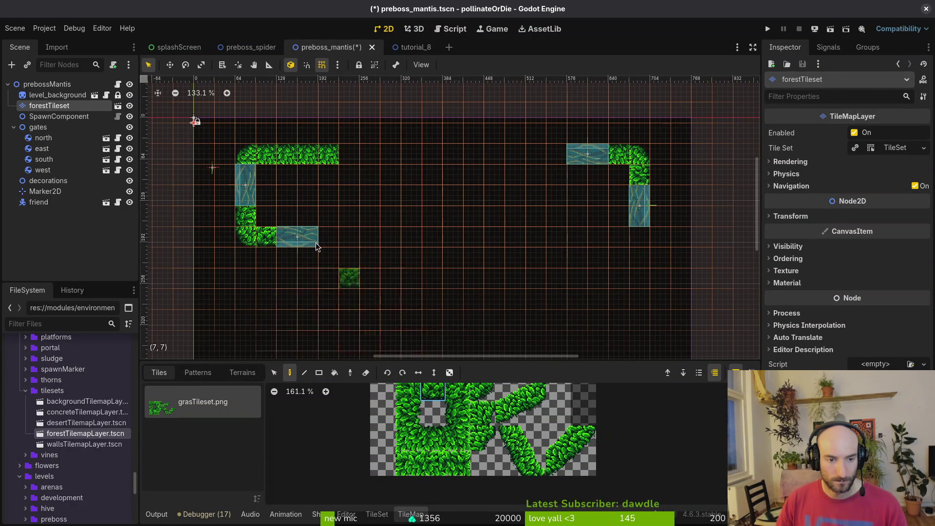
click(329, 236)
drag(612, 240, 577, 238)
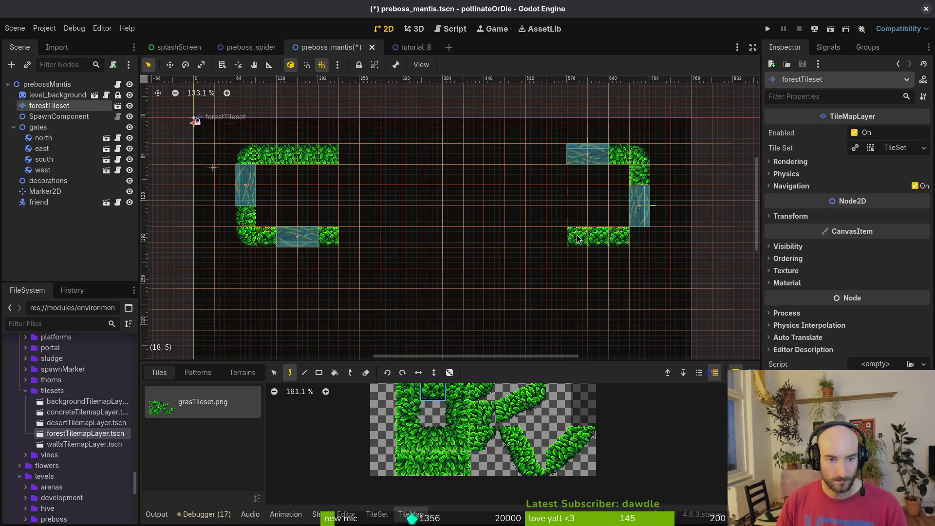
click(553, 160)
drag(518, 398, 538, 413)
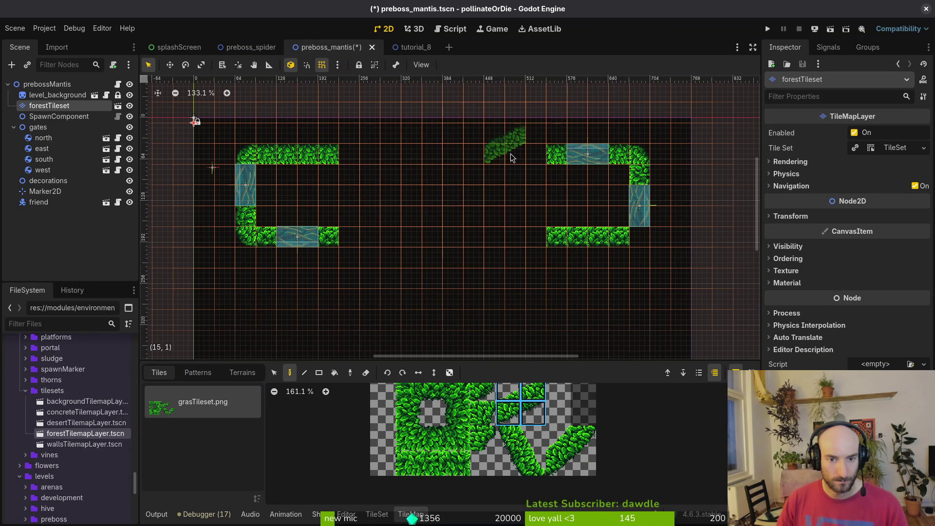
Paint 2x2 diagonal grass slopes angling inward from the ends of both top walls
click(521, 167)
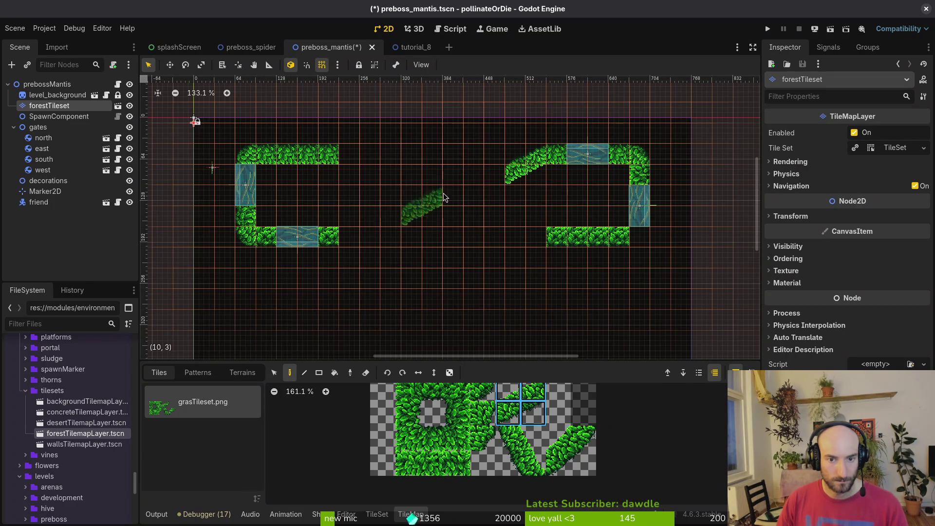
click(359, 168)
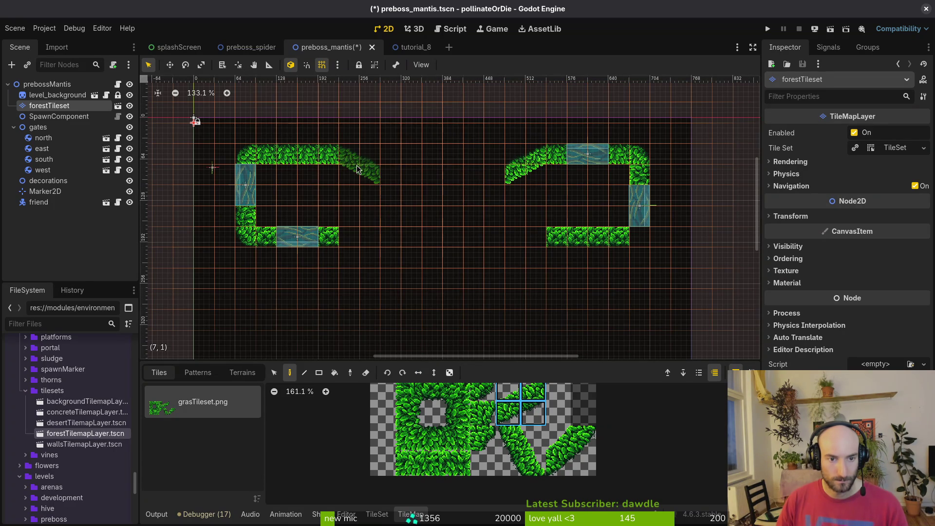
click(561, 439)
drag(573, 437, 584, 463)
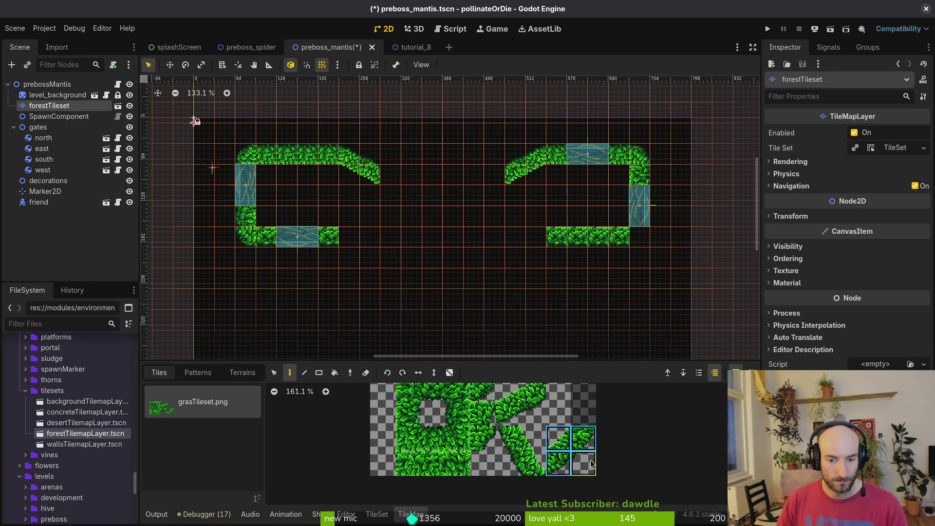
click(487, 185)
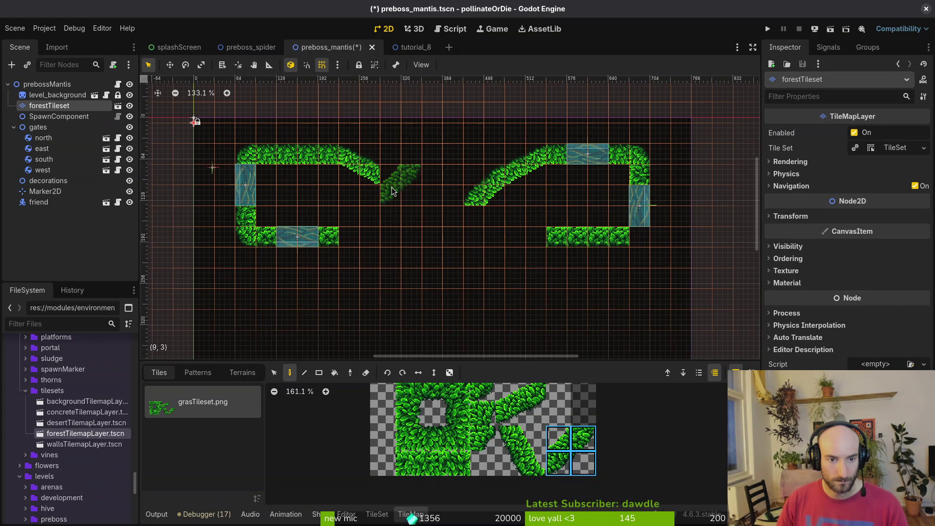
click(398, 195)
Flip the diagonal block and paint a down-right slope beside the south gate
scroll(453, 301, down, 2)
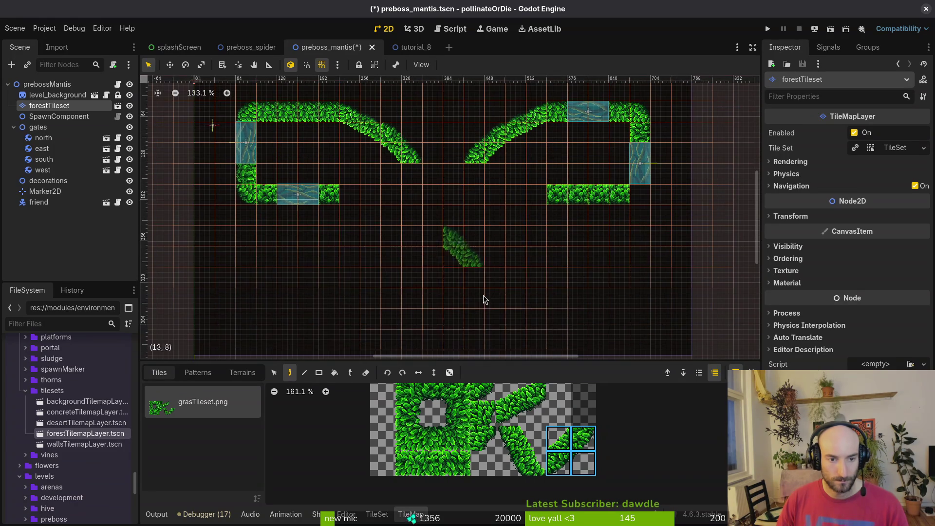
key(z)
key(z)
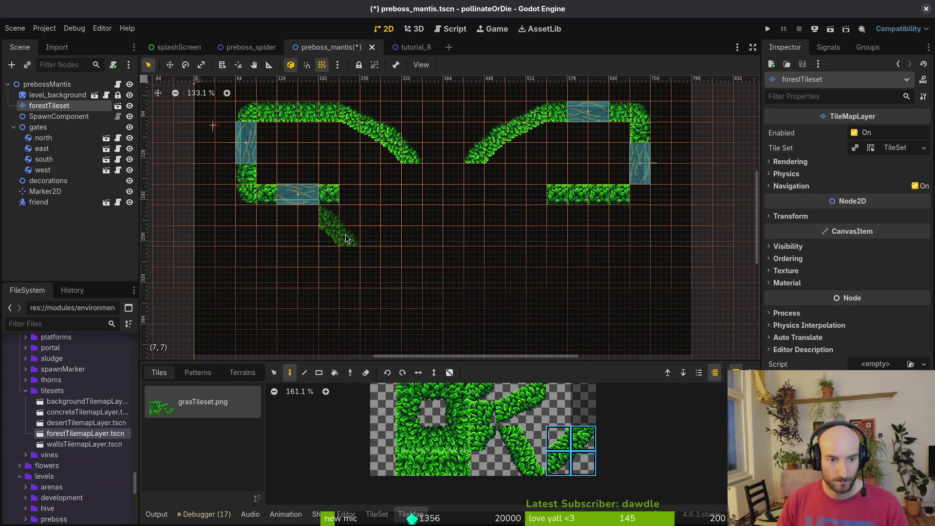
click(329, 216)
click(483, 437)
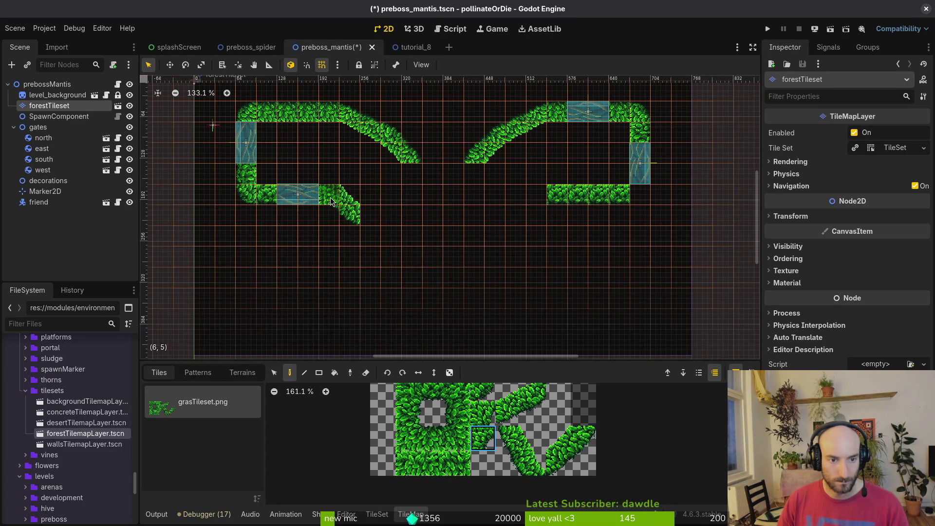
key(Escape)
scroll(330, 212, up, 5)
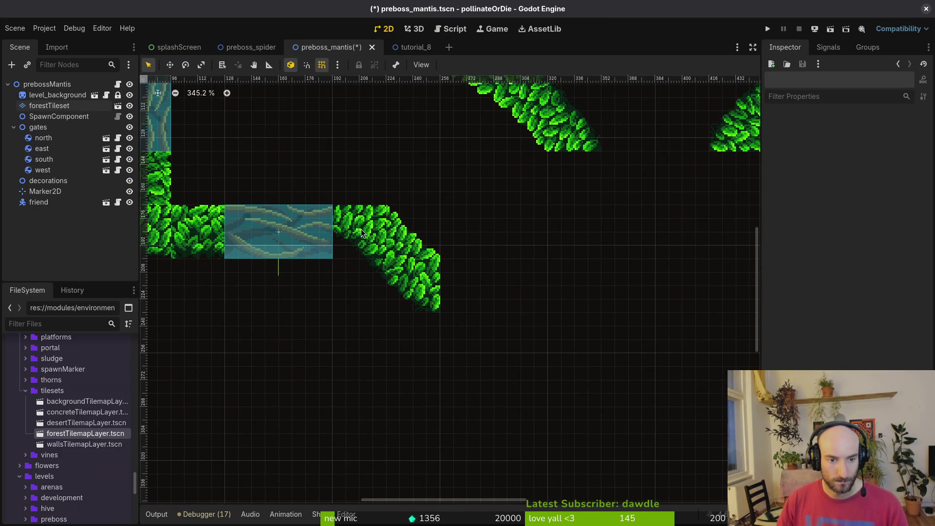
Paint a full leaf tile beside the lower-left slope
click(48, 106)
click(482, 412)
click(370, 245)
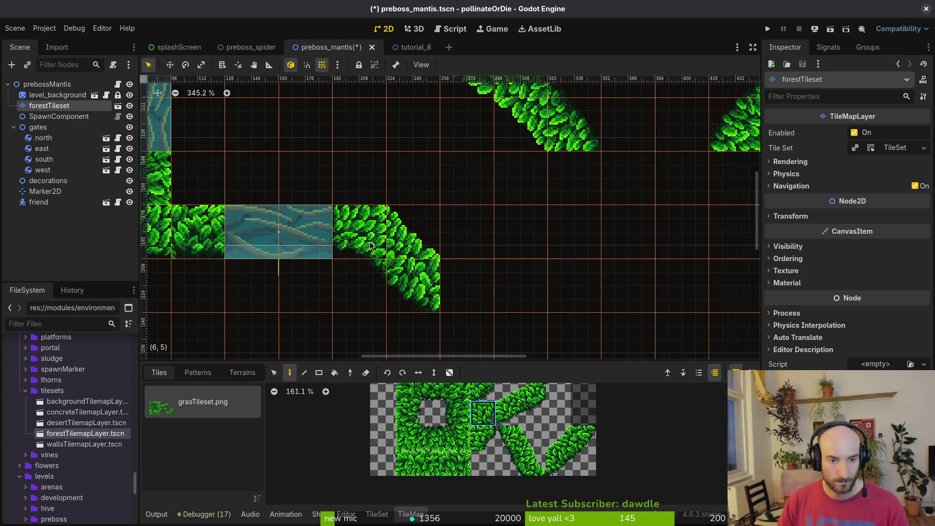
key(Escape)
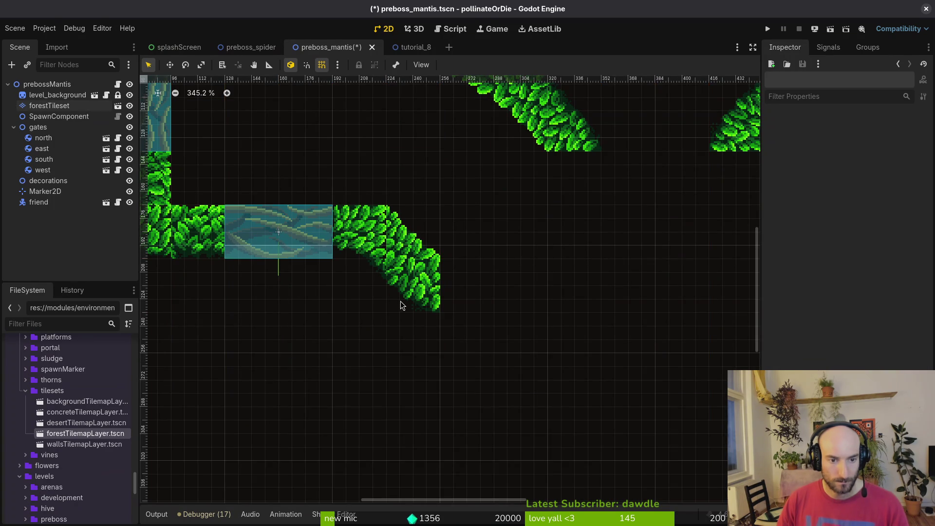
scroll(400, 312, down, 3)
scroll(394, 281, right, 3)
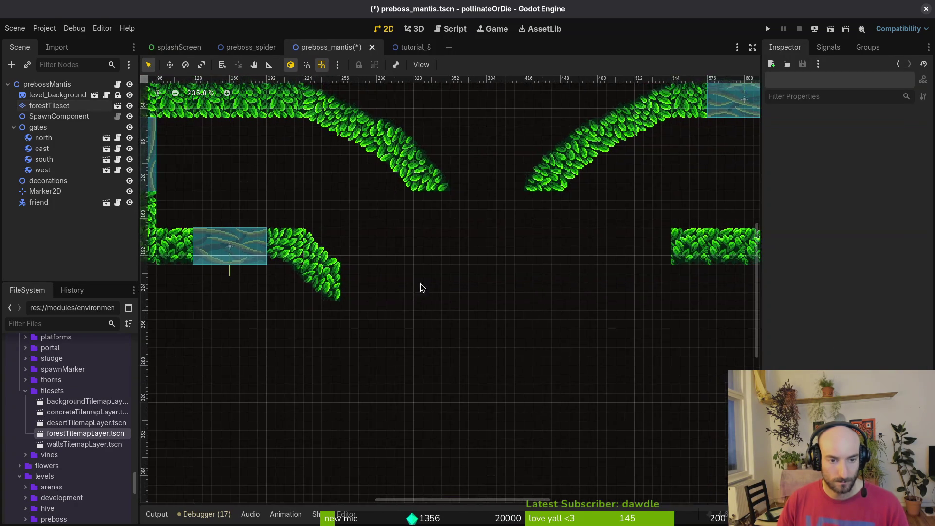
scroll(390, 280, down, 2)
scroll(300, 255, up, 4)
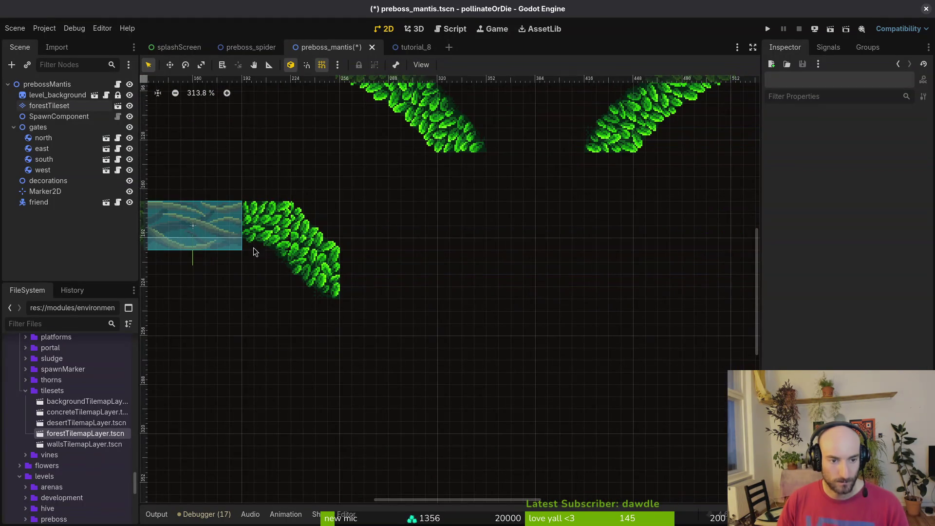
Erase two stray leaf tiles from the wall and pick a 2x2 leaf block
click(49, 106)
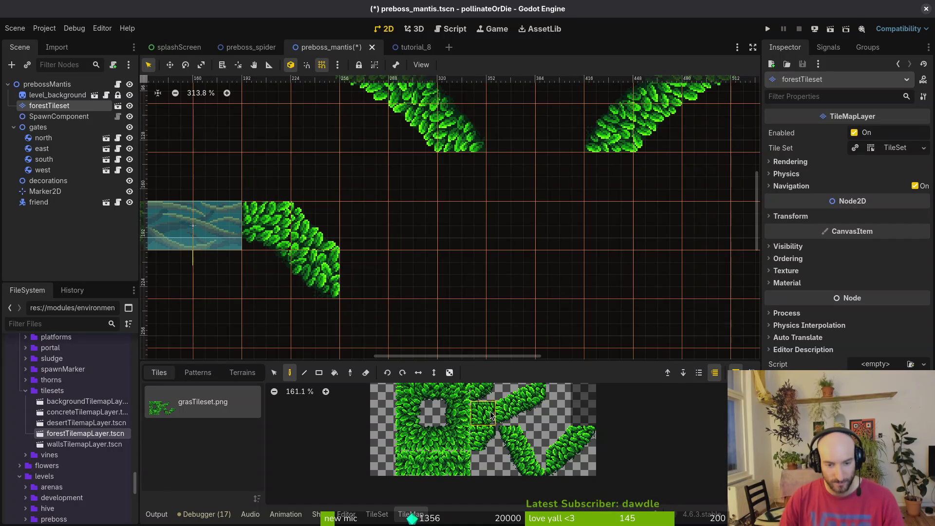
scroll(515, 418, down, 3)
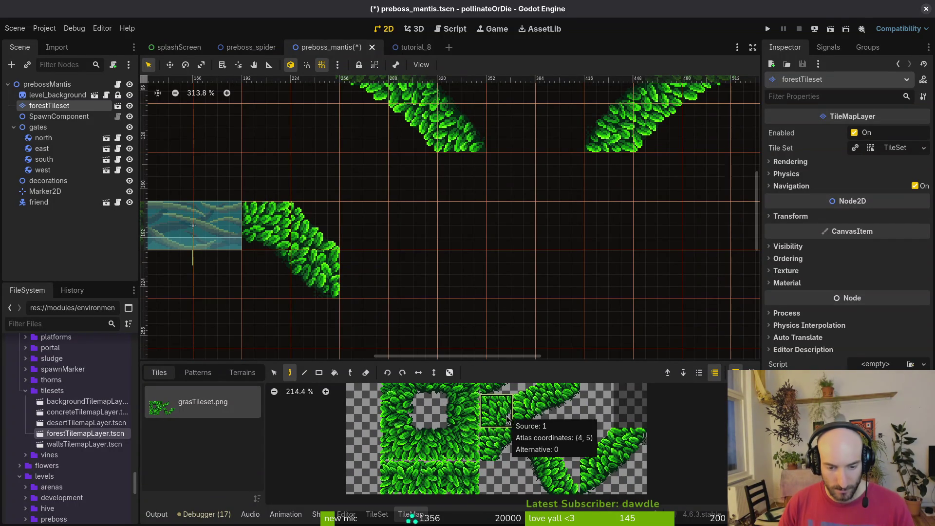
key(e)
click(312, 227)
click(308, 272)
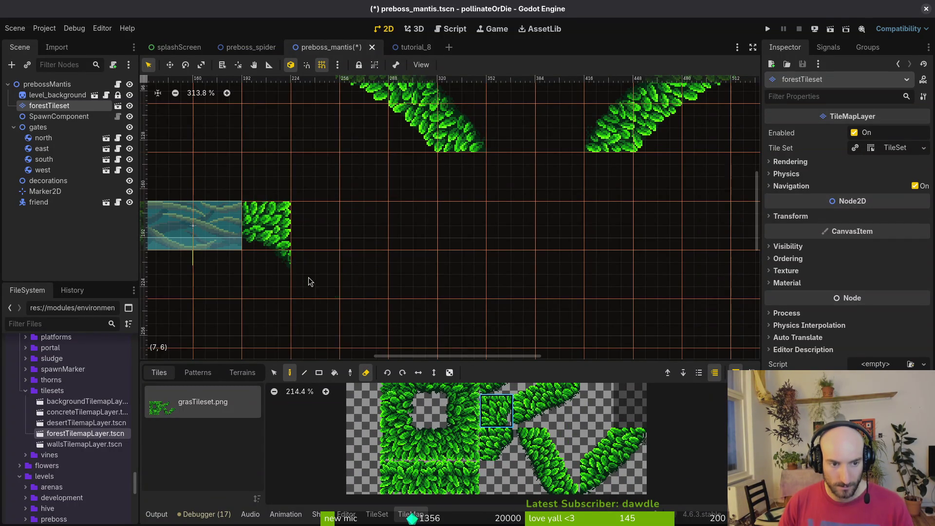
scroll(521, 461, down, 2)
drag(540, 441, 580, 481)
key(e)
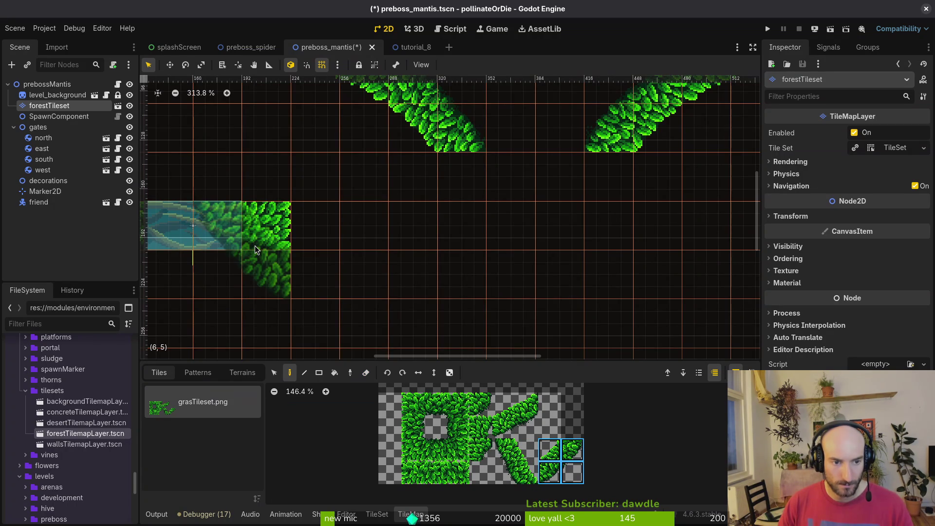
scroll(283, 261, down, 5)
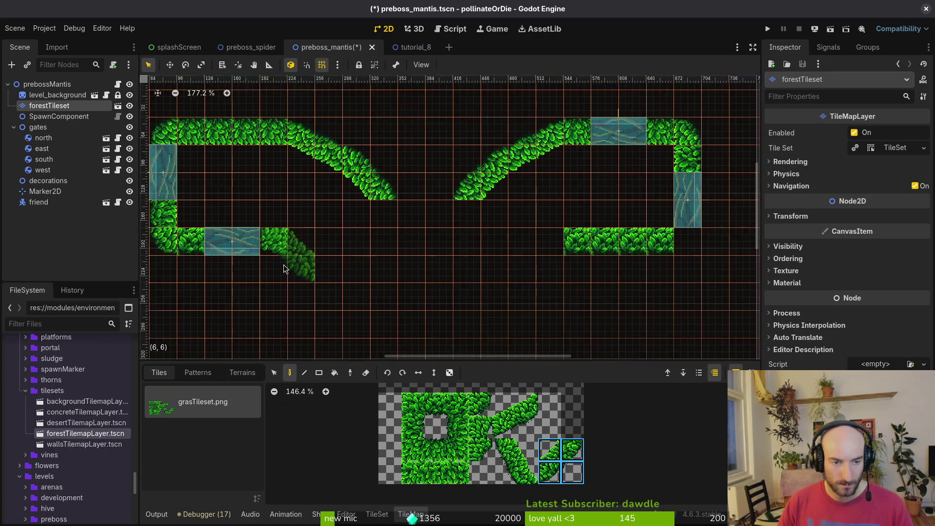
scroll(382, 226, down, 4)
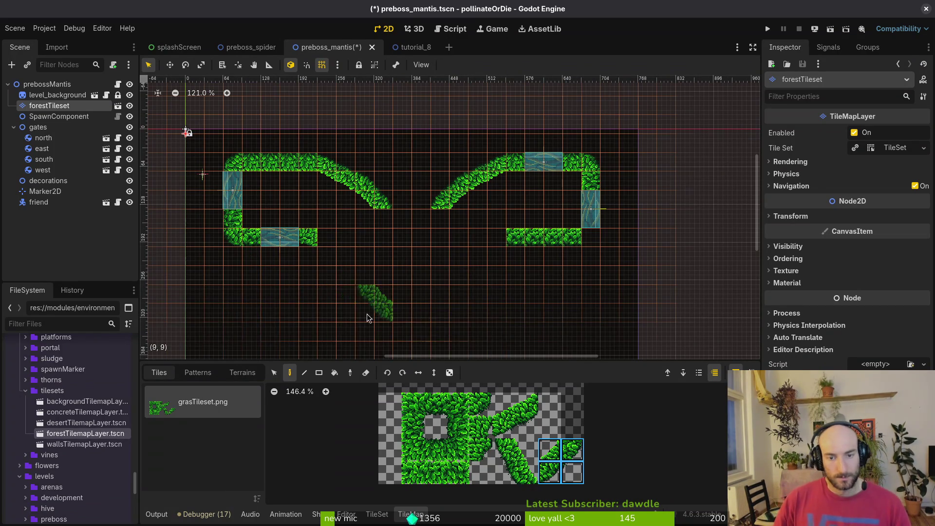
Erase the end tiles of both bottom grass rows and shift the south gate left and up
key(e)
click(507, 242)
click(315, 242)
click(253, 240)
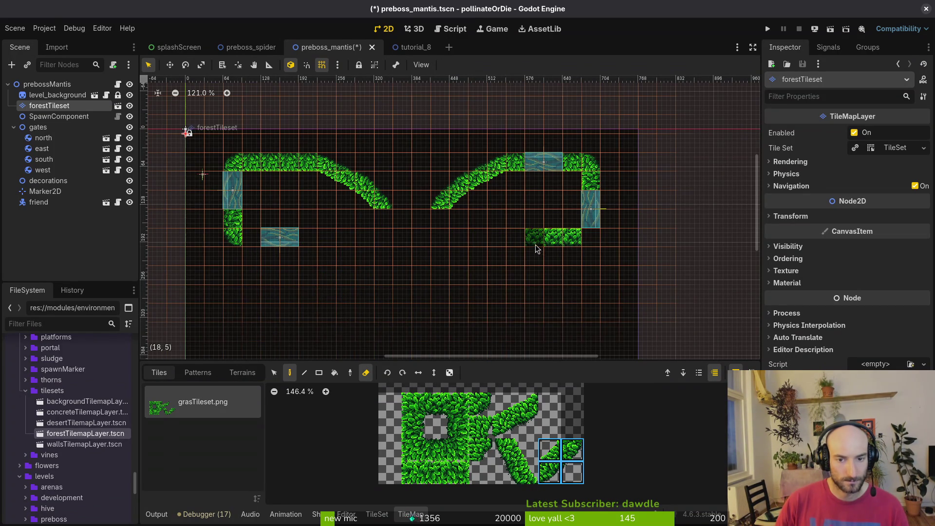
drag(283, 242, 269, 239)
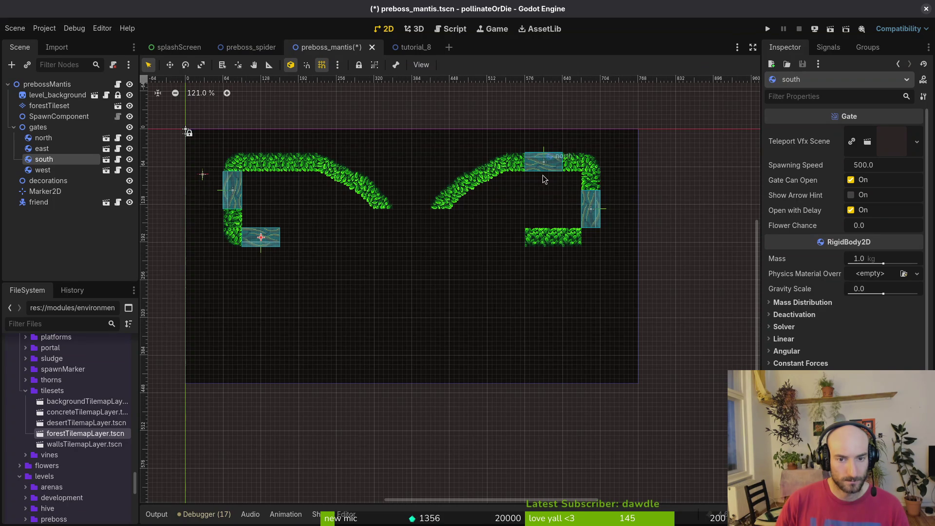
Move the north gate one tile to the right
scroll(548, 170, up, 5)
click(95, 105)
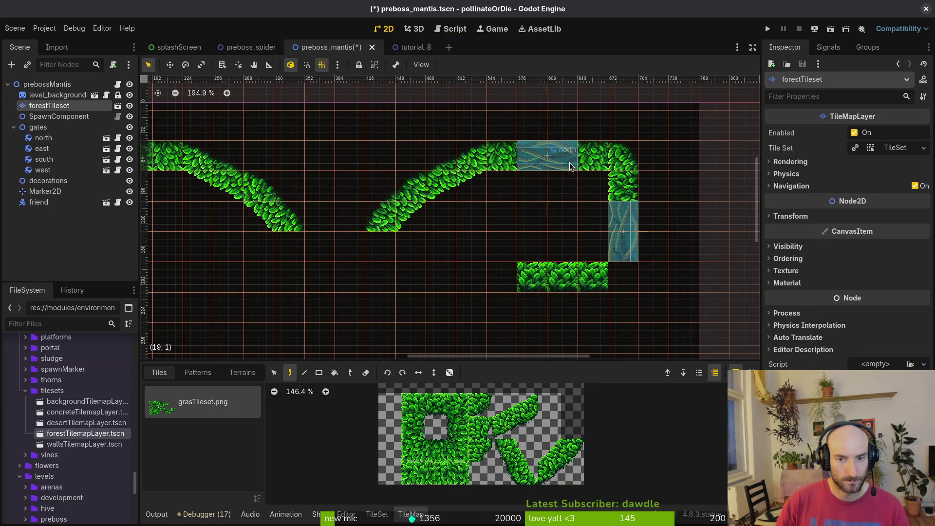
drag(550, 156, 580, 157)
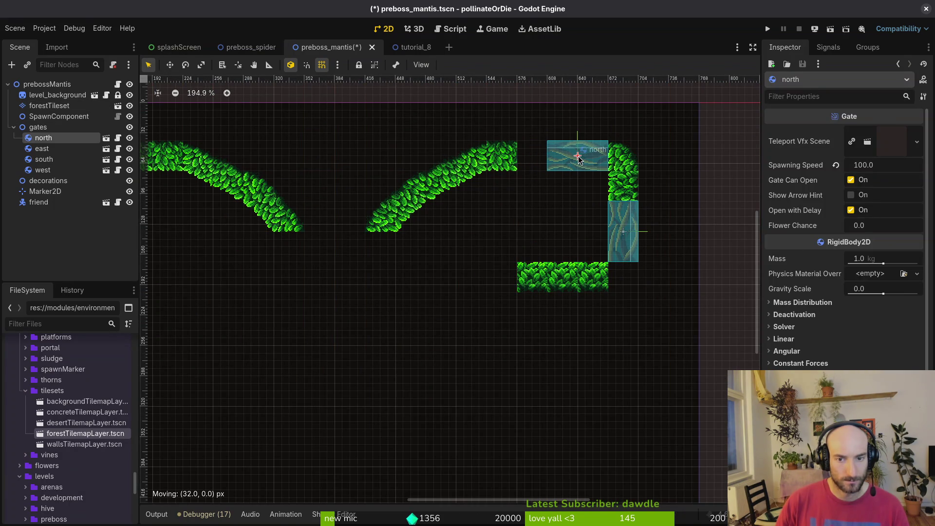
click(49, 105)
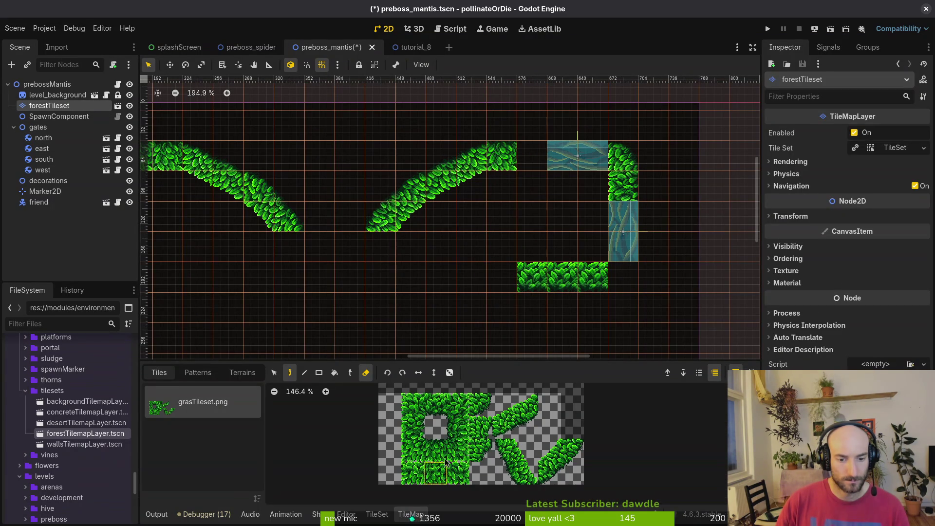
key(e)
Paint single leaf tiles to the right of the south gate
drag(349, 185, 495, 158)
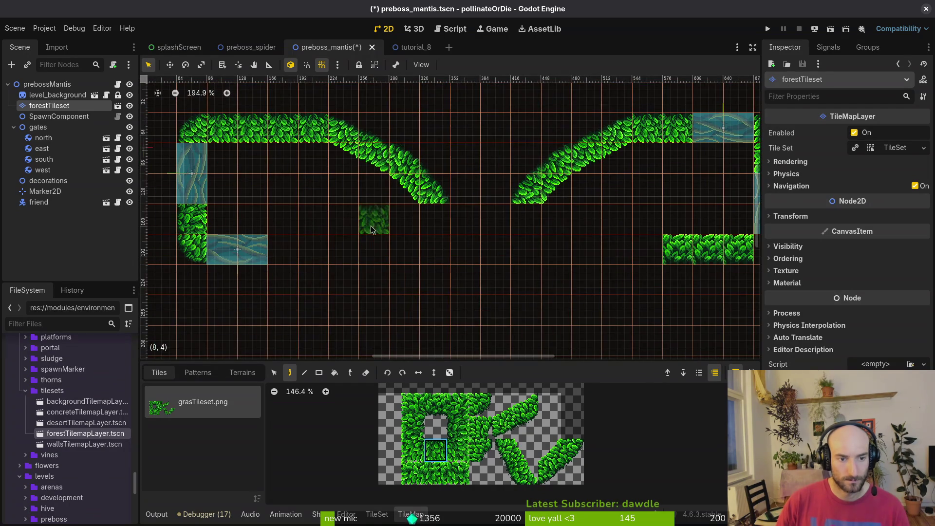
click(435, 405)
click(282, 249)
drag(513, 254, 495, 227)
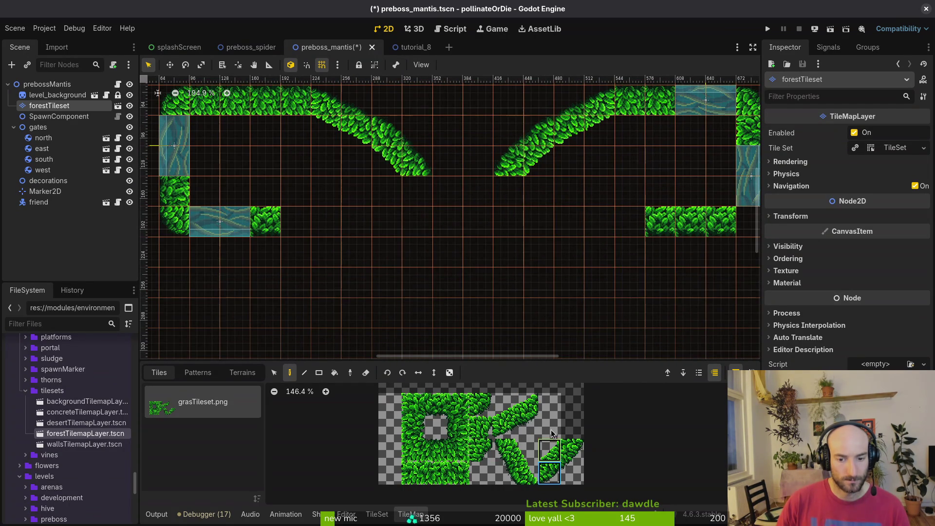
Paint mirrored two-tile diagonal leaf slopes down from both lower walls
drag(549, 461, 549, 462)
click(631, 233)
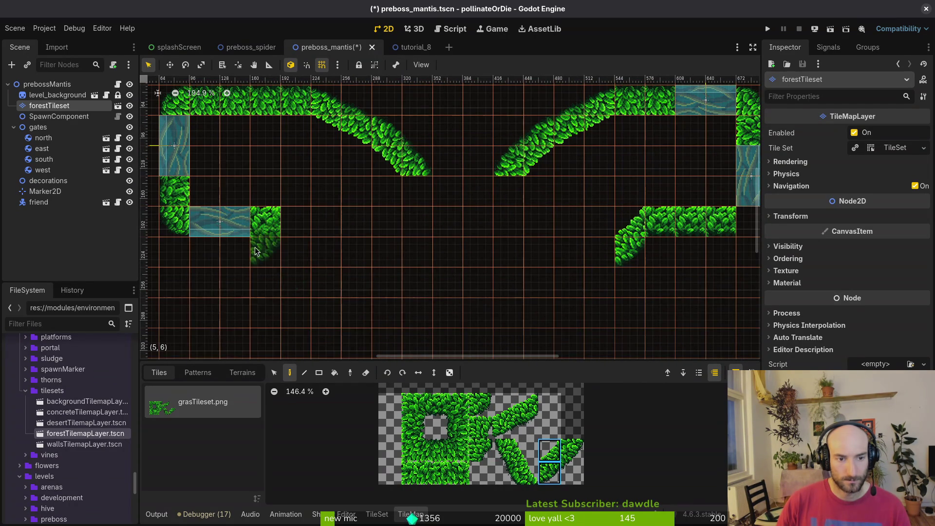
click(419, 377)
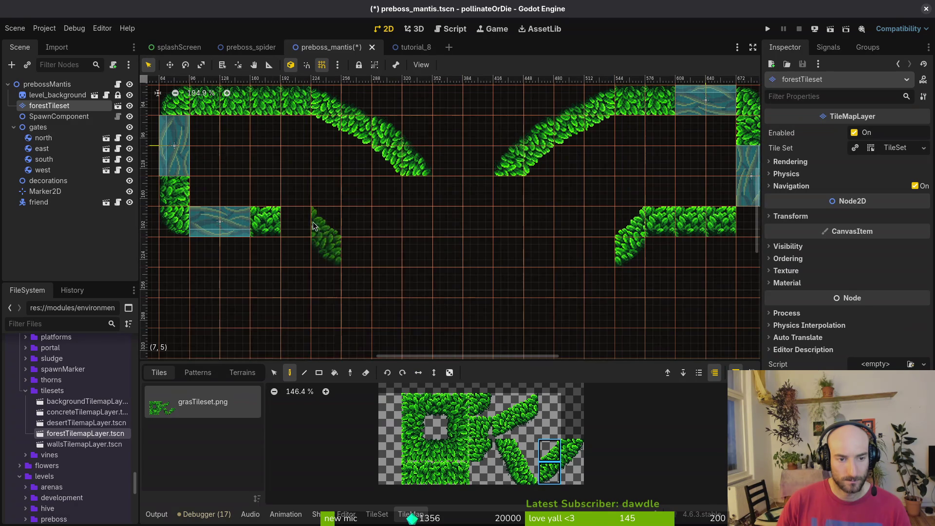
click(340, 278)
scroll(384, 273, down, 3)
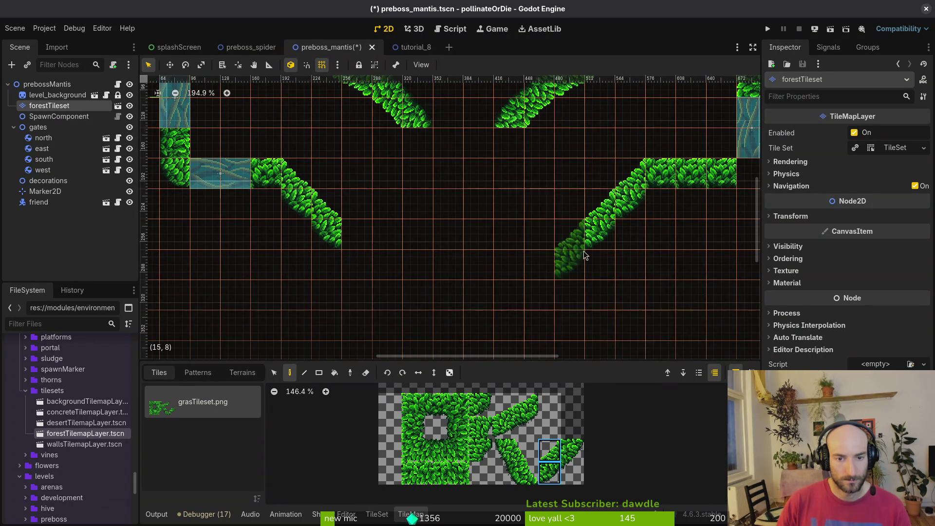
scroll(559, 259, down, 2)
key(x)
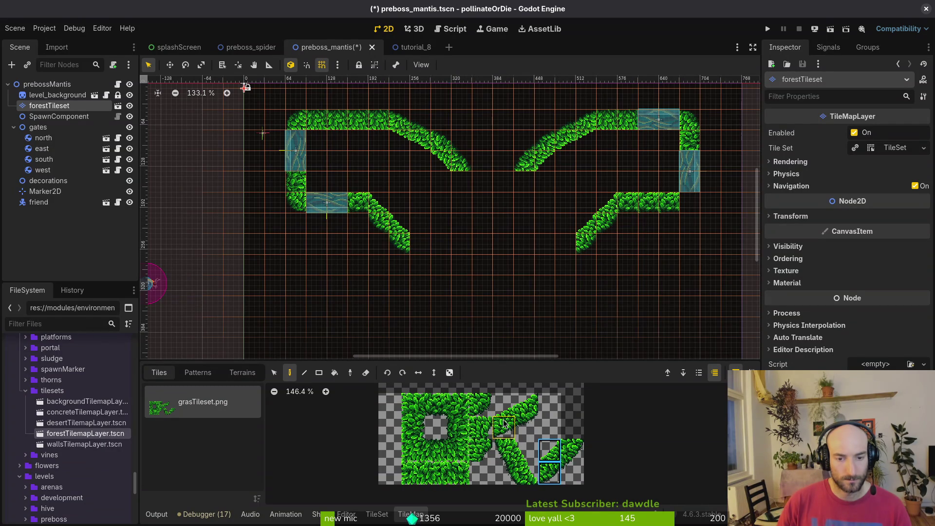
Paint a row of leaf tiles across the gap between the two top slopes
scroll(517, 229, up, 5)
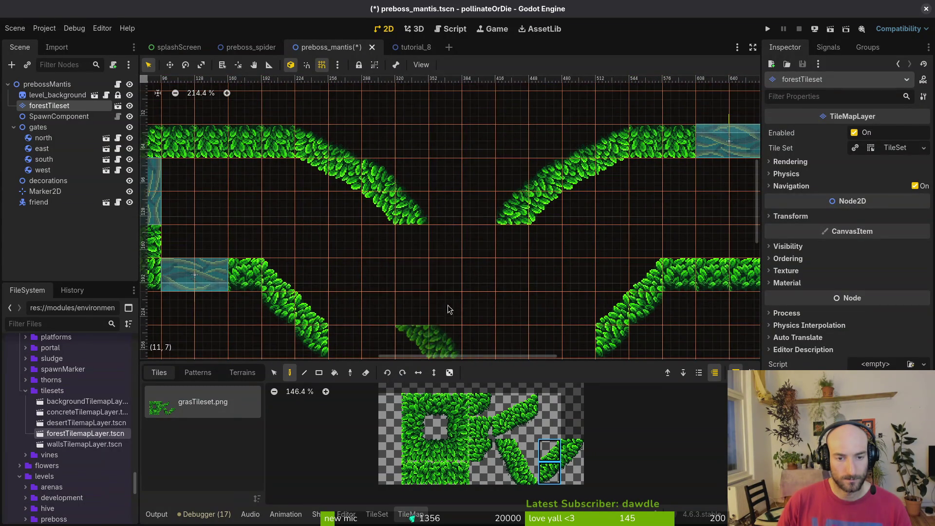
scroll(477, 238, down, 6)
scroll(475, 258, up, 3)
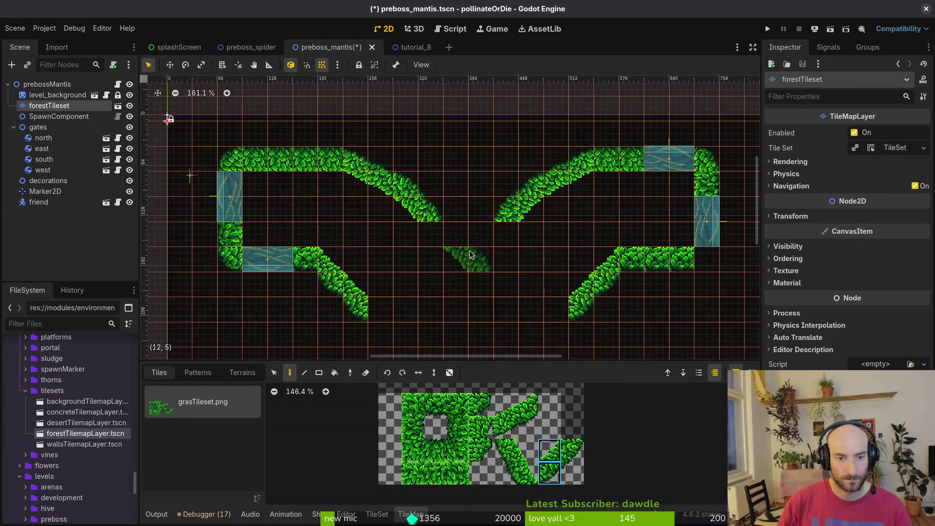
click(437, 455)
drag(426, 209, 509, 211)
key(Escape)
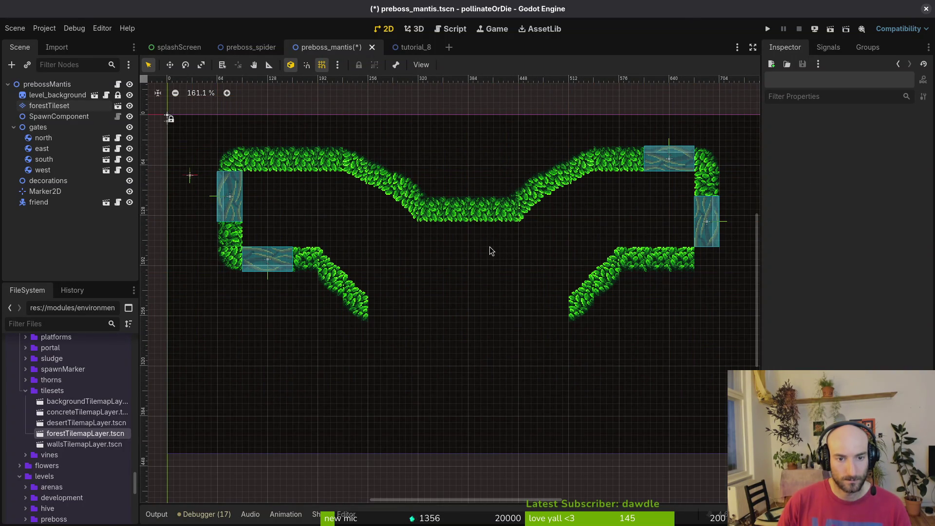
Pick a 2x2 leaf block on the forestTileset layer, then cancel and deselect
scroll(500, 252, up, 3)
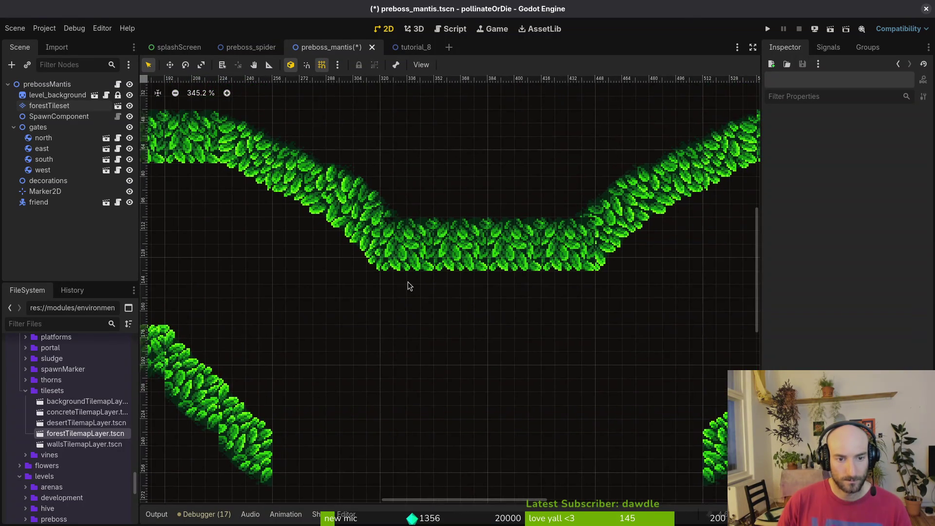
scroll(456, 291, down, 3)
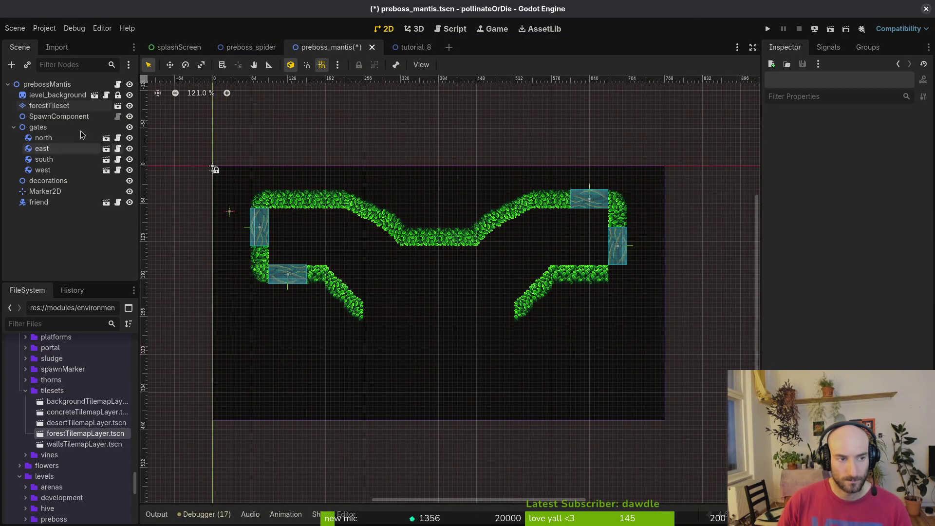
click(369, 291)
drag(529, 427, 502, 403)
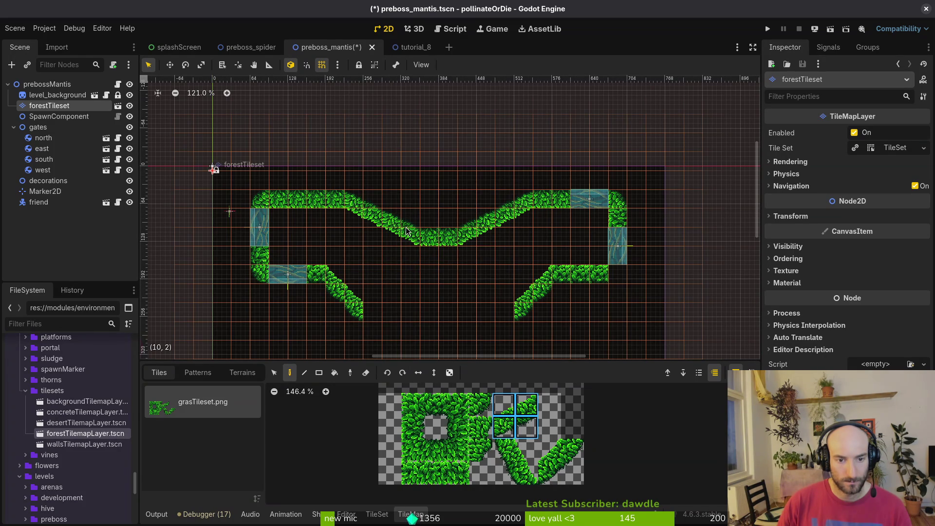
key(Escape)
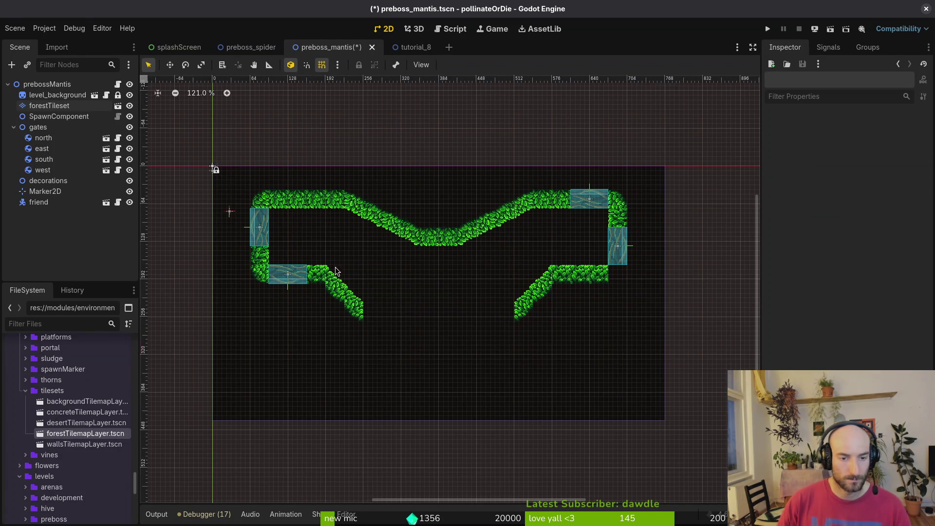
scroll(415, 316, down, 2)
scroll(425, 259, up, 4)
scroll(411, 297, up, 2)
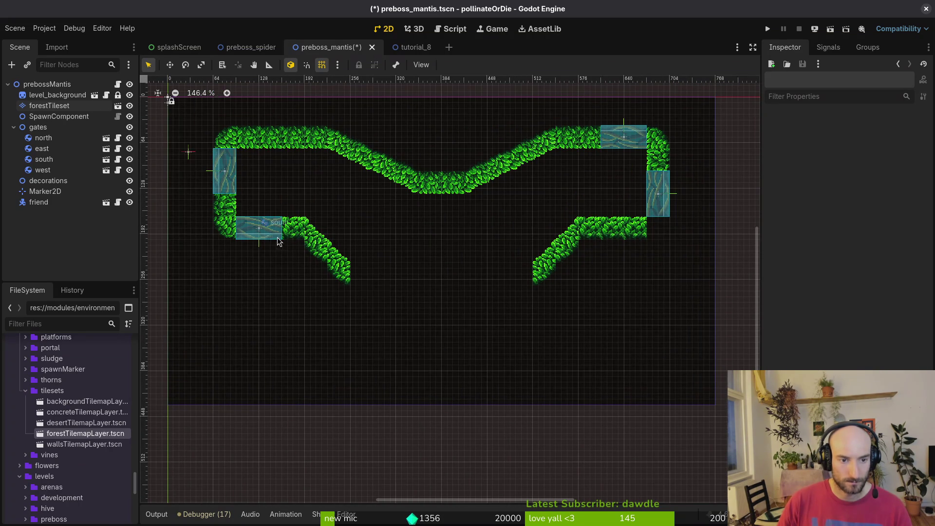
scroll(271, 239, up, 7)
scroll(386, 257, up, 3)
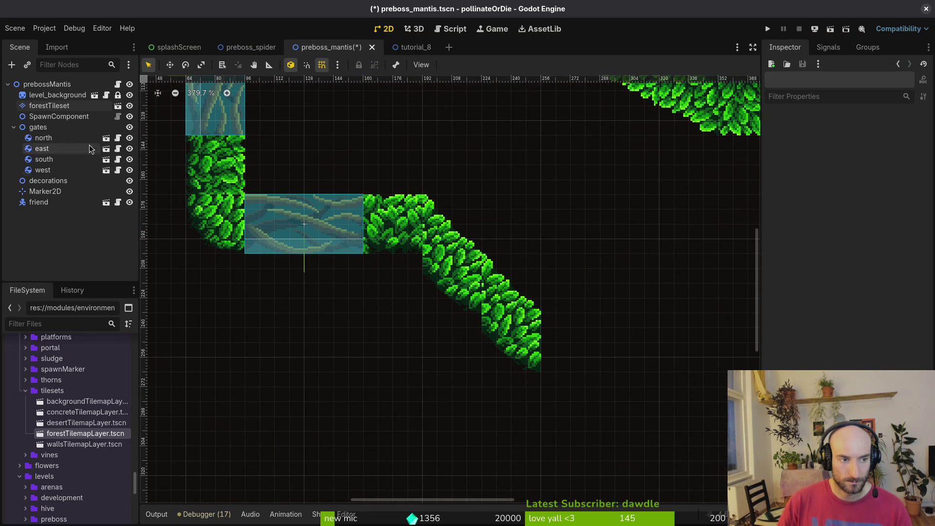
Pick a 2x2 leaf block as a diagonal band, then deselect near the lower-left slope
click(49, 106)
drag(550, 451, 573, 473)
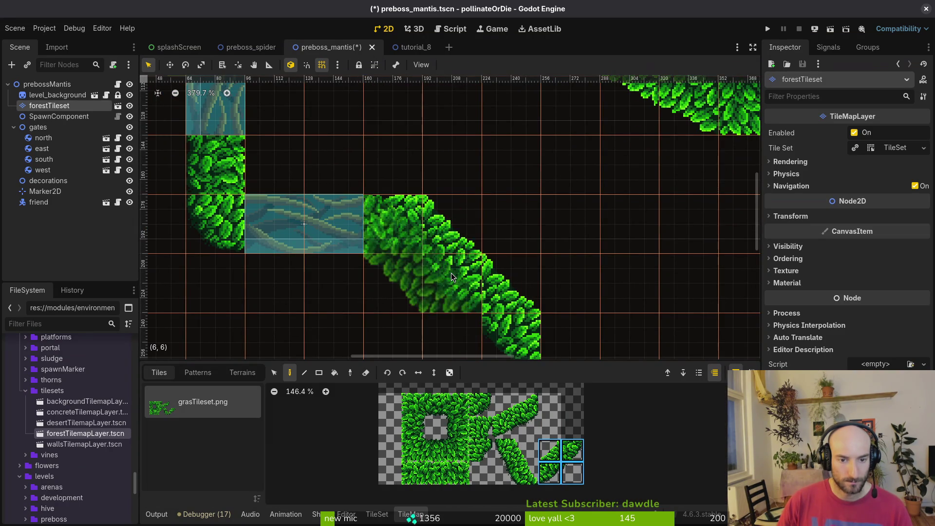
key(c)
drag(527, 276, 472, 162)
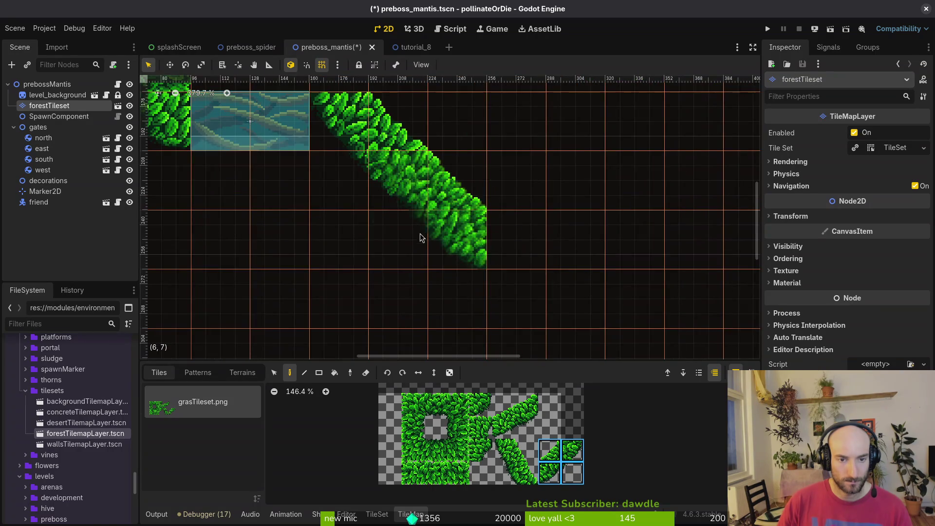
drag(405, 207, 437, 268)
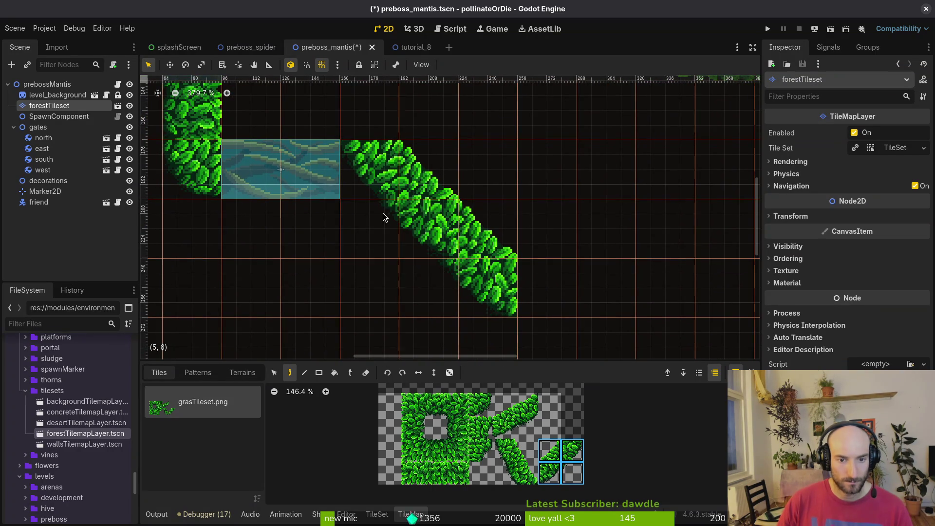
key(Escape)
drag(361, 221, 402, 262)
scroll(402, 263, down, 3)
Erase the stray leaf tile and move the south gate one cell right
click(356, 229)
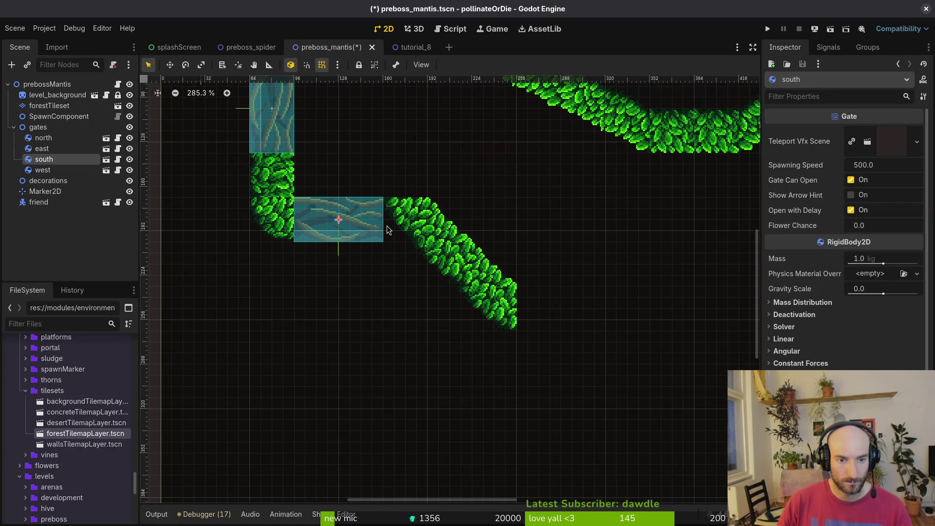
click(53, 95)
click(48, 105)
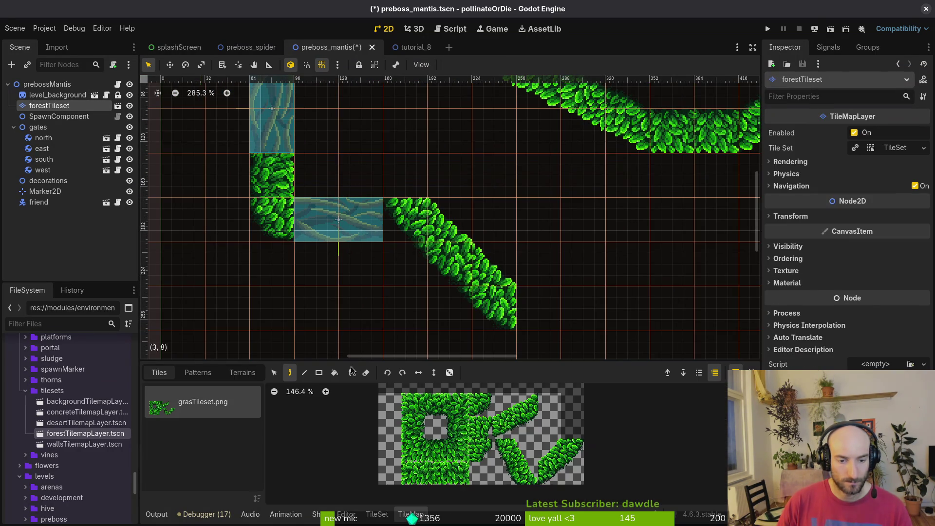
key(e)
click(404, 234)
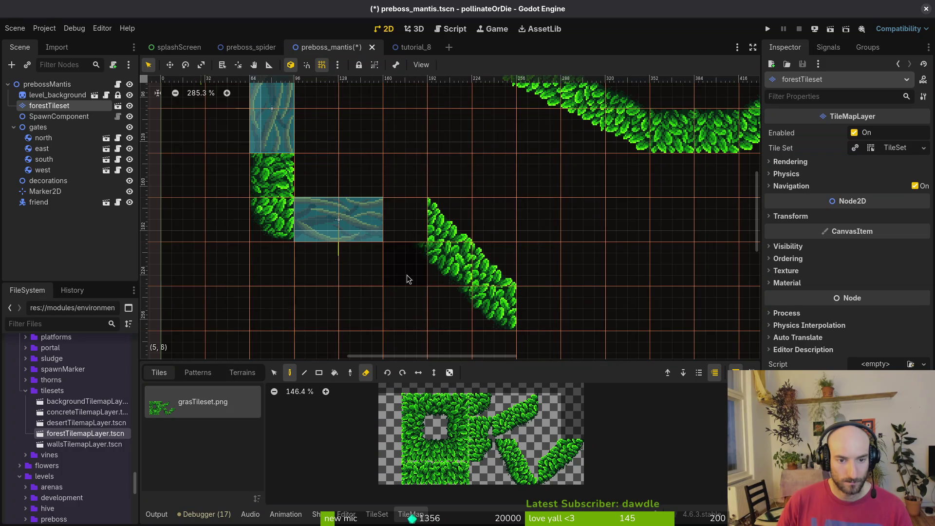
drag(337, 222, 381, 210)
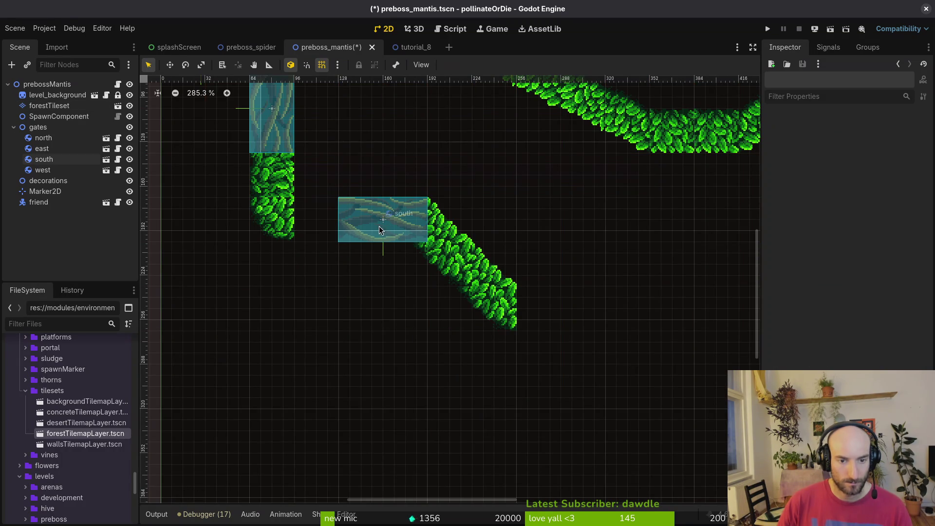
scroll(292, 224, down, 4)
Move the north gate left into the wall gap and save preboss_mantis.tscn
click(49, 106)
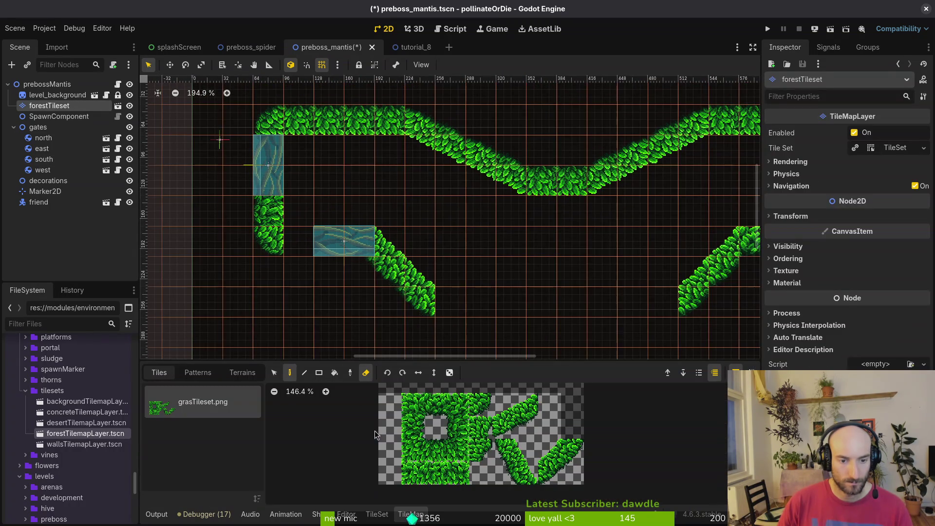
key(e)
scroll(501, 282, right, 10)
scroll(502, 282, up, 1)
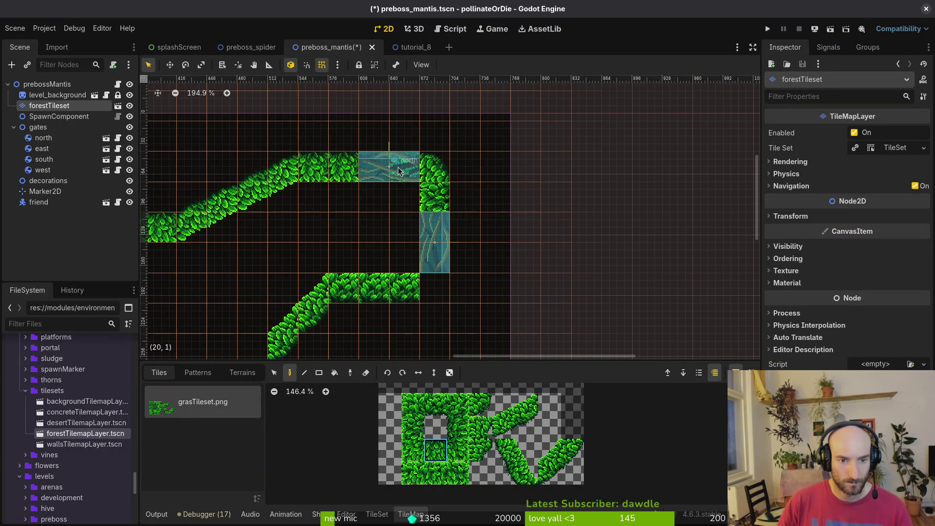
drag(379, 174, 355, 175)
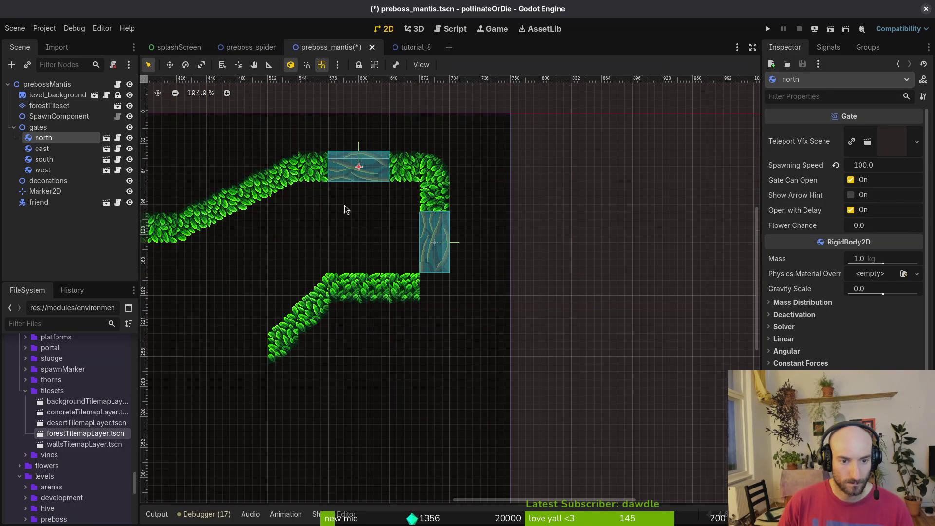
scroll(533, 277, down, 5)
key(ctrl+s)
scroll(402, 259, down, 3)
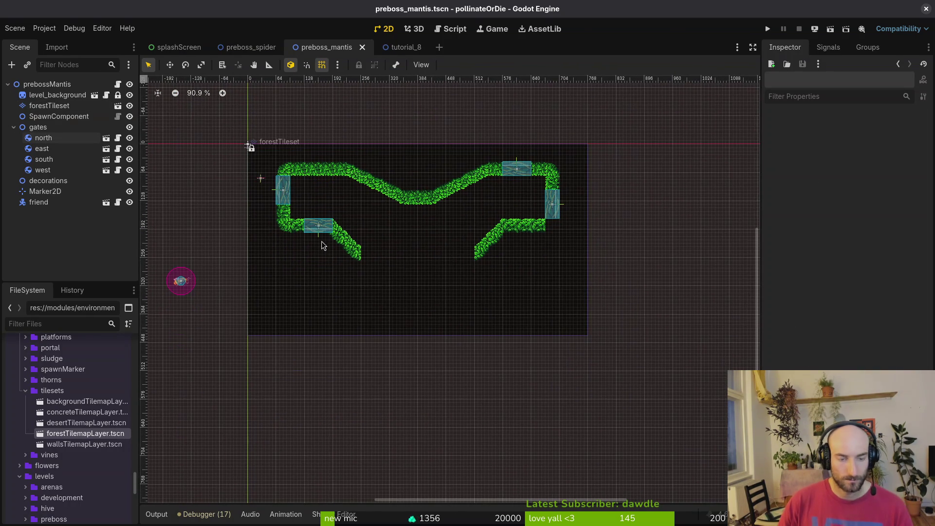
Paint a 2x2 slope block at the right slope's end and its mirrored copy at the left
click(35, 109)
scroll(365, 242, up, 7)
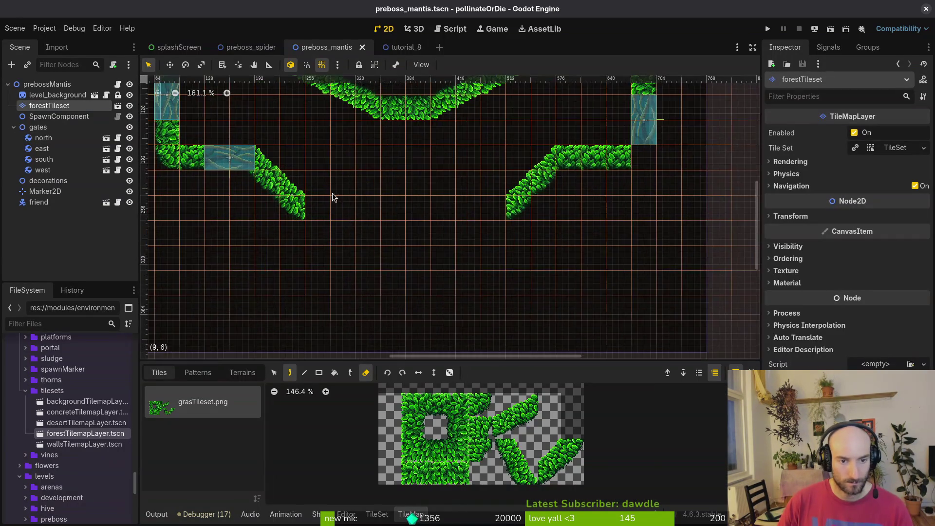
drag(508, 414, 527, 429)
click(366, 372)
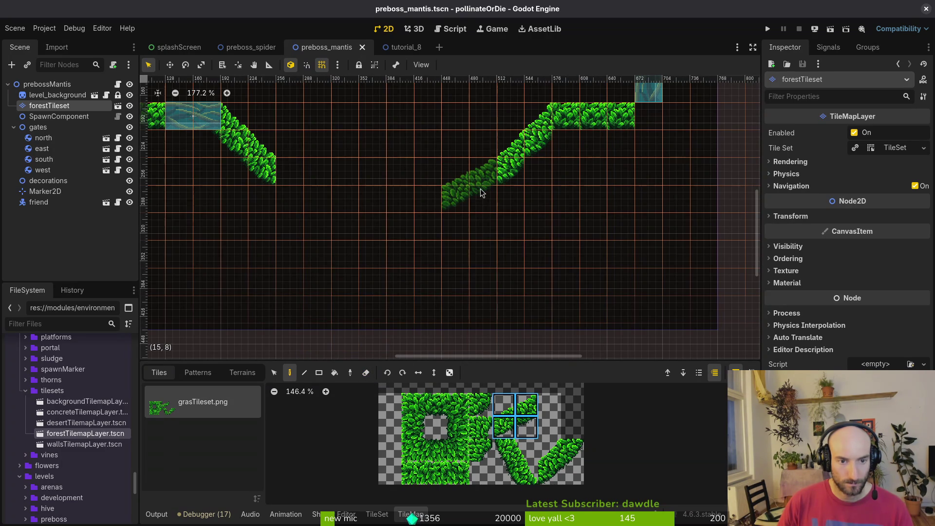
click(480, 193)
click(419, 377)
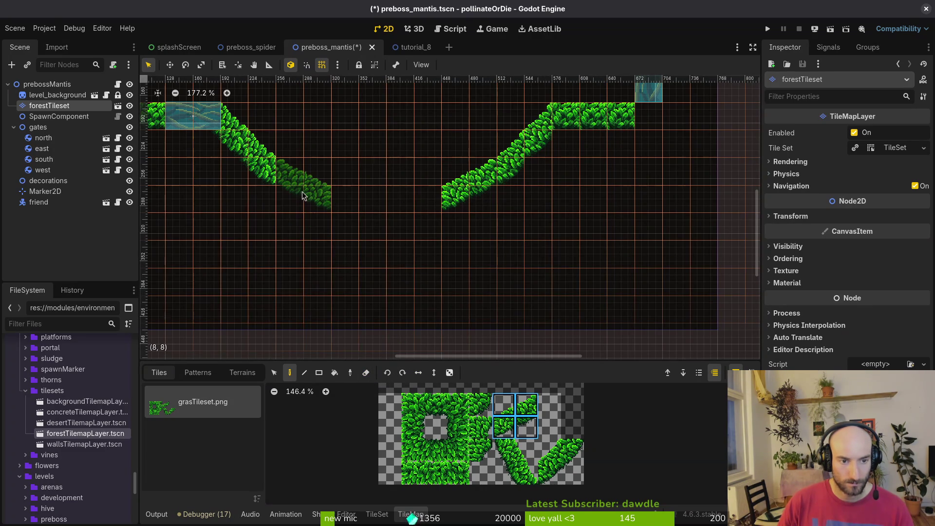
click(303, 193)
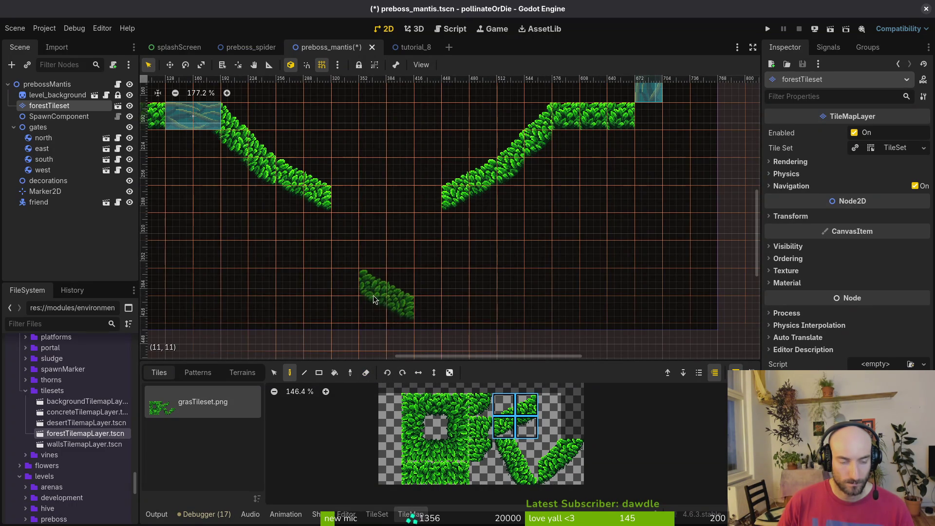
click(458, 427)
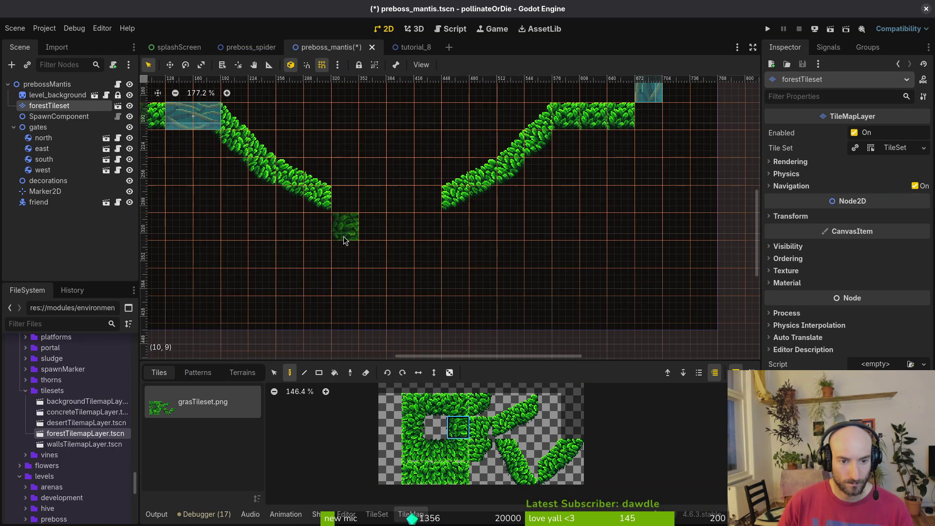
scroll(322, 242, down, 4)
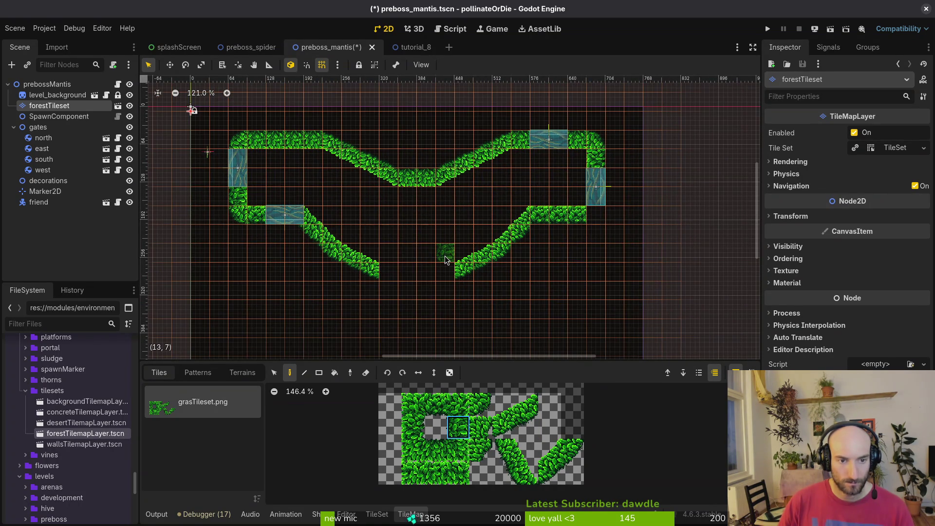
scroll(445, 256, down, 2)
click(274, 373)
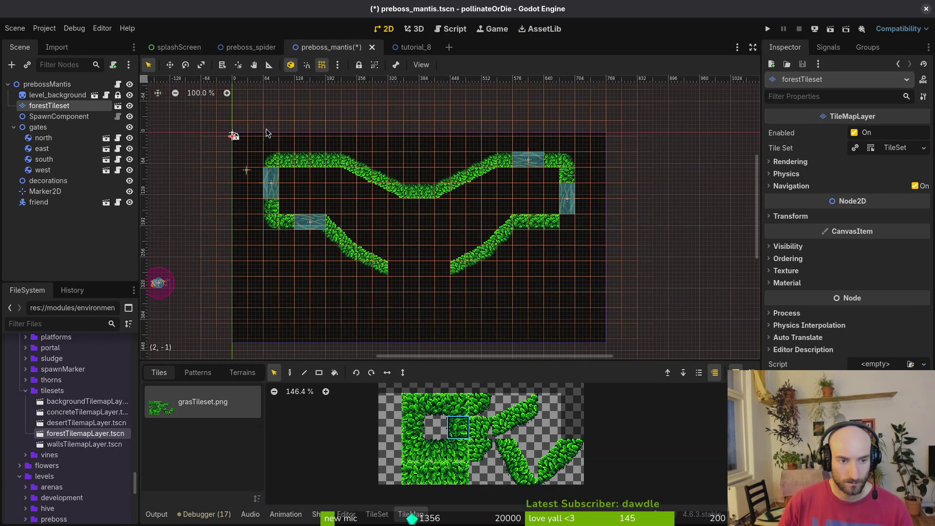
Shift all grass tiles down one cell and drag the north, south and west gates down to match
key(ctrl+a)
drag(536, 222, 536, 237)
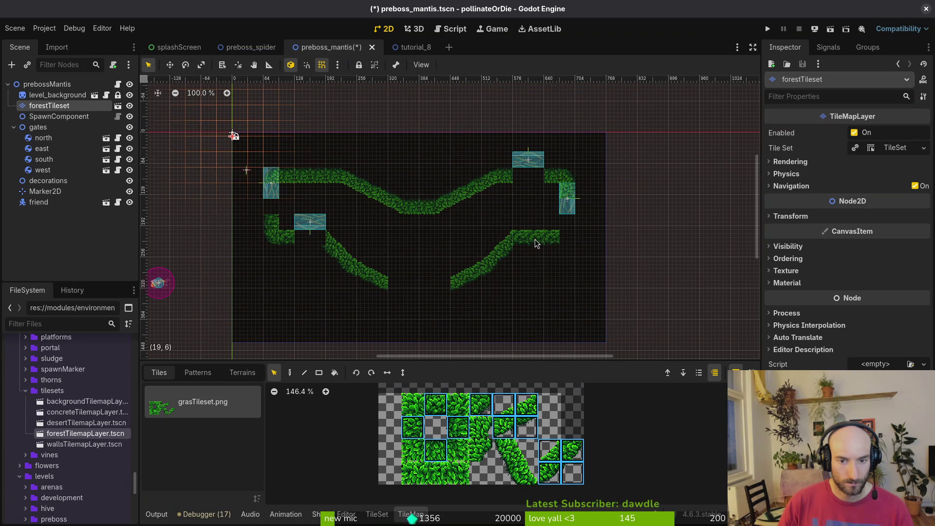
drag(527, 165, 567, 219)
drag(312, 232, 317, 244)
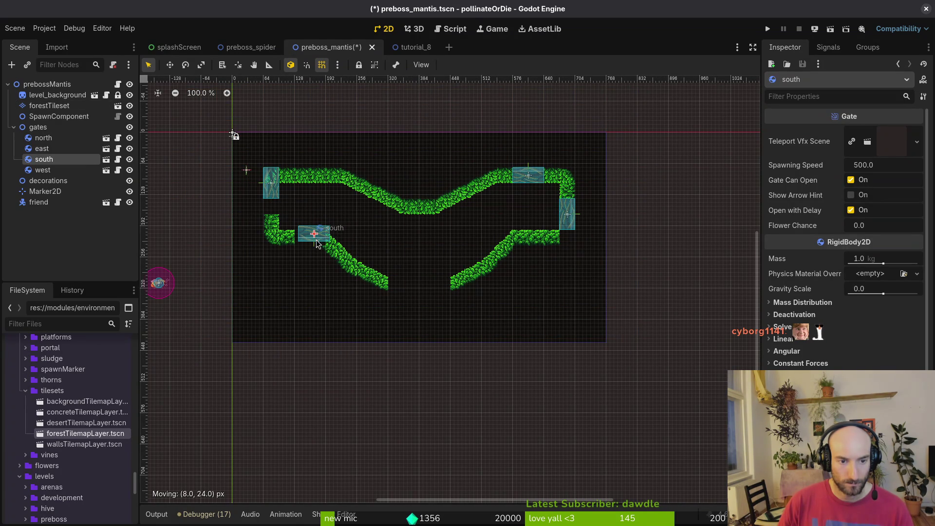
drag(280, 196, 275, 213)
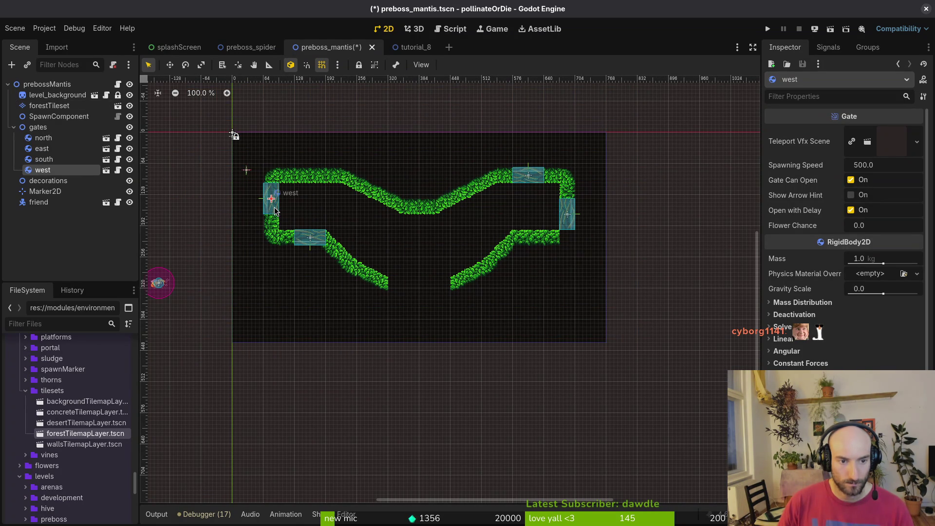
scroll(478, 307, down, 5)
scroll(448, 251, up, 9)
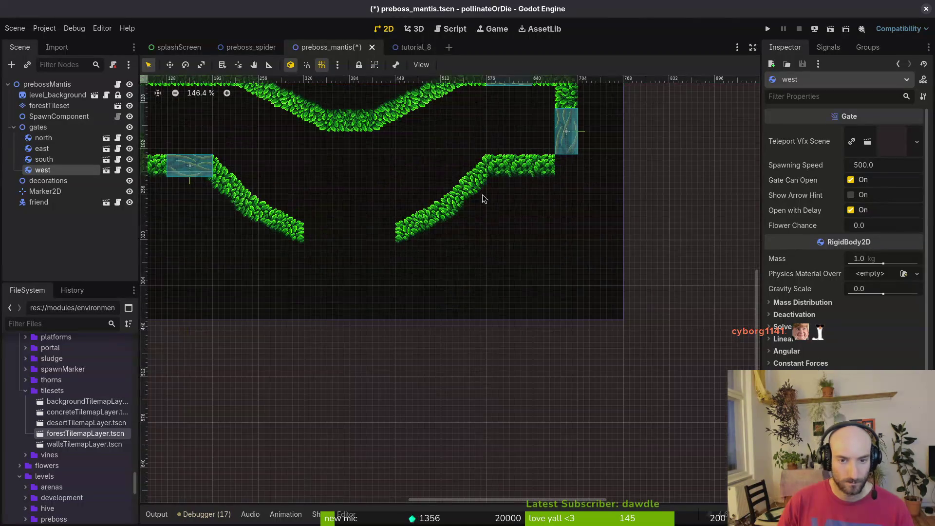
click(54, 105)
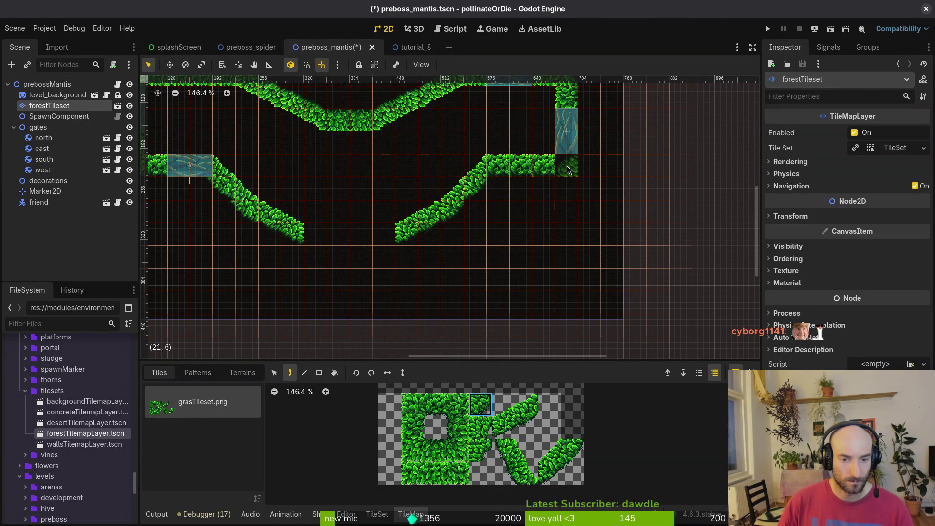
scroll(526, 253, down, 3)
key(Escape)
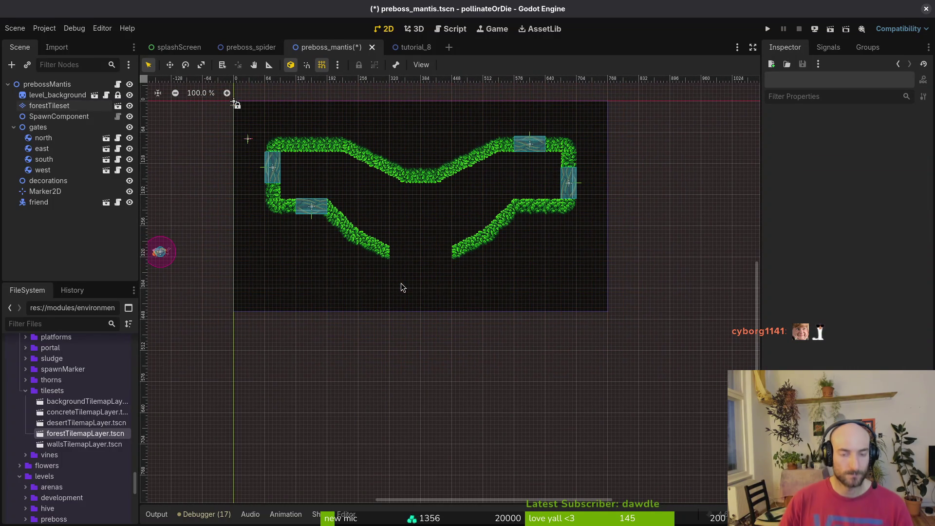
Save the preboss_mantis scene
scroll(518, 230, up, 6)
scroll(487, 239, down, 5)
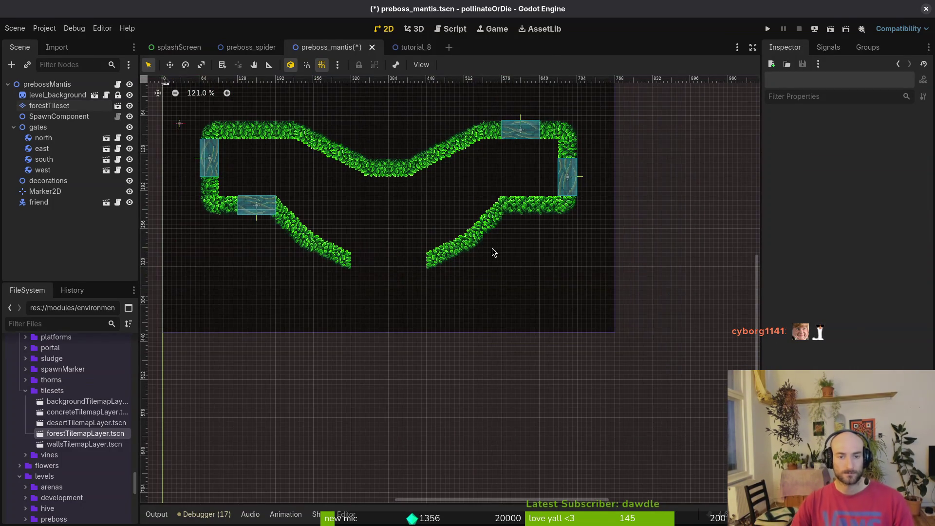
scroll(372, 284, down, 4)
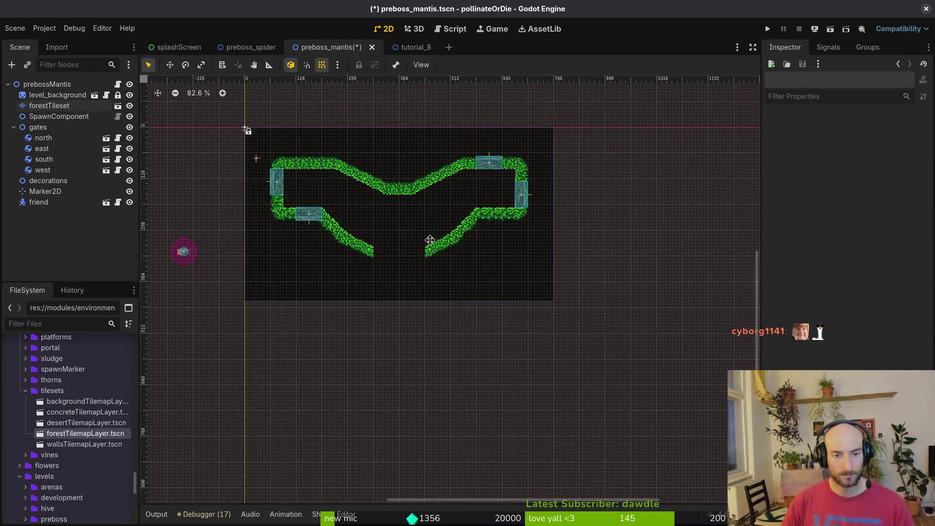
scroll(409, 246, left, 3)
scroll(445, 234, up, 2)
key(ctrl+s)
Drag vines_mid.tscn and vines_side.tscn from the vines folder into the level
scroll(453, 240, up, 4)
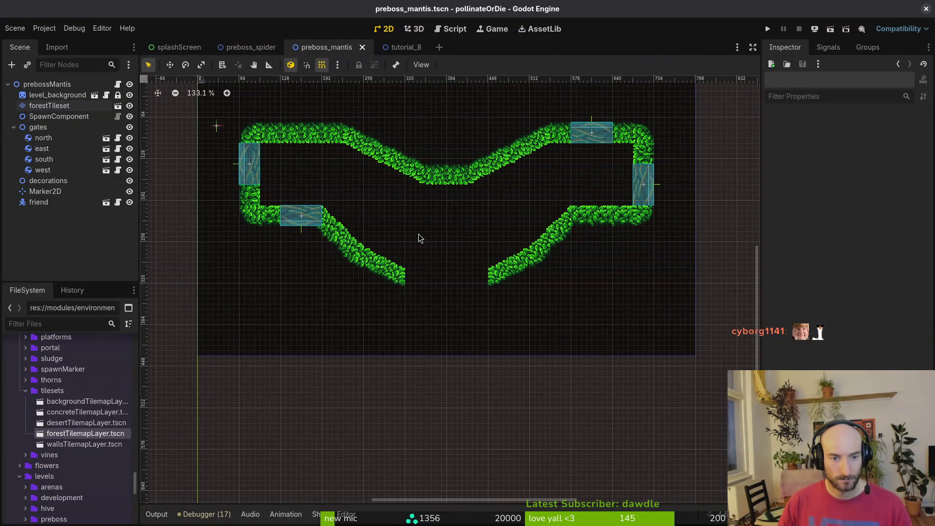
click(26, 391)
click(25, 402)
mouse_move(70, 433)
mouse_down()
mouse_move(358, 287)
mouse_move(452, 258)
mouse_move(208, 270)
mouse_up()
mouse_move(71, 497)
mouse_down()
mouse_move(438, 245)
mouse_move(515, 228)
mouse_move(509, 222)
mouse_up()
Position the mid and side vines under the central ceiling trough
mouse_move(216, 281)
mouse_down()
mouse_move(444, 281)
mouse_move(432, 253)
mouse_move(454, 250)
mouse_up()
scroll(440, 259, up, 3)
scroll(538, 204, up, 6)
drag(538, 205, 549, 180)
scroll(536, 219, up, 3)
click(520, 242)
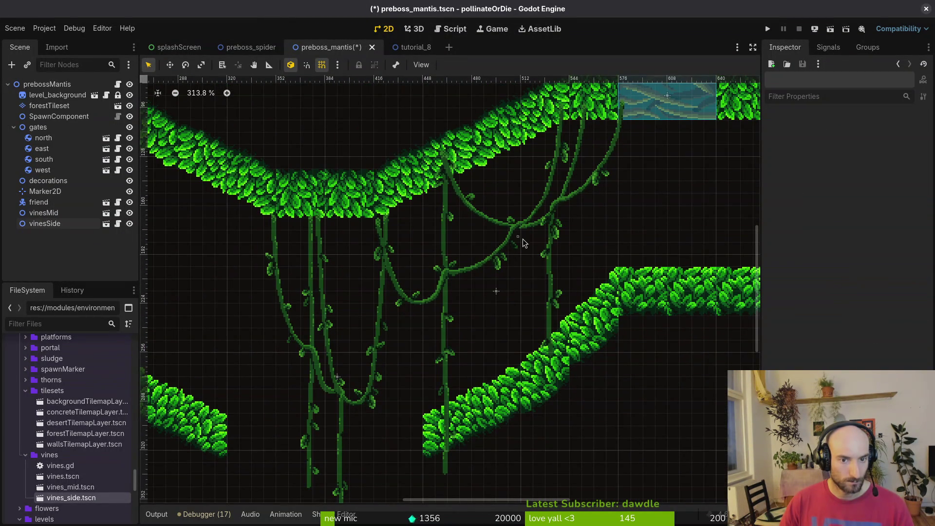
mouse_move(525, 251)
mouse_down()
mouse_move(526, 239)
mouse_move(486, 241)
mouse_move(484, 268)
mouse_move(459, 267)
mouse_move(456, 283)
mouse_move(516, 267)
mouse_move(518, 251)
mouse_move(515, 285)
mouse_move(511, 249)
mouse_move(490, 253)
mouse_move(509, 263)
mouse_move(501, 241)
mouse_up()
Nest vinesMid and vinesSide under decorations, then collapse the decorations and gates groups
scroll(487, 253, down, 5)
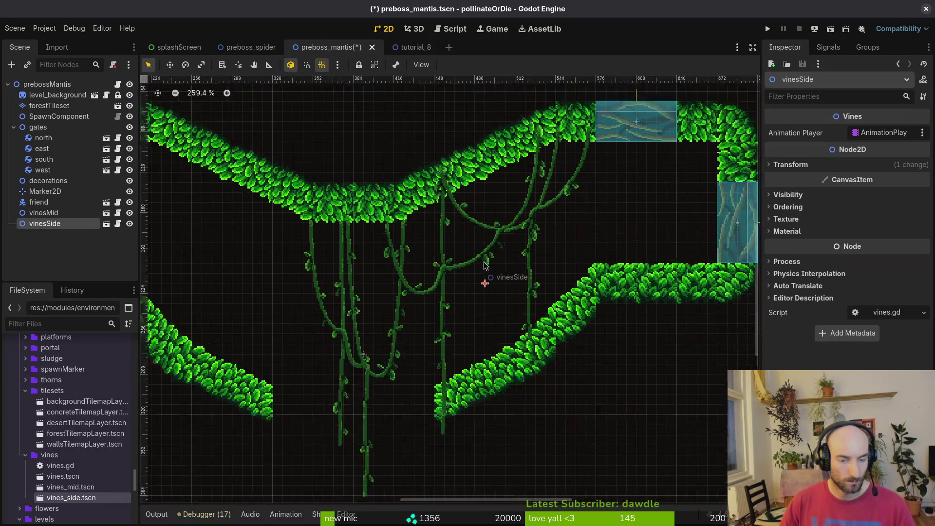
ctrl+click(52, 214)
drag(52, 214, 55, 100)
click(13, 105)
click(13, 138)
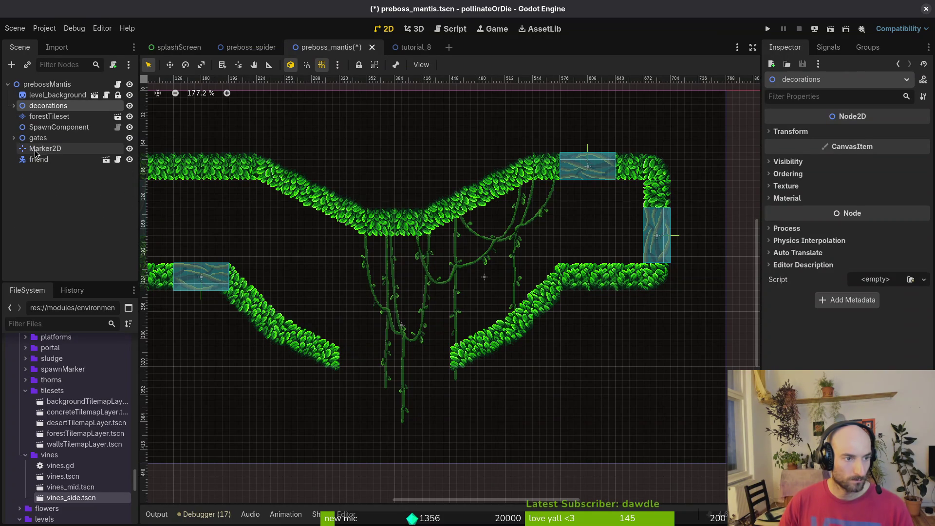
Save the scene and drag the friend onto the left slope inside the level
scroll(395, 252, down, 4)
click(434, 279)
key(ctrl+s)
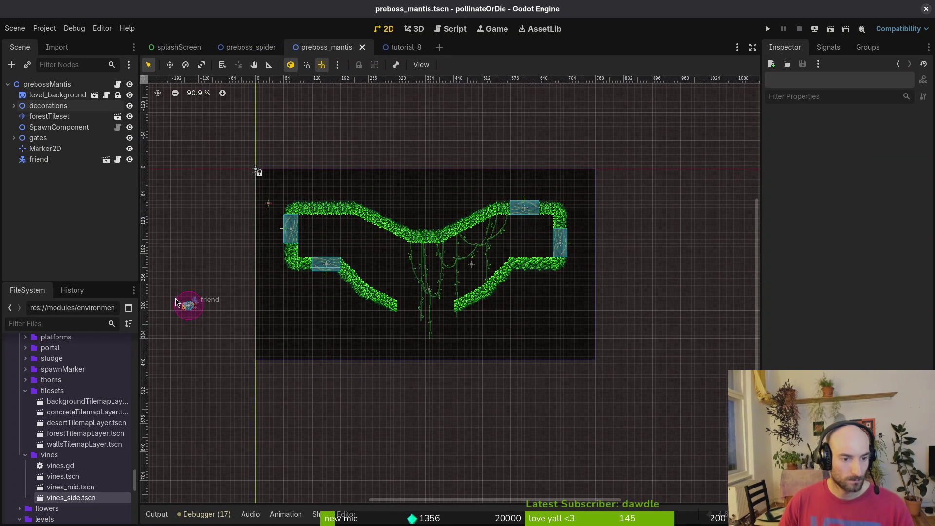
scroll(342, 235, up, 5)
mouse_move(188, 306)
mouse_down()
mouse_move(342, 235)
mouse_move(405, 312)
mouse_move(411, 299)
mouse_move(344, 269)
mouse_move(259, 270)
mouse_move(451, 338)
mouse_move(443, 349)
mouse_up()
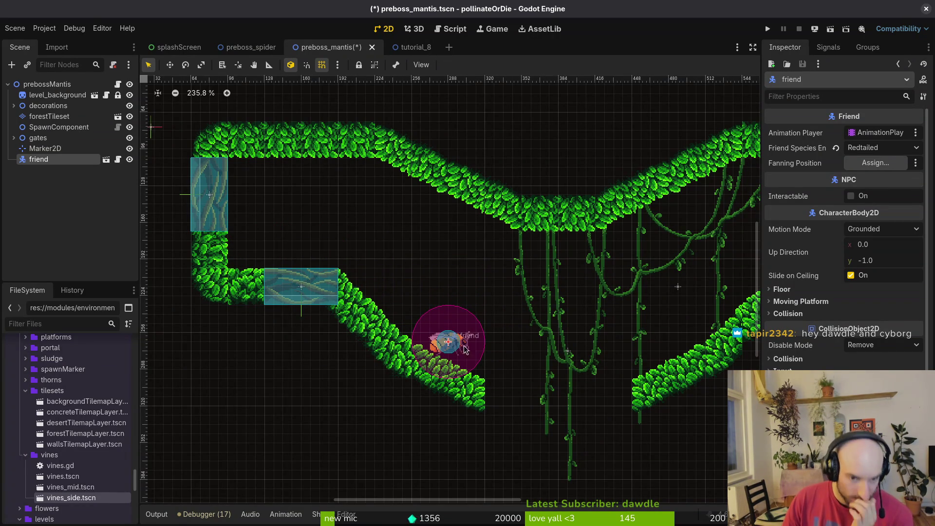
Collapse the tilesets and vines folders in the FileSystem dock
scroll(463, 350, right, 4)
scroll(463, 351, down, 2)
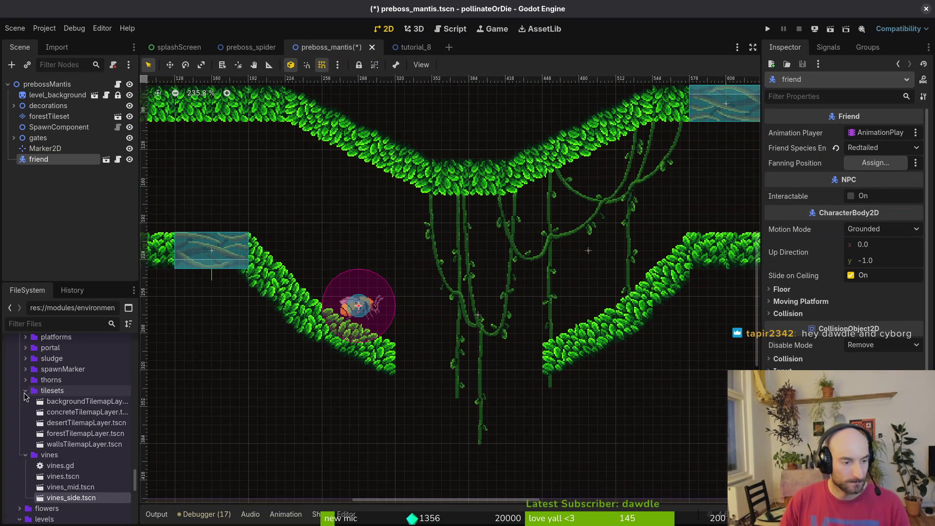
click(23, 392)
click(26, 401)
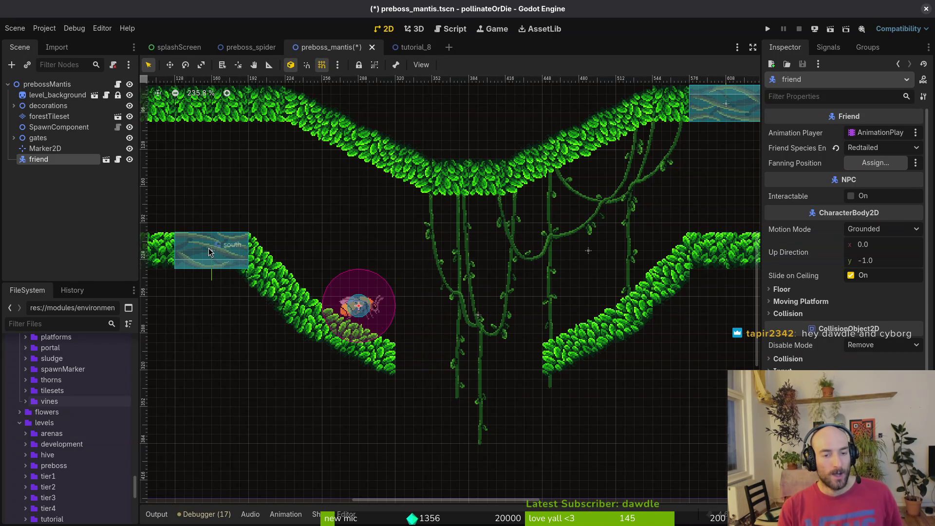
Lower the friend onto the slope, turn off grid snapping, and save the scene
scroll(547, 305, down, 8)
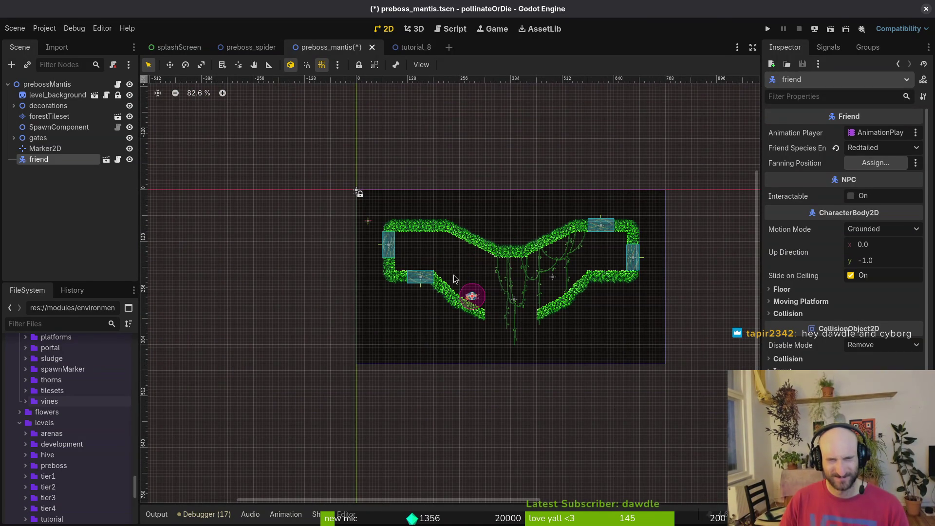
scroll(453, 276, up, 6)
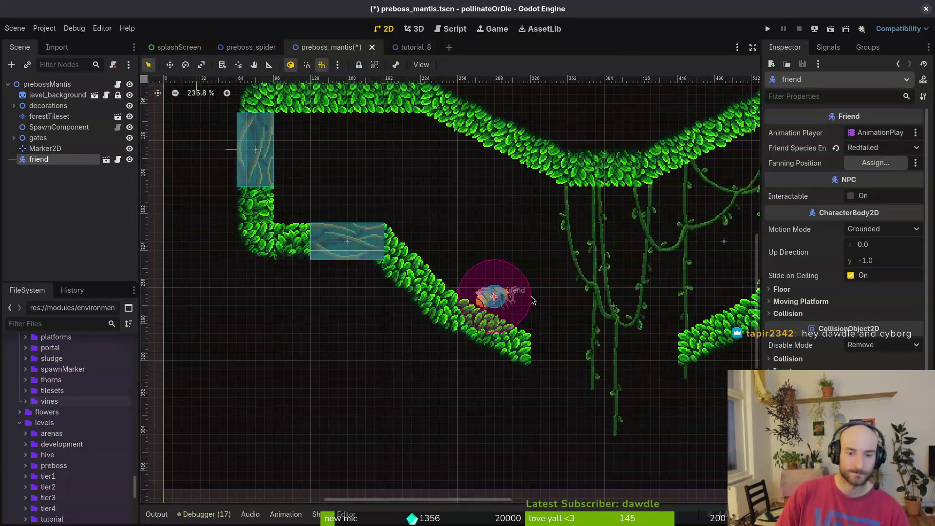
mouse_move(500, 299)
mouse_down()
mouse_move(514, 317)
mouse_move(492, 308)
mouse_up()
scroll(512, 315, up, 2)
key(shift+g)
scroll(504, 319, up, 3)
key(ctrl+s)
Try shifting the friend up and to the left, then undo that move
scroll(515, 304, down, 8)
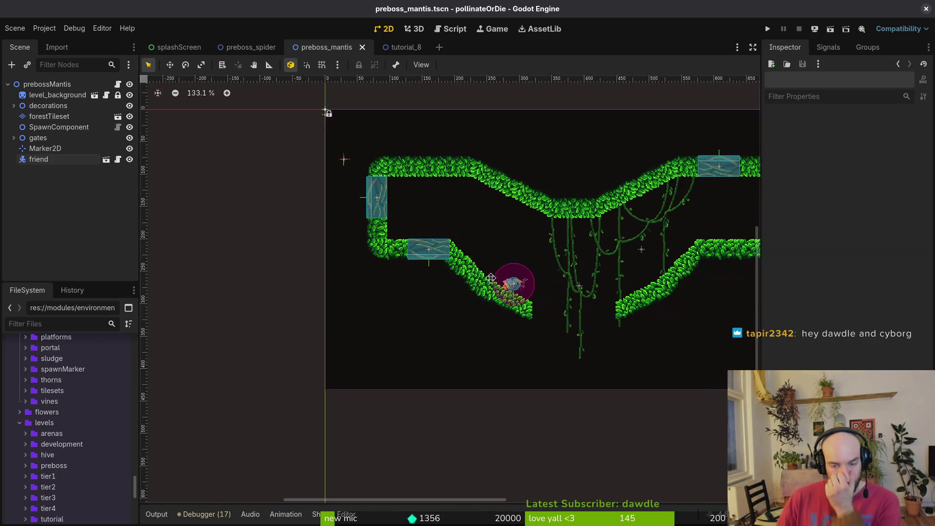
mouse_move(344, 268)
mouse_down()
mouse_move(331, 261)
mouse_move(341, 258)
mouse_move(336, 269)
mouse_up()
scroll(331, 260, up, 4)
scroll(335, 268, down, 4)
scroll(331, 265, up, 5)
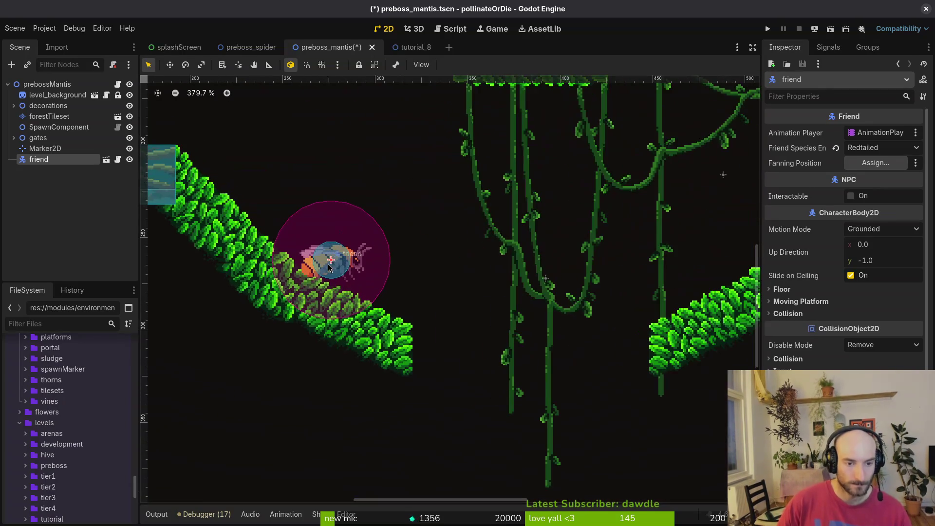
key(ctrl+z)
Nudge the friend higher on the slope, deselect it, save, and collapse the levels folder
scroll(341, 258, down, 6)
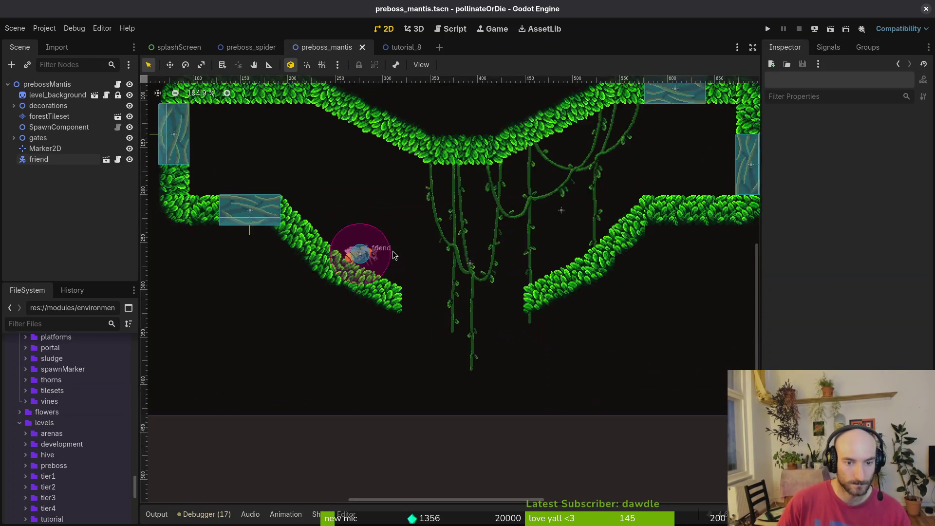
mouse_move(373, 259)
mouse_down()
mouse_move(386, 244)
mouse_move(364, 222)
mouse_move(310, 298)
mouse_move(315, 313)
mouse_up()
click(375, 267)
scroll(388, 235, up, 7)
key(ctrl+s)
scroll(315, 312, down, 7)
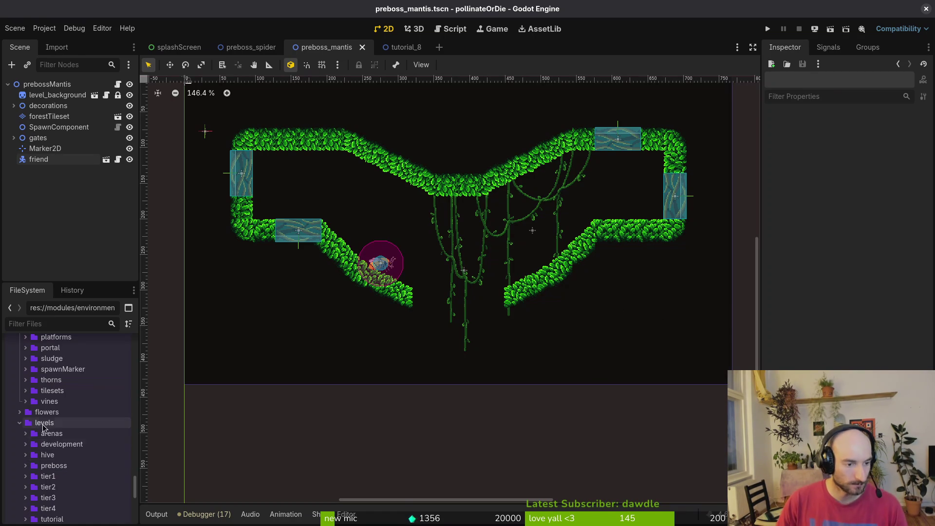
click(19, 423)
Browse the decorations folder and the npc/friend folders, collapsing each afterwards
click(20, 433)
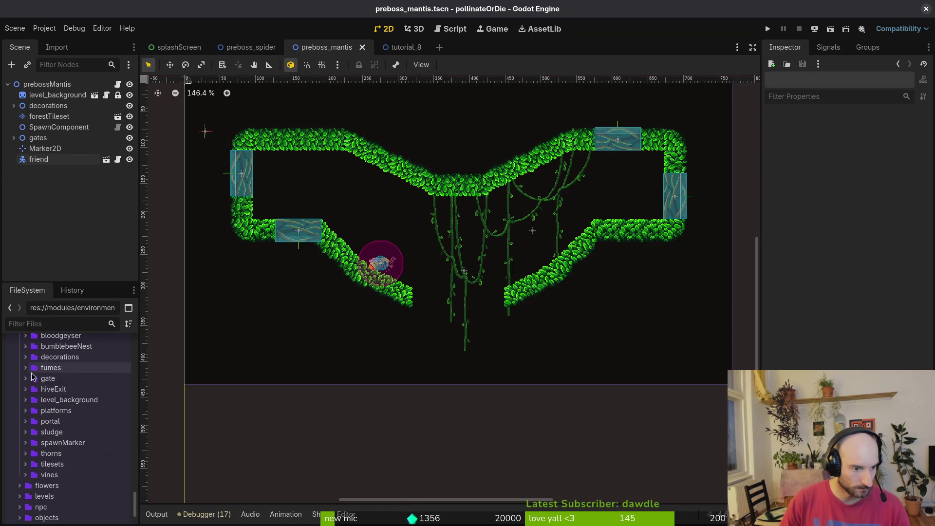
scroll(28, 389, up, 2)
click(26, 402)
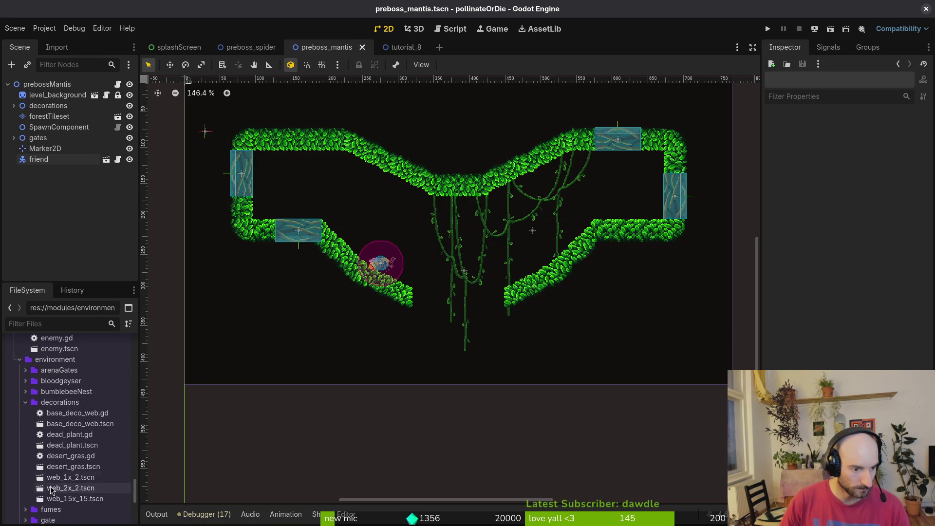
click(25, 403)
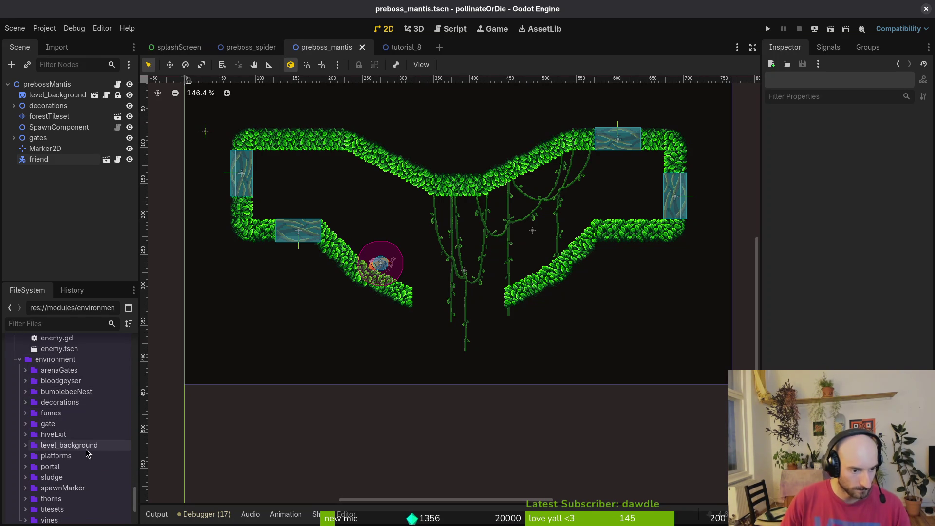
scroll(58, 439, down, 2)
scroll(29, 438, down, 5)
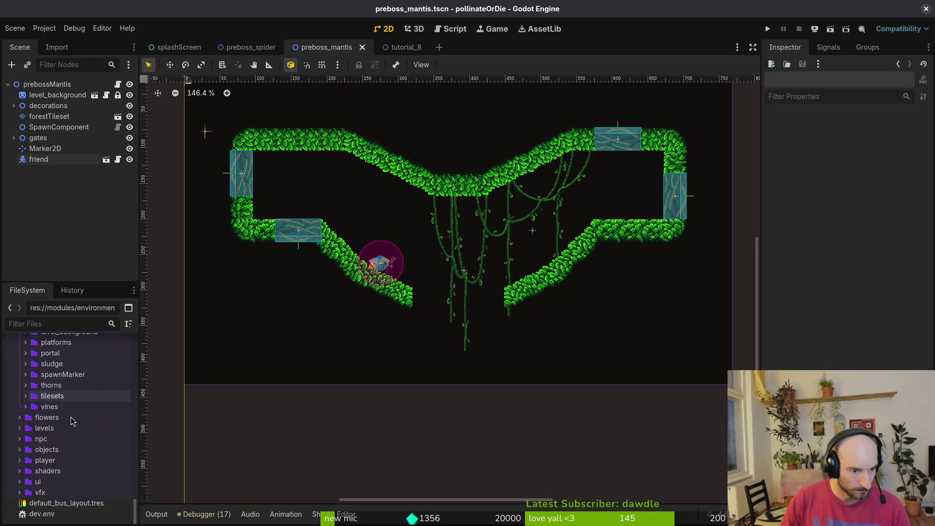
click(19, 438)
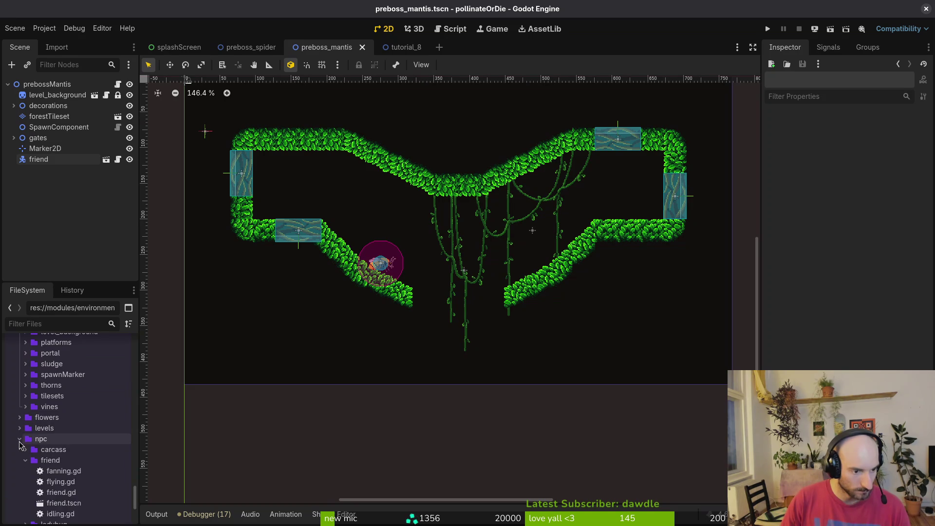
click(25, 459)
scroll(26, 458, down, 3)
click(22, 417)
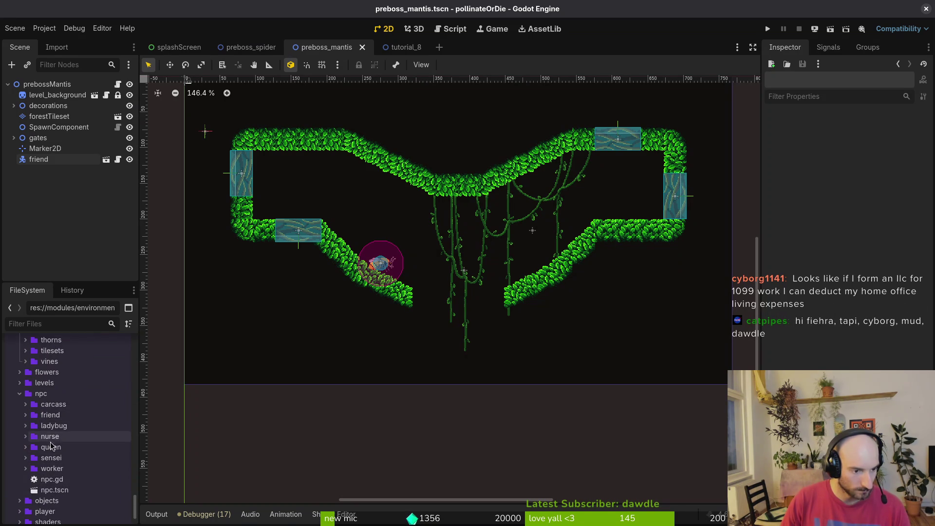
click(20, 393)
Check the objects folder, collapse environment and enemies, then bring up Quick Open with Alt+Shift+O
click(19, 449)
scroll(55, 456, down, 3)
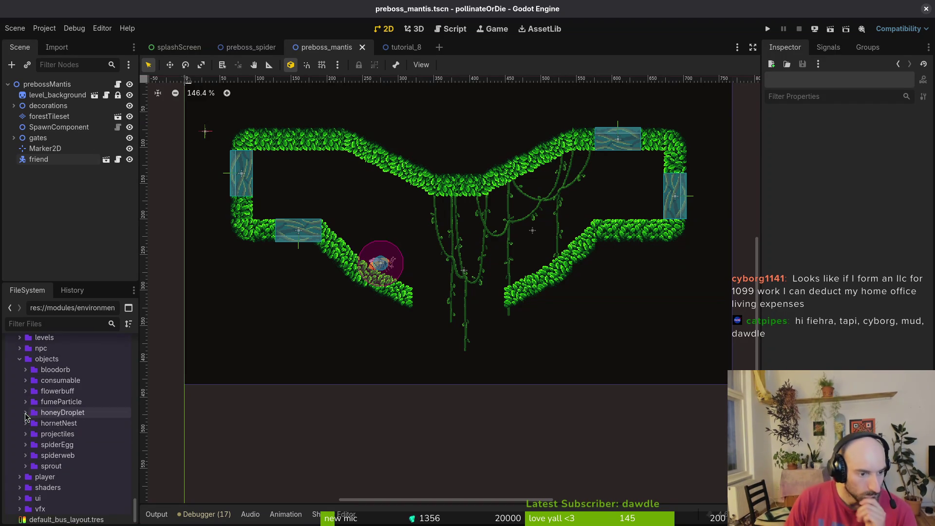
click(20, 359)
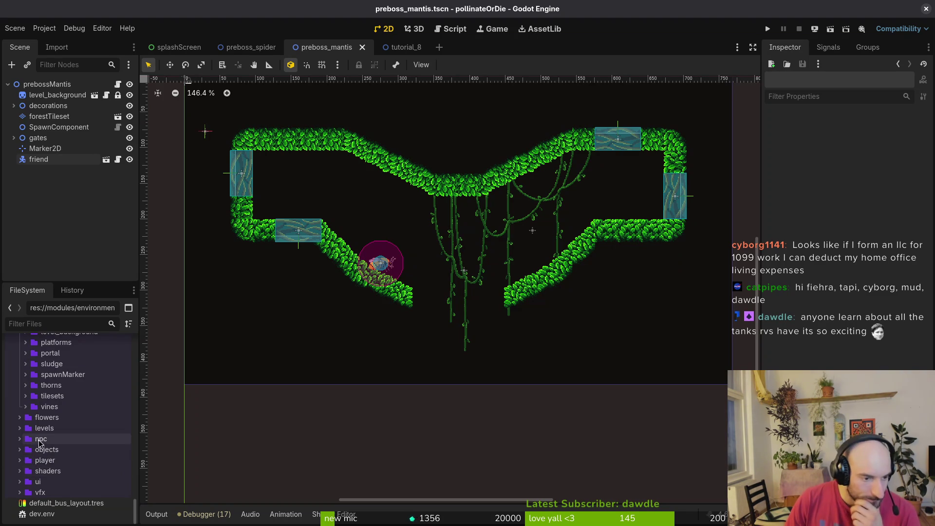
scroll(39, 442, up, 5)
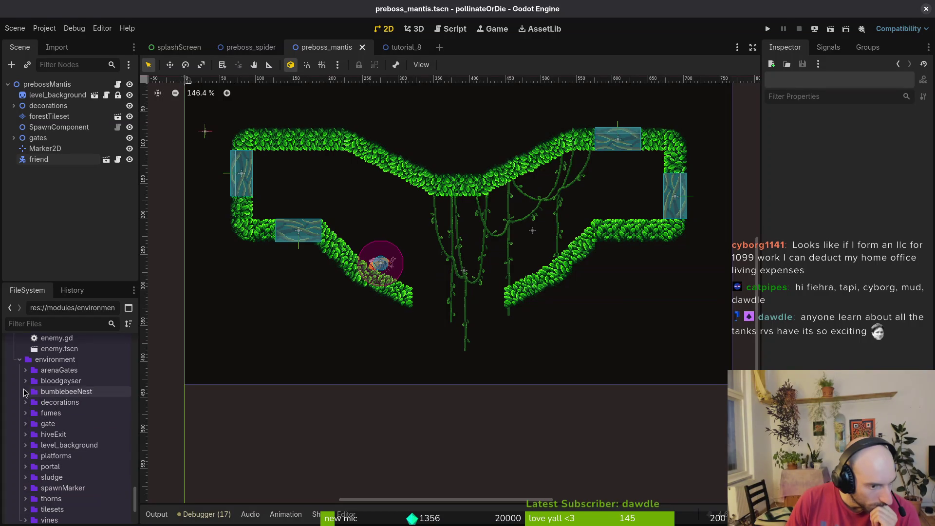
click(19, 359)
scroll(47, 428, up, 3)
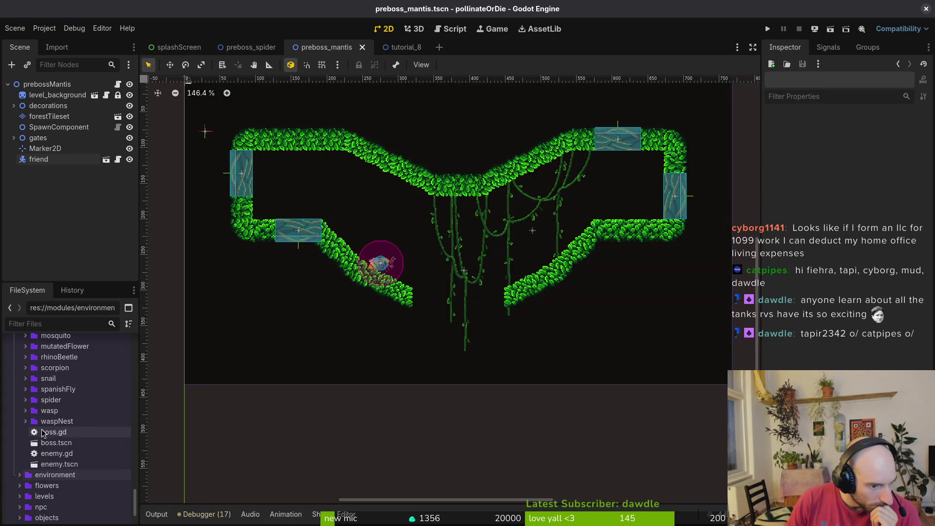
scroll(47, 435, up, 5)
click(18, 355)
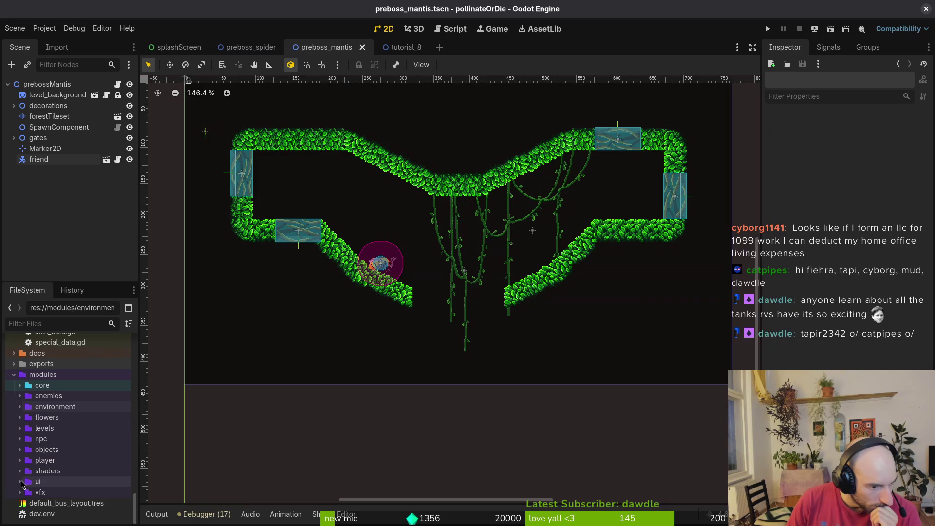
click(19, 454)
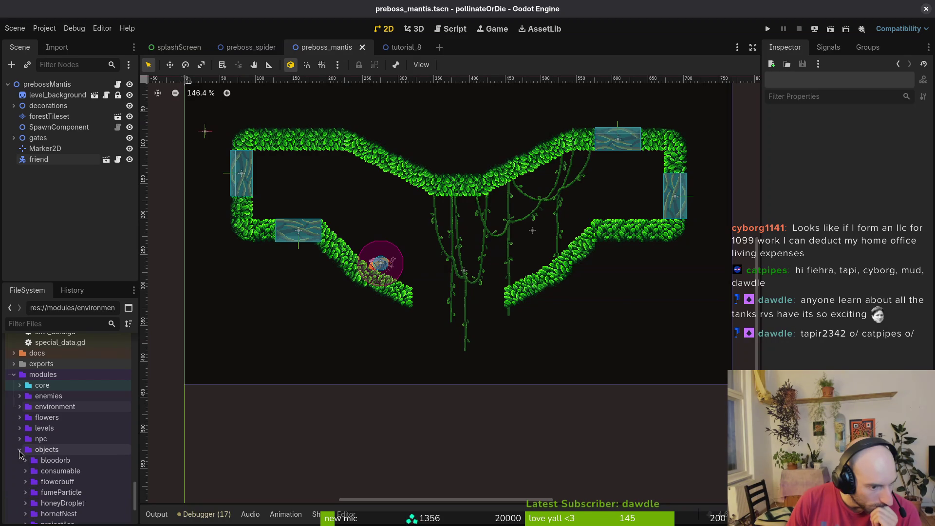
scroll(30, 502, down, 1)
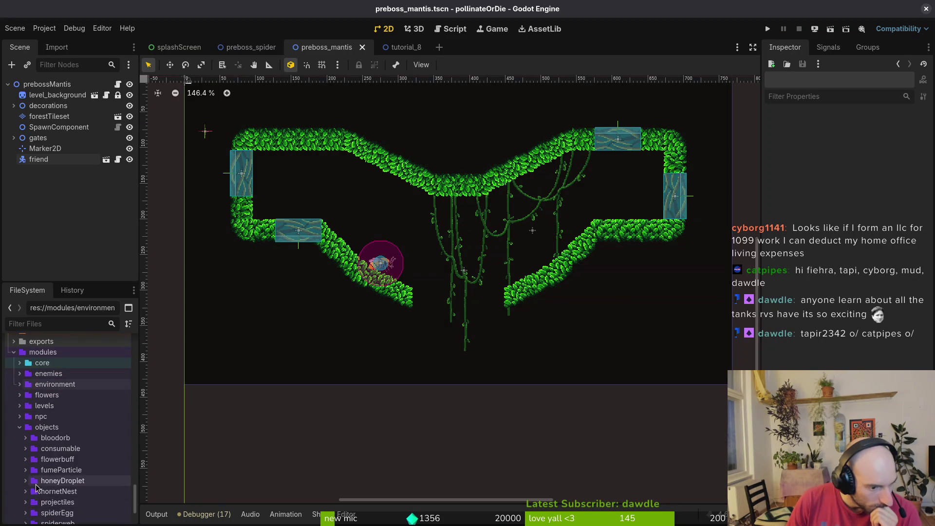
scroll(30, 494, down, 2)
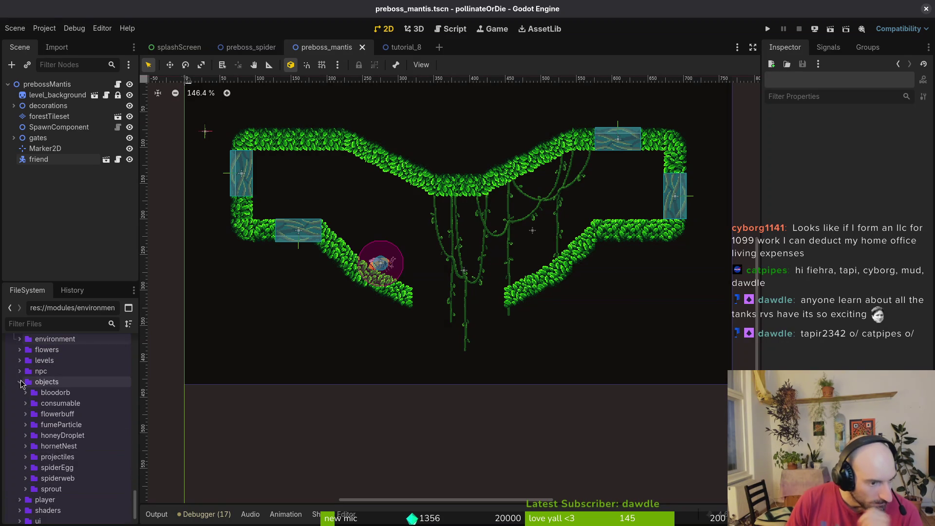
click(20, 381)
key(alt+shift+o)
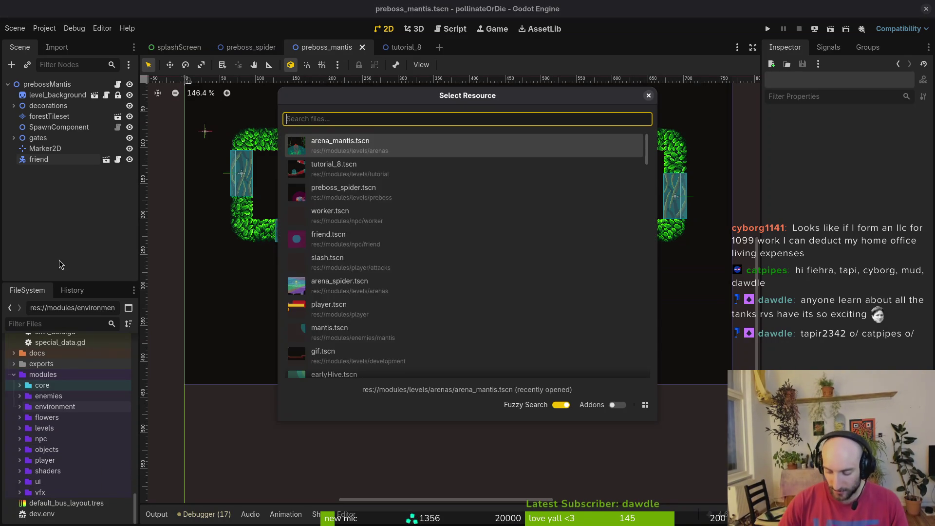
Search Quick Open for 'aremantis' and open arena_mantis.tscn
text(bones)
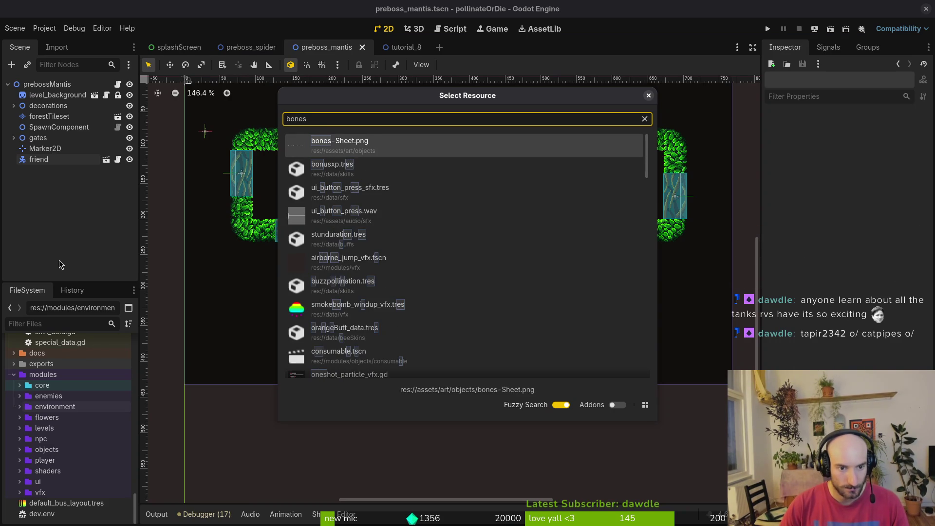
key(BackSpace)
key(BackSpace)
key(BackSpace)
key(Escape)
key(alt+shift+o)
text(aremantis)
key(Return)
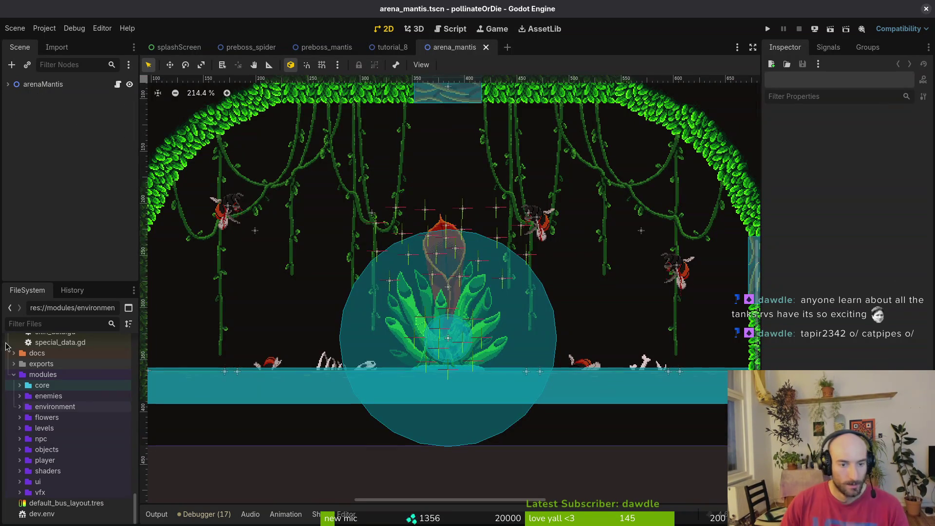
Expand arenaMantis and its environment node to list the bones sprites and dead bees
click(8, 84)
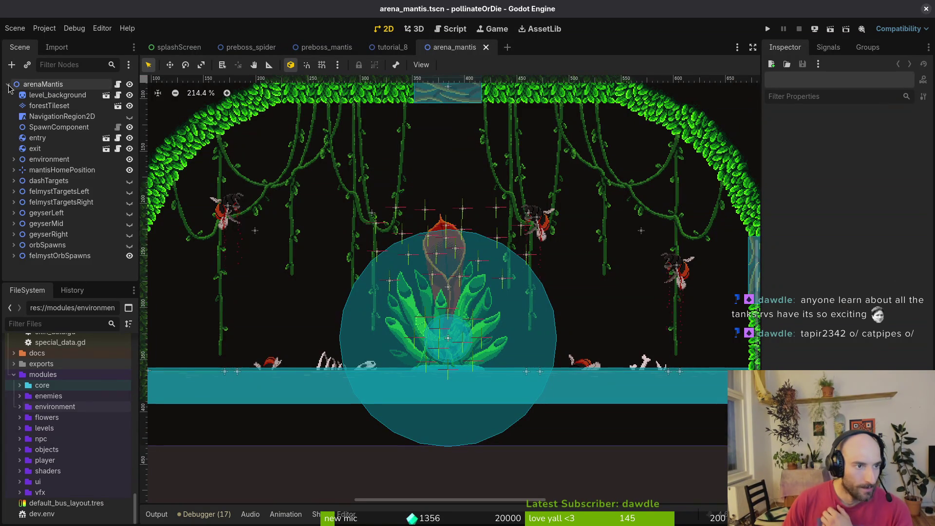
click(13, 160)
scroll(61, 229, down, 3)
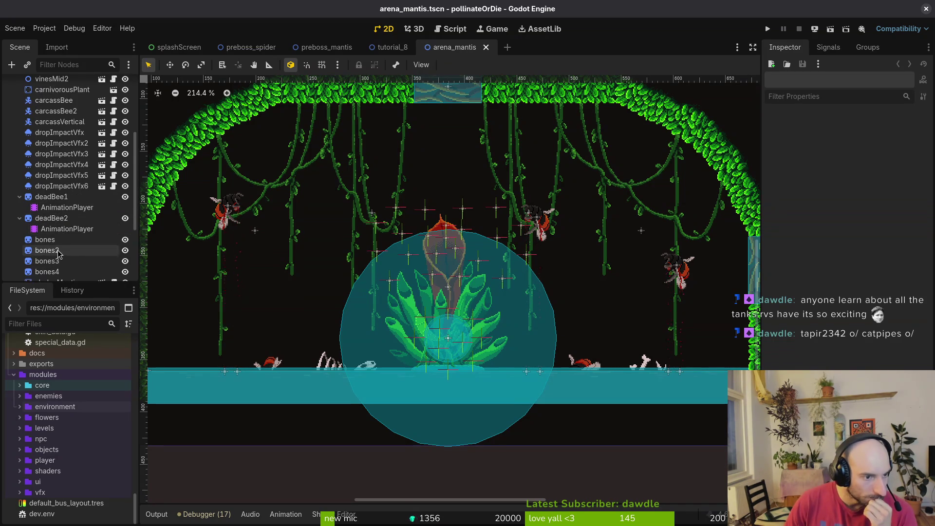
scroll(60, 256, down, 5)
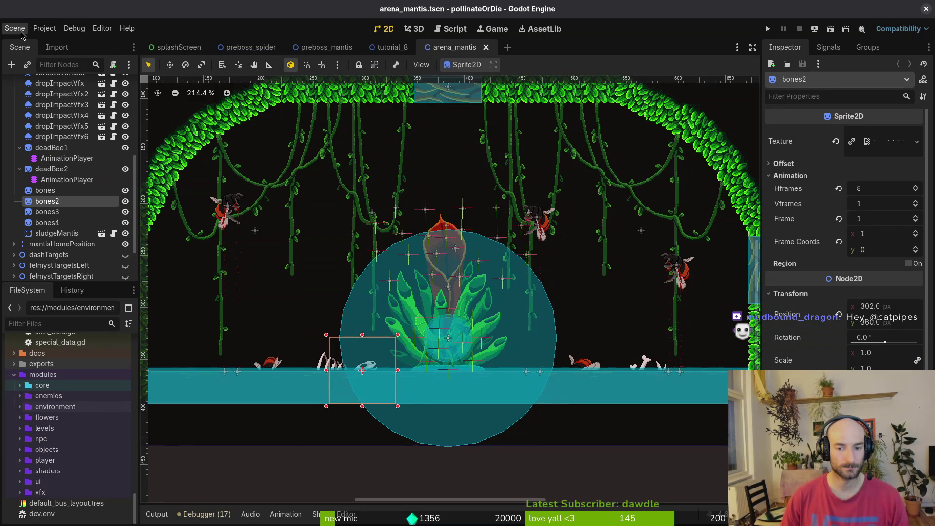
scroll(626, 354, up, 6)
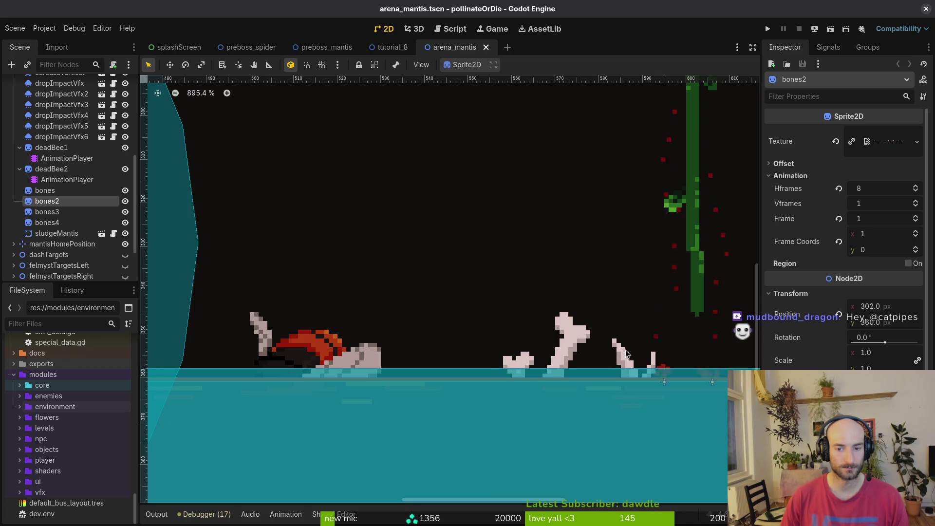
Inspect the arena's bone piles, background, and left dead bee by selecting them
click(627, 354)
scroll(624, 357, down, 6)
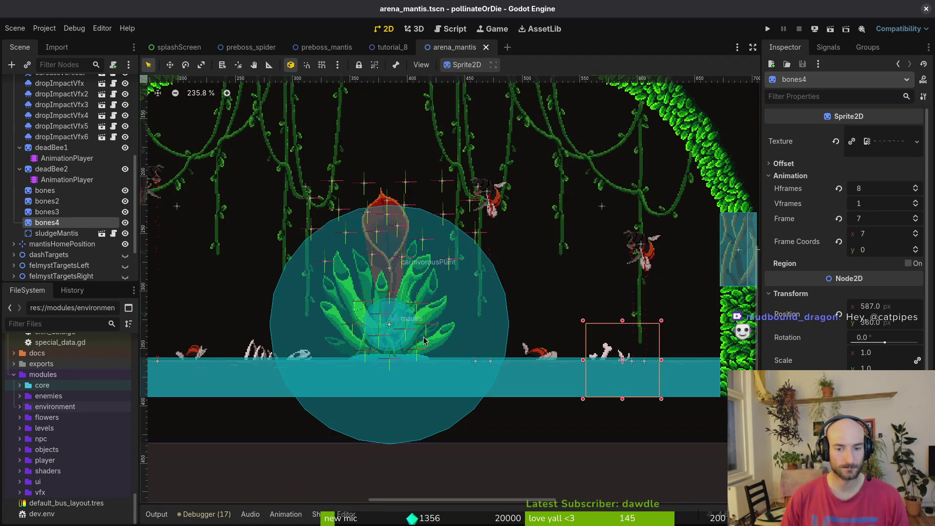
scroll(361, 351, left, 5)
click(361, 351)
click(357, 347)
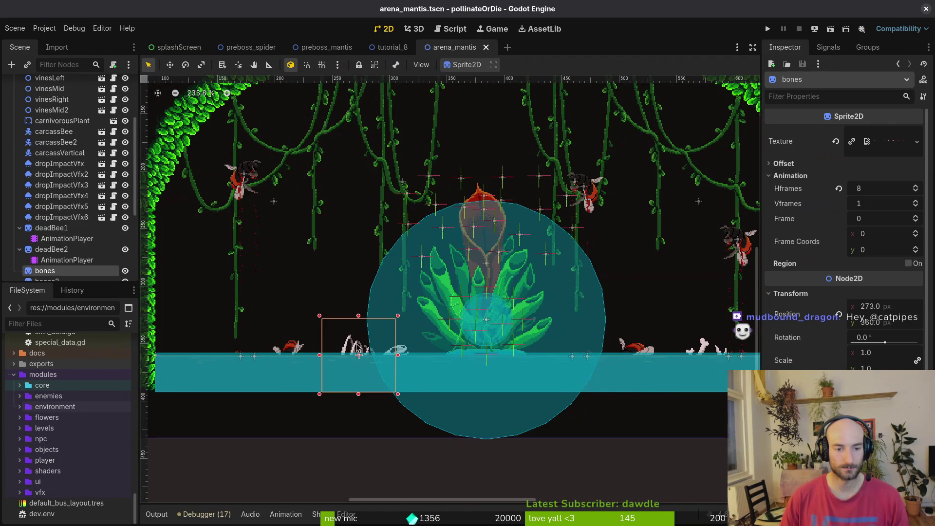
click(691, 349)
click(701, 349)
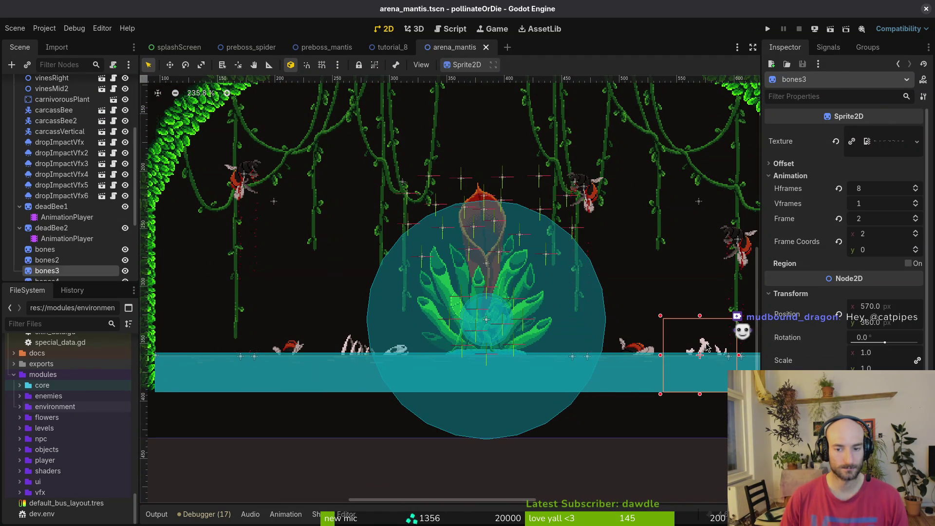
click(292, 351)
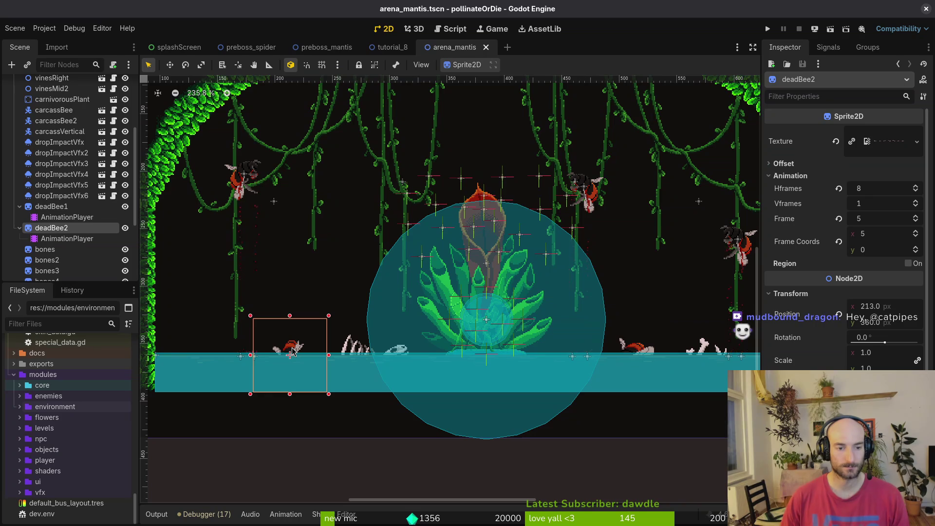
Collapse deadBee1 and deadBee2, then select the bones sprite to copy
click(19, 206)
click(19, 217)
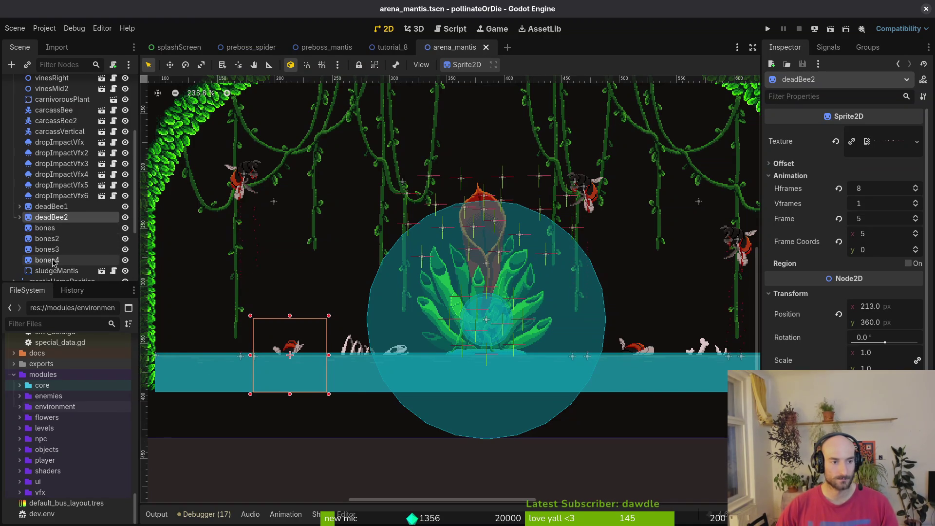
click(51, 229)
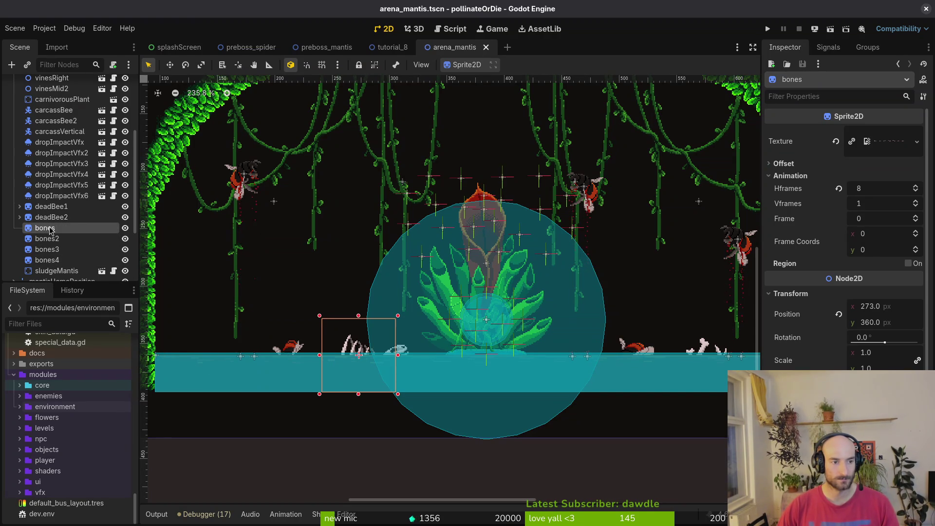
click(316, 49)
Paste the bones into preboss_mantis, group it under decorations, and set it on the right slope
key(ctrl+v)
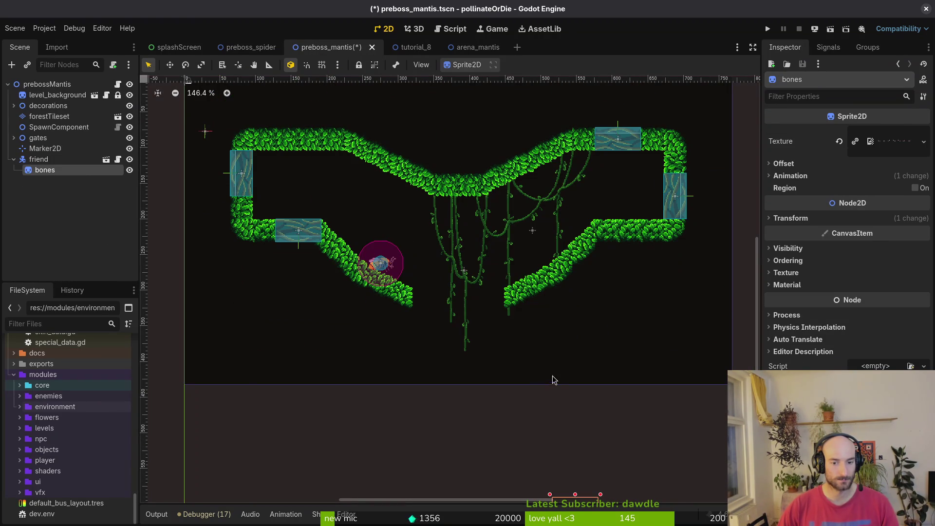
scroll(552, 381, down, 2)
mouse_move(571, 476)
mouse_down()
mouse_move(560, 345)
mouse_move(531, 290)
mouse_up()
mouse_move(55, 174)
mouse_down()
mouse_move(61, 156)
mouse_move(49, 106)
mouse_up()
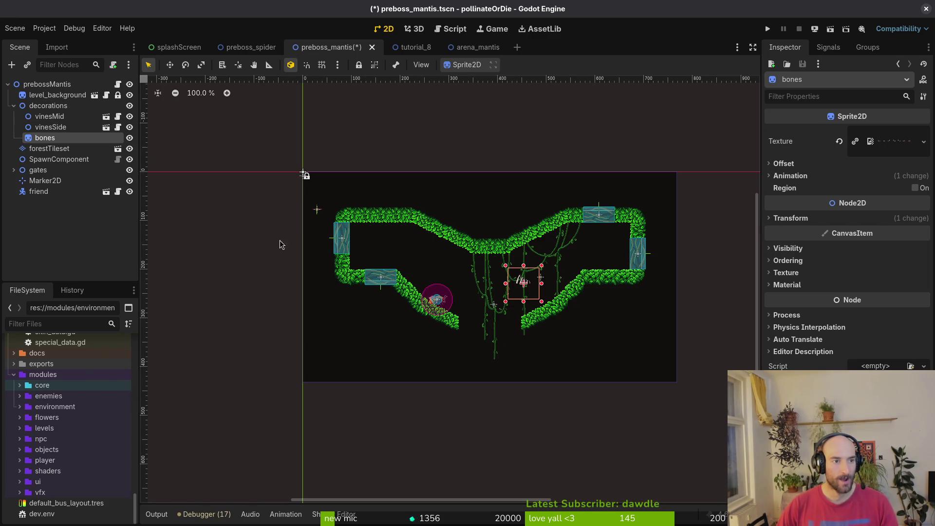
scroll(530, 360, up, 8)
mouse_move(428, 305)
mouse_down()
mouse_move(490, 392)
mouse_move(509, 397)
mouse_move(516, 376)
mouse_up()
Shift the bones slightly right along the slope and rotate it back upright
click(502, 385)
scroll(475, 302, down, 3)
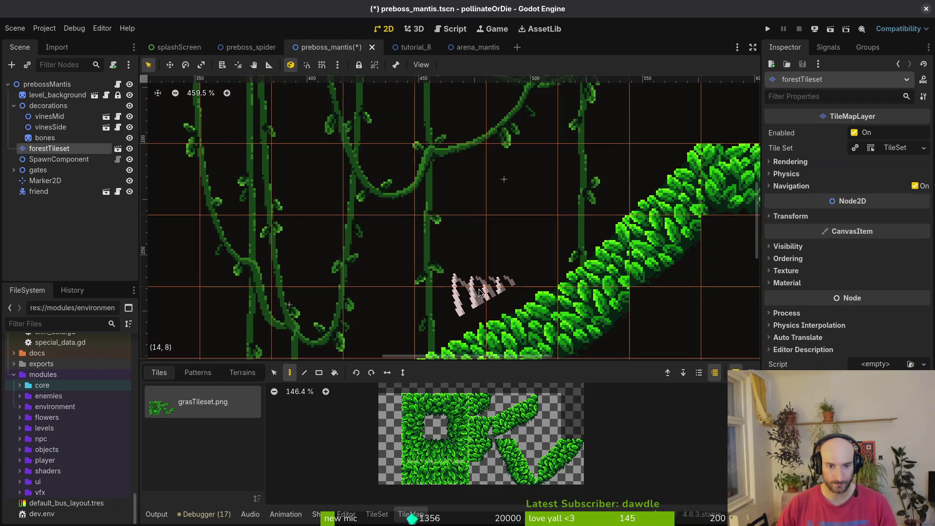
key(Escape)
scroll(494, 297, down, 5)
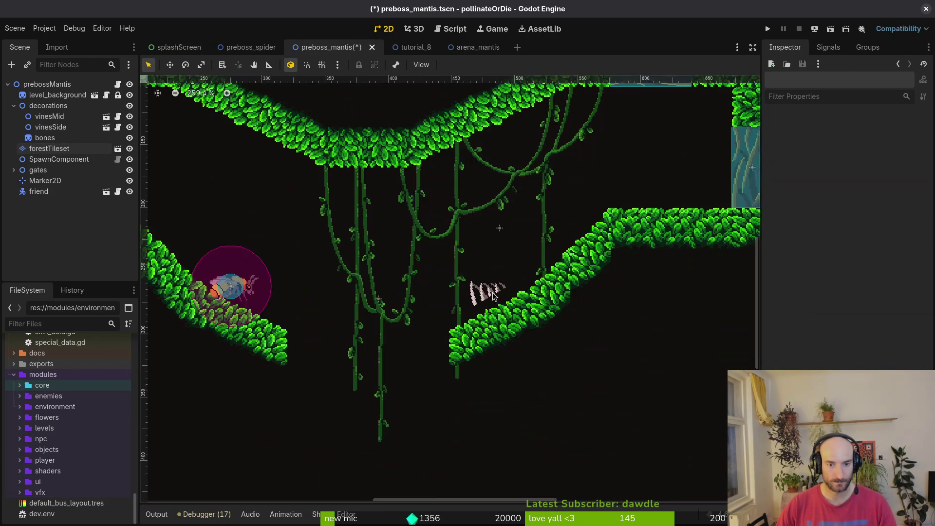
click(487, 293)
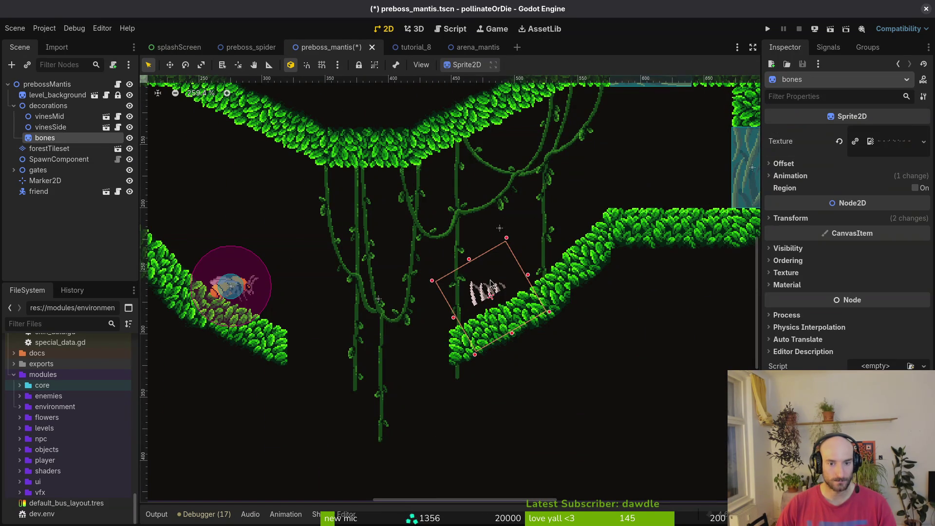
drag(489, 297, 510, 300)
scroll(510, 300, up, 6)
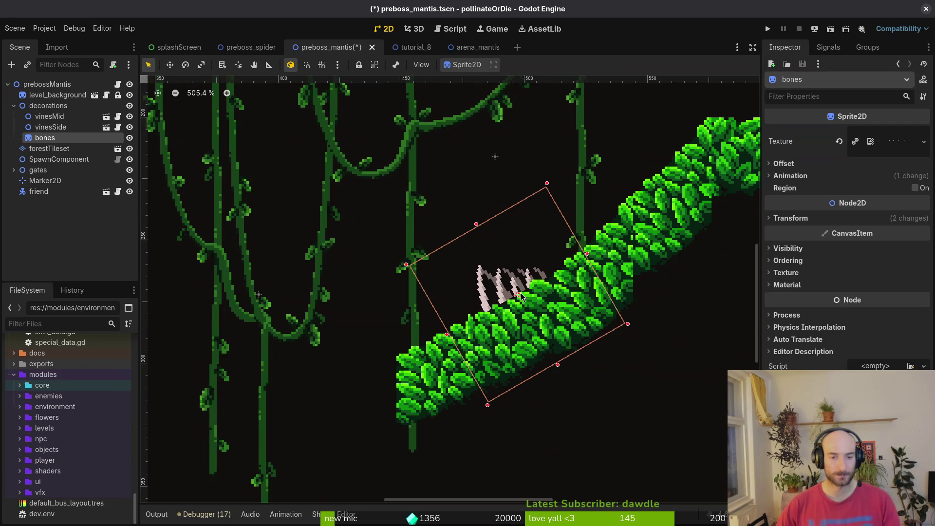
scroll(507, 299, down, 9)
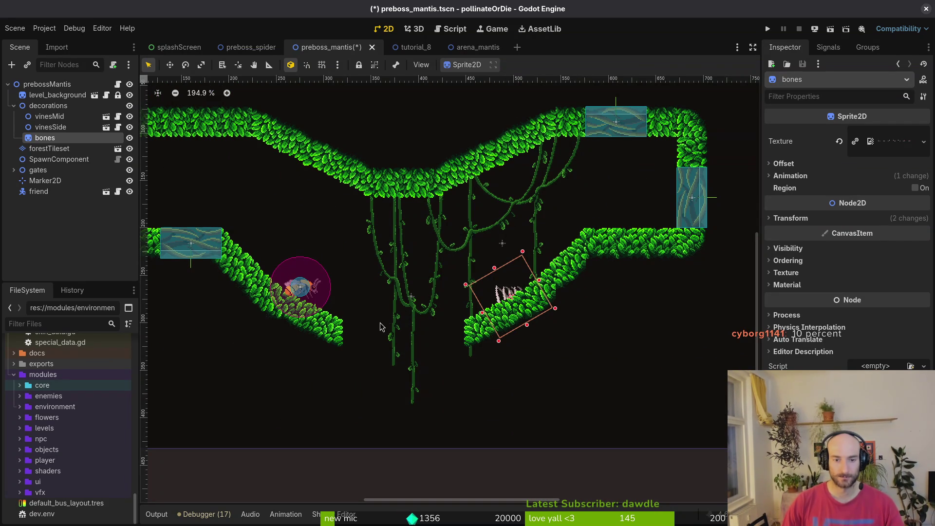
drag(510, 309, 508, 301)
scroll(509, 300, up, 3)
Move the bones out of decorations to the top level and place it near the friend
click(509, 302)
click(475, 305)
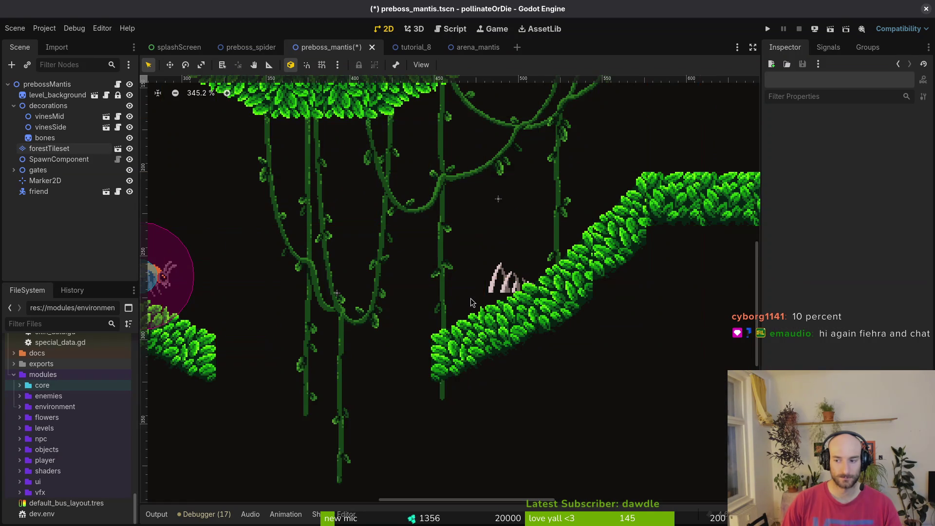
scroll(481, 293, down, 2)
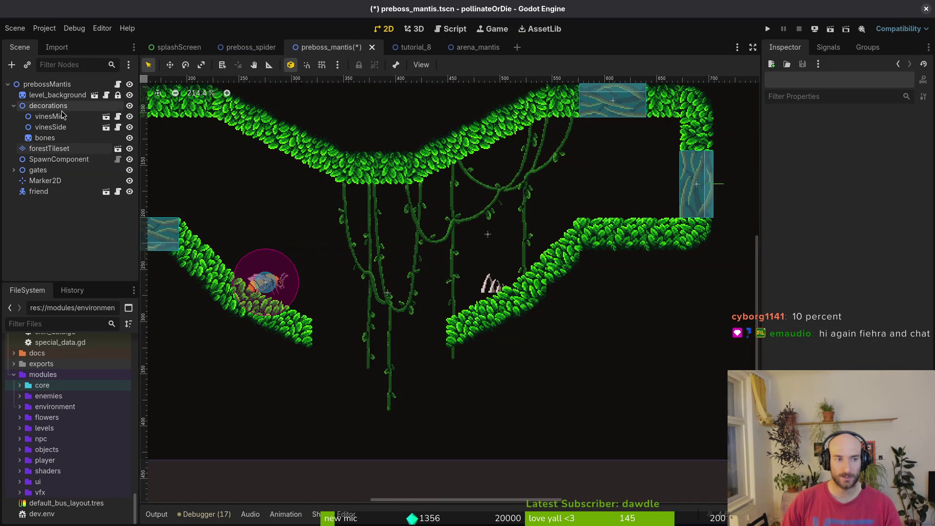
mouse_move(46, 138)
mouse_down()
mouse_move(57, 176)
mouse_move(56, 168)
mouse_up()
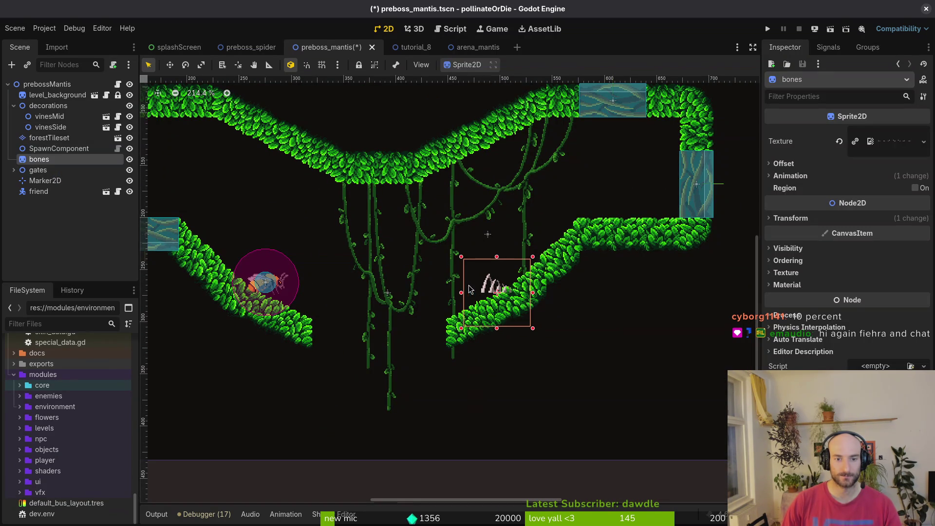
click(456, 282)
click(487, 281)
click(481, 285)
drag(470, 315, 292, 262)
Move the bones to the right ledge and regroup it under decorations
scroll(525, 269, left, 3)
scroll(525, 269, down, 3)
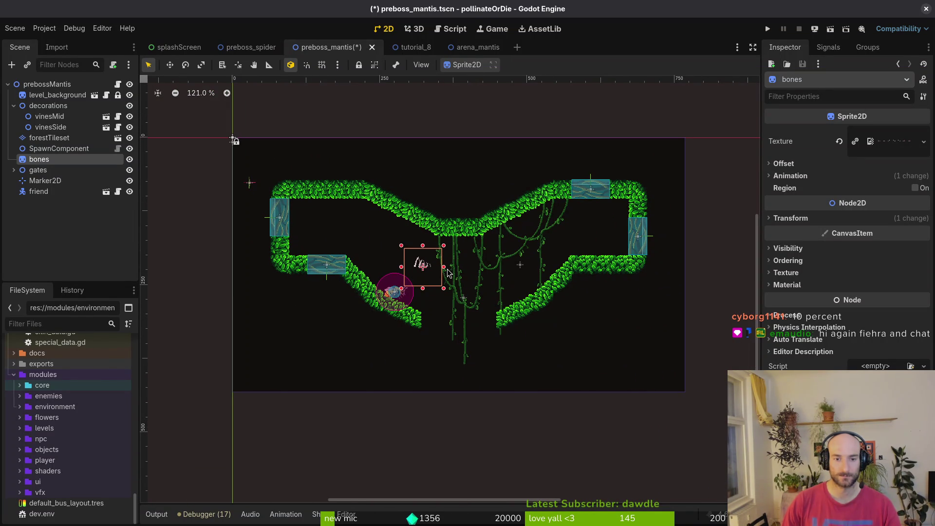
scroll(447, 273, up, 3)
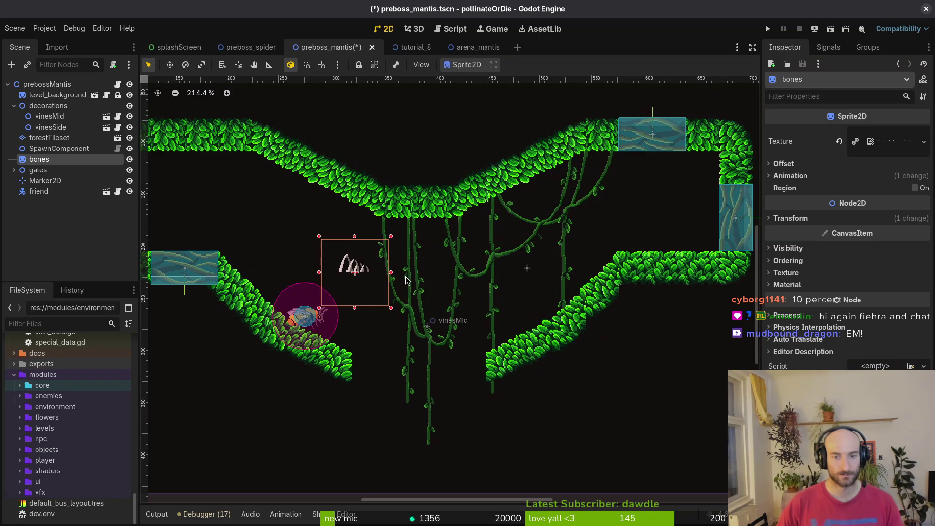
mouse_move(360, 273)
mouse_down()
mouse_move(705, 222)
mouse_move(637, 243)
mouse_move(644, 255)
mouse_move(623, 250)
mouse_move(647, 249)
mouse_move(637, 249)
mouse_up()
scroll(638, 246, up, 4)
mouse_move(637, 248)
mouse_down()
mouse_move(575, 269)
mouse_move(504, 275)
mouse_move(572, 282)
mouse_up()
mouse_move(52, 162)
mouse_down()
mouse_move(62, 110)
mouse_move(62, 136)
mouse_up()
click(558, 311)
scroll(558, 312, down, 2)
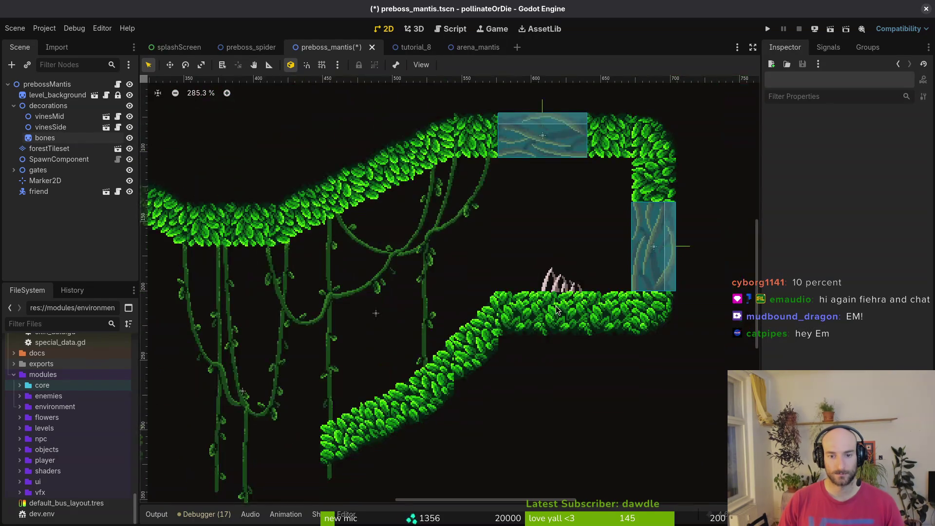
scroll(557, 312, down, 4)
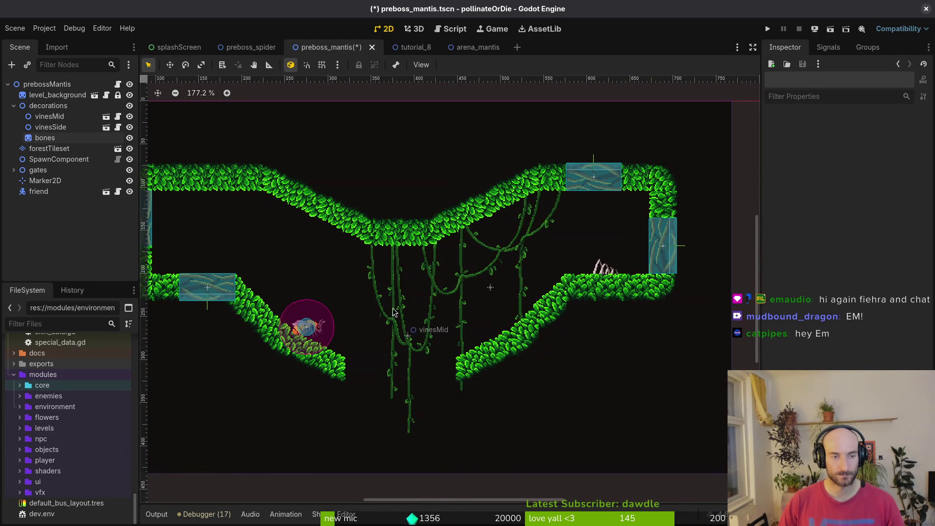
click(239, 49)
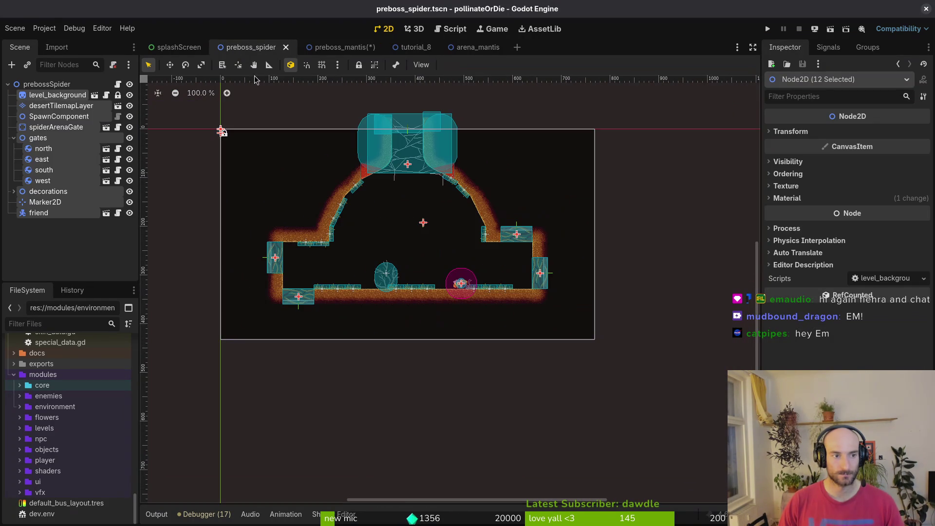
Copy bones4 from arena_mantis and paste it into preboss_mantis
click(479, 49)
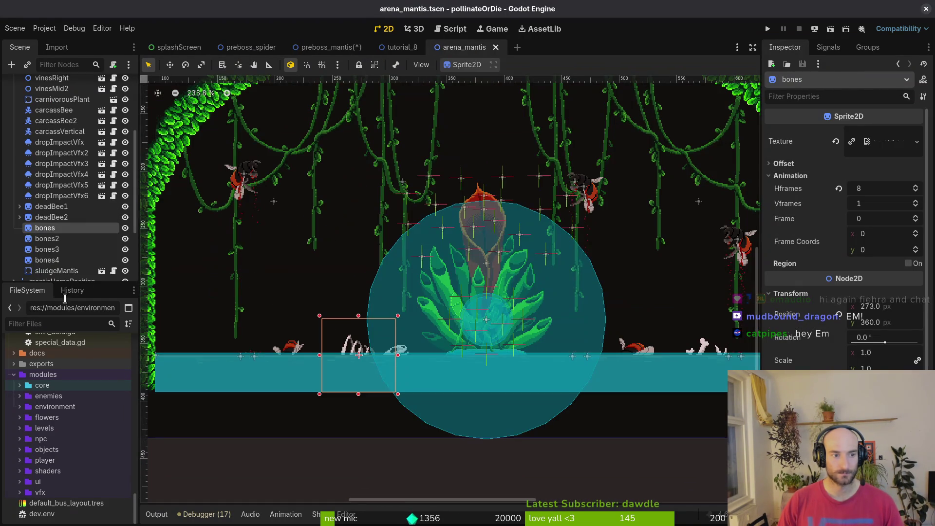
click(41, 240)
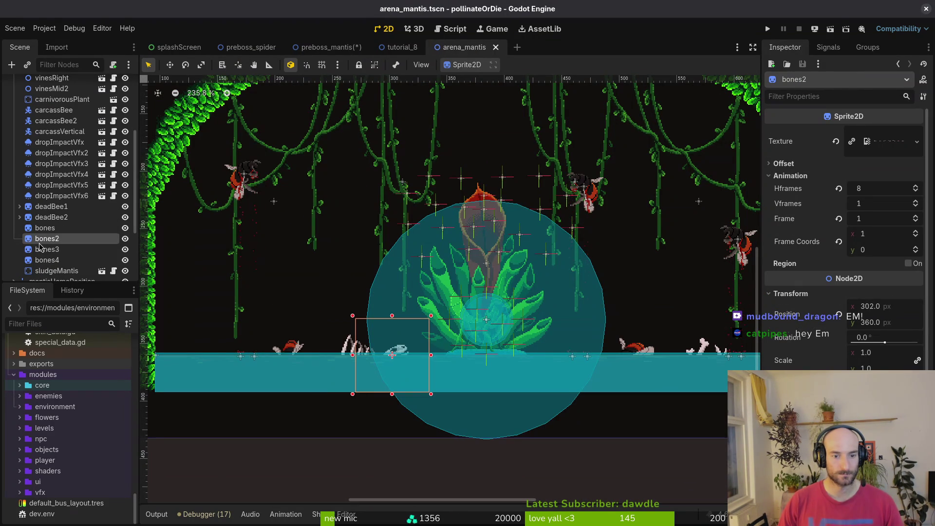
click(51, 217)
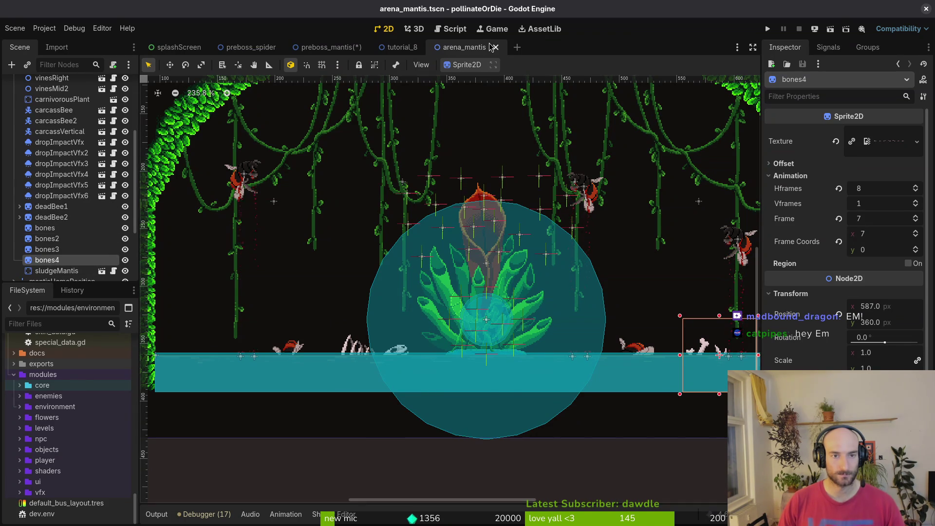
click(331, 47)
key(ctrl+v)
Put bones4 in decorations above bones and move it onto the right slope
mouse_move(288, 273)
mouse_down()
mouse_move(330, 137)
mouse_move(342, 191)
mouse_up()
scroll(601, 279, down, 5)
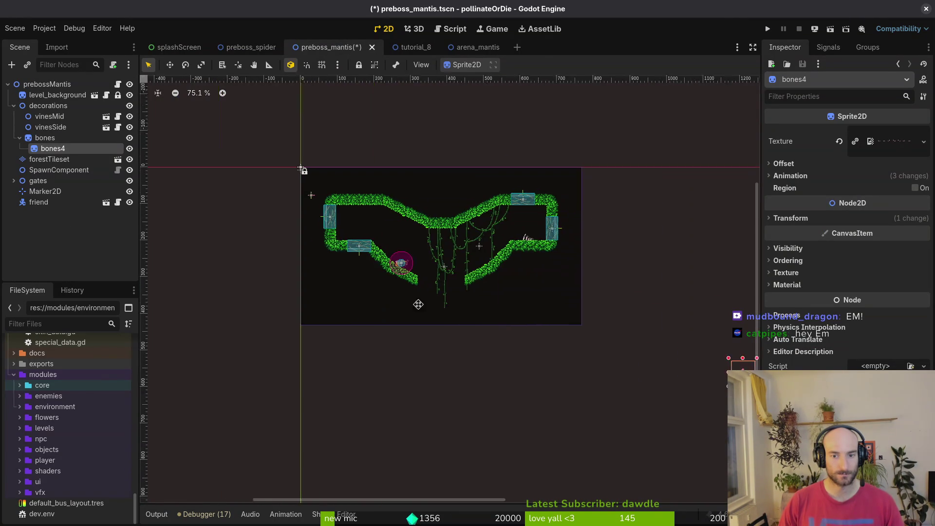
mouse_move(589, 341)
mouse_down()
mouse_move(341, 274)
mouse_move(254, 238)
mouse_up()
drag(52, 149, 45, 138)
scroll(354, 243, up, 3)
scroll(354, 244, up, 4)
mouse_move(525, 380)
mouse_down()
mouse_move(532, 310)
mouse_move(539, 325)
mouse_move(564, 317)
mouse_up()
scroll(539, 325, up, 10)
click(585, 341)
scroll(595, 356, down, 7)
scroll(592, 356, down, 6)
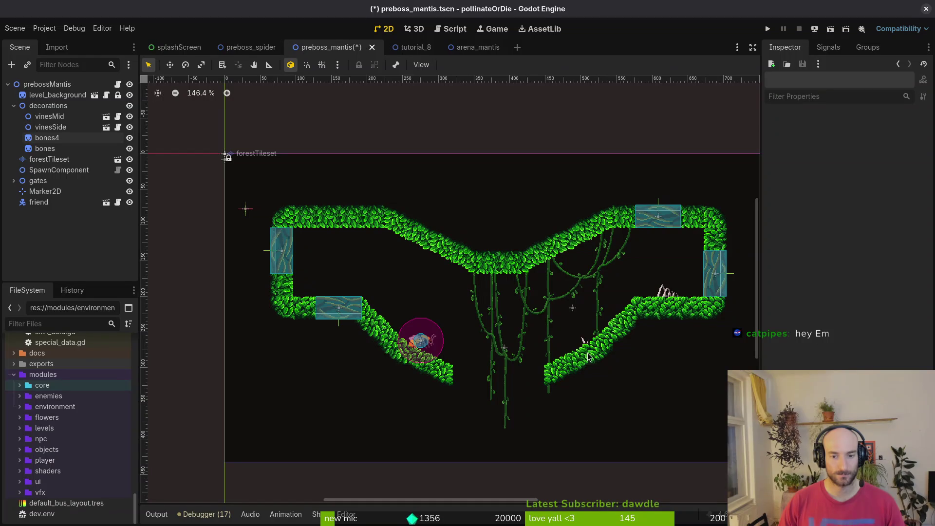
Copy bones3 from arena_mantis, paste it into preboss_mantis, and place it on the right slope
click(251, 47)
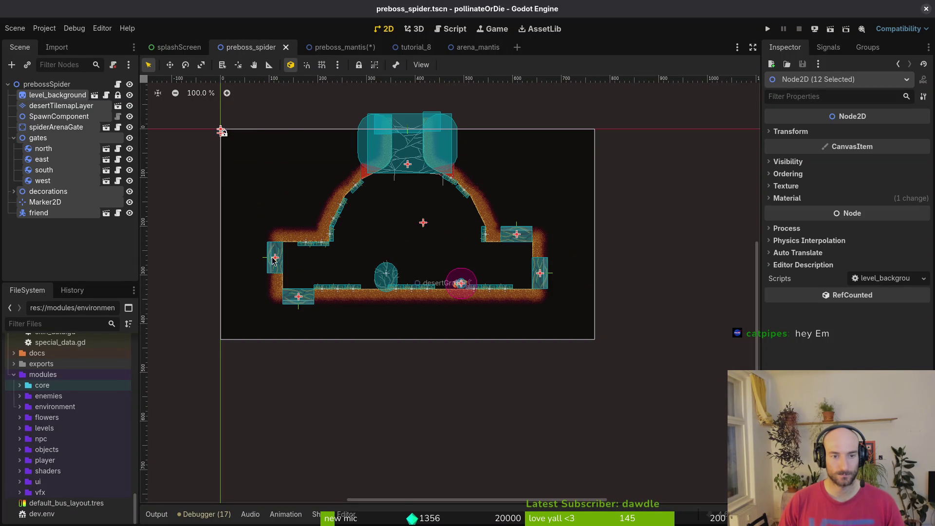
click(337, 49)
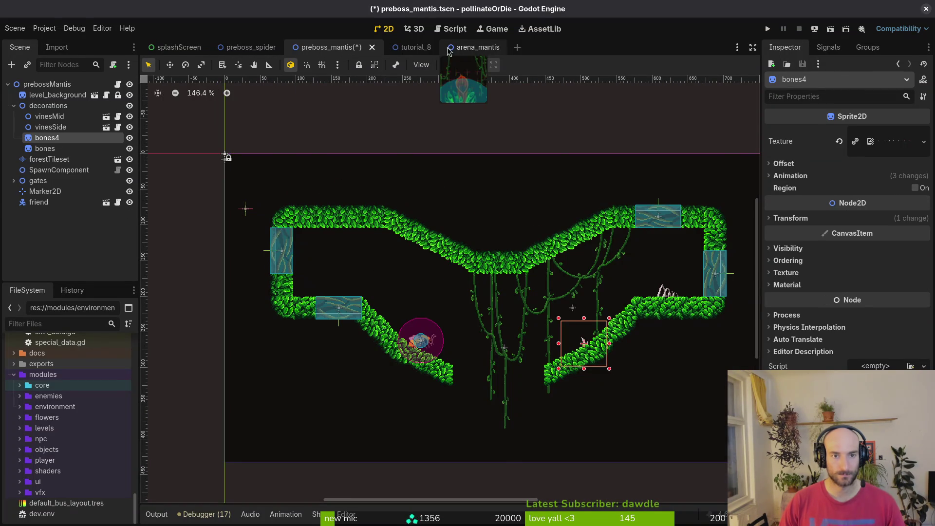
click(465, 47)
scroll(585, 316, up, 3)
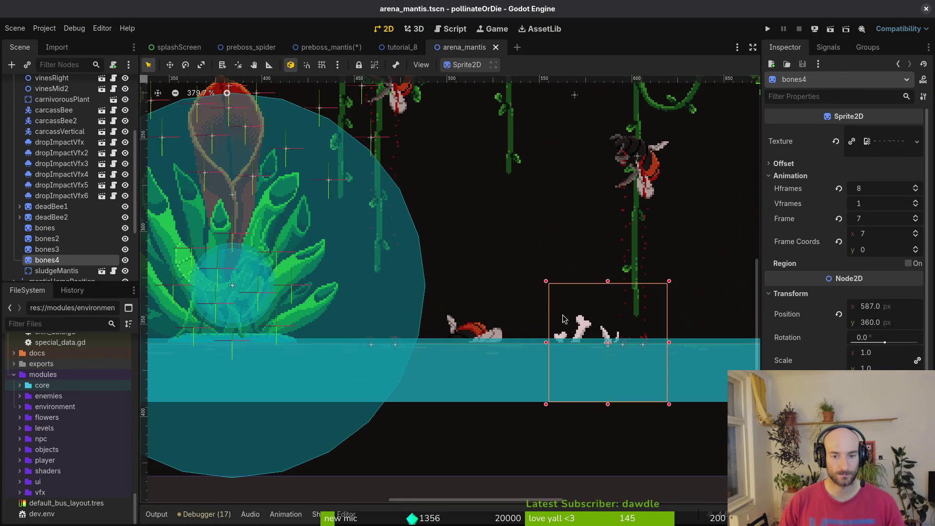
click(47, 249)
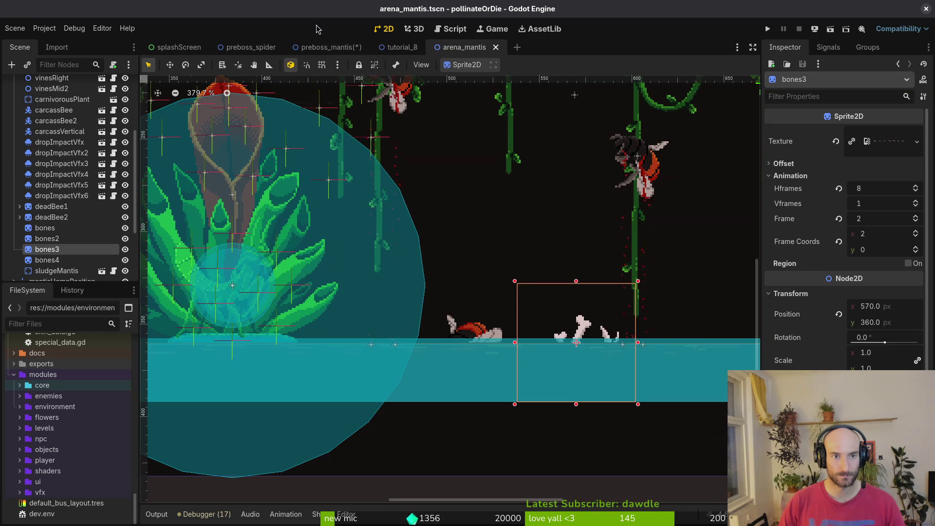
click(331, 47)
click(56, 238)
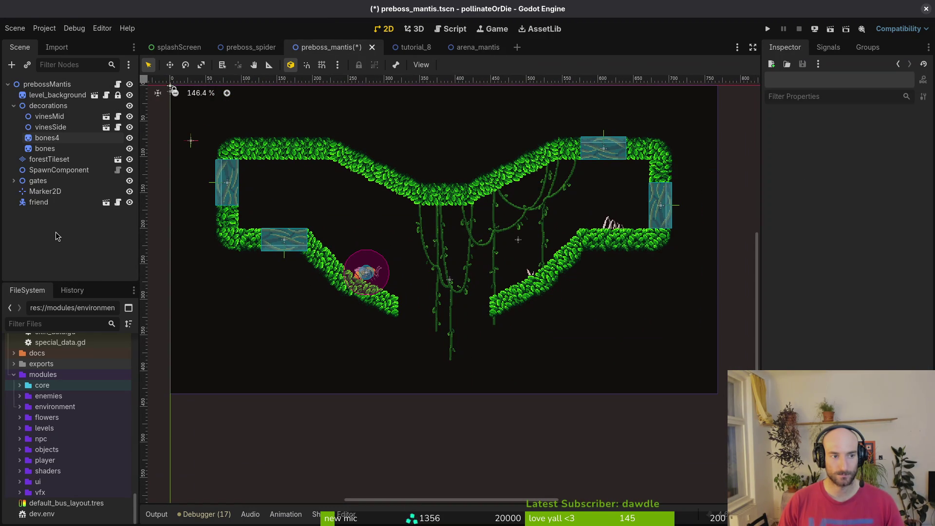
key(ctrl+v)
scroll(589, 336, up, 5)
mouse_move(604, 339)
mouse_down()
mouse_move(466, 241)
mouse_move(535, 195)
mouse_move(548, 204)
mouse_move(502, 248)
mouse_up()
scroll(501, 245, up, 8)
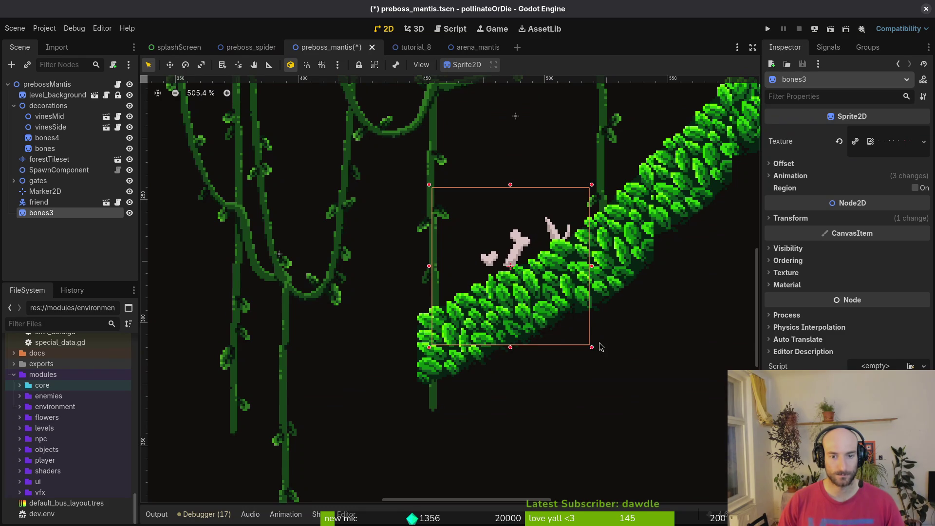
Tilt the bones3 pile to match the slope and reset its scale in the Transform
mouse_move(600, 356)
mouse_down()
mouse_move(621, 328)
mouse_move(625, 253)
mouse_move(601, 343)
mouse_move(621, 323)
mouse_move(624, 352)
mouse_up()
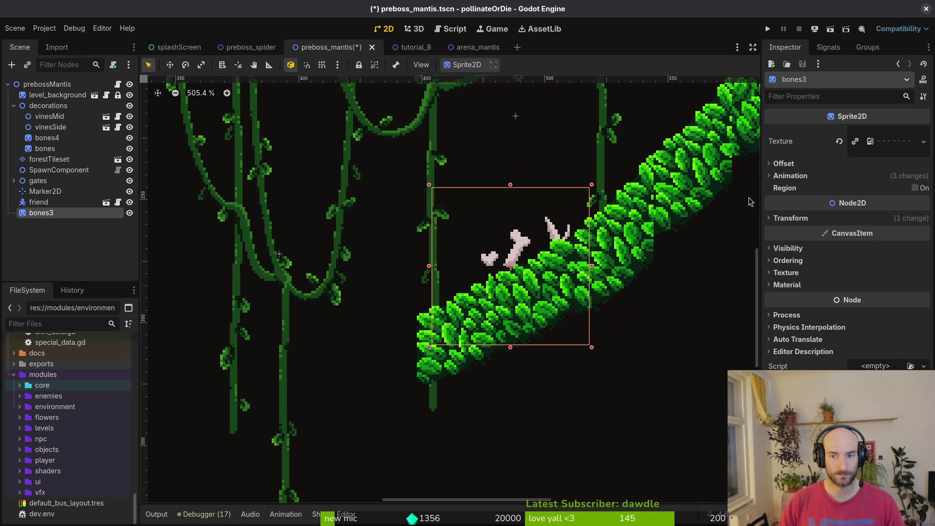
click(797, 219)
click(863, 278)
key(Escape)
mouse_move(783, 276)
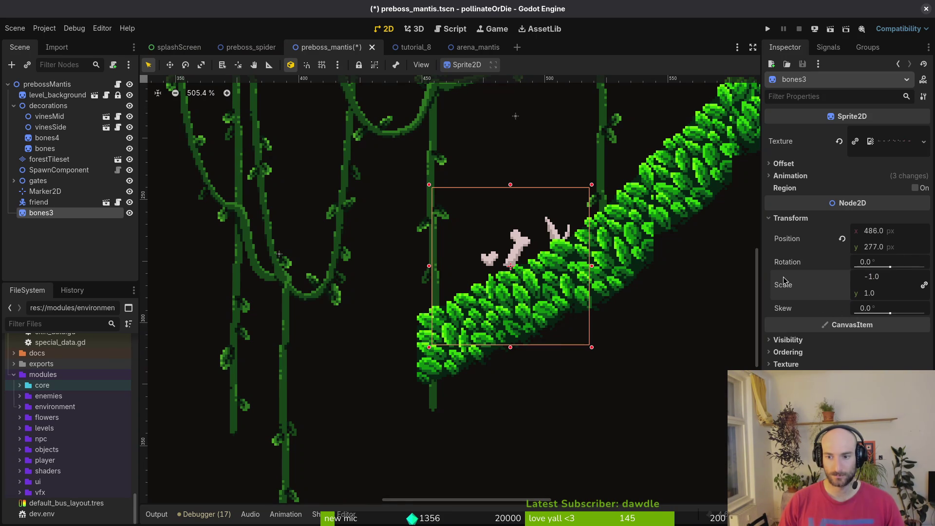
drag(877, 293, 928, 291)
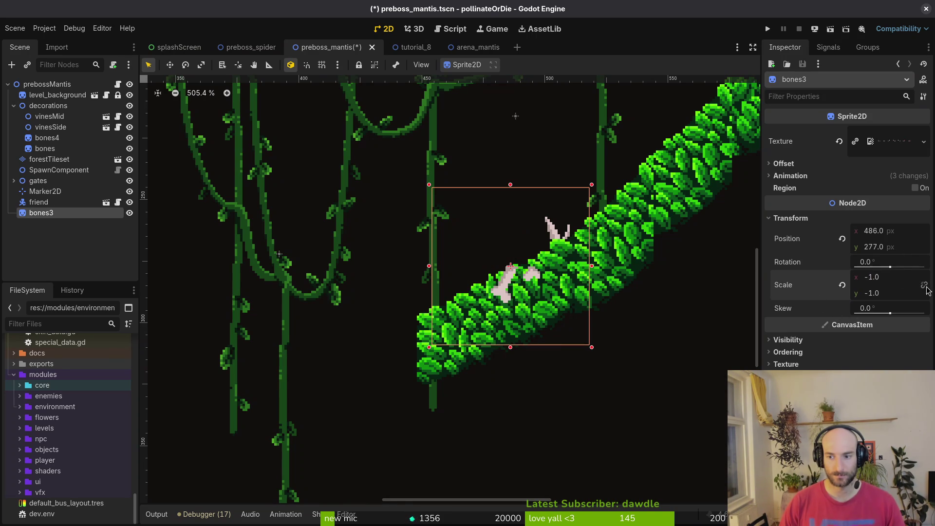
click(842, 285)
Reselect bones3, nudge it slightly left on the slope, and restore its horizontal scale to 1
click(514, 272)
click(516, 265)
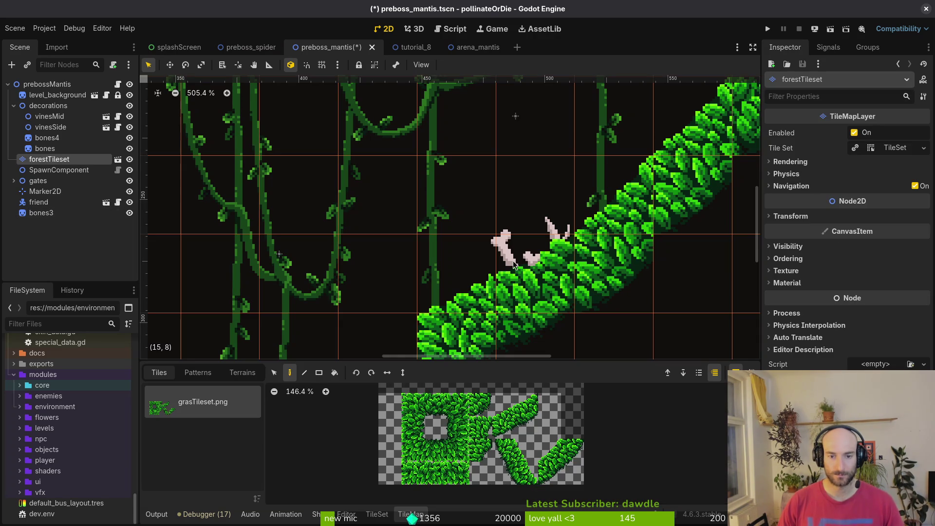
click(485, 261)
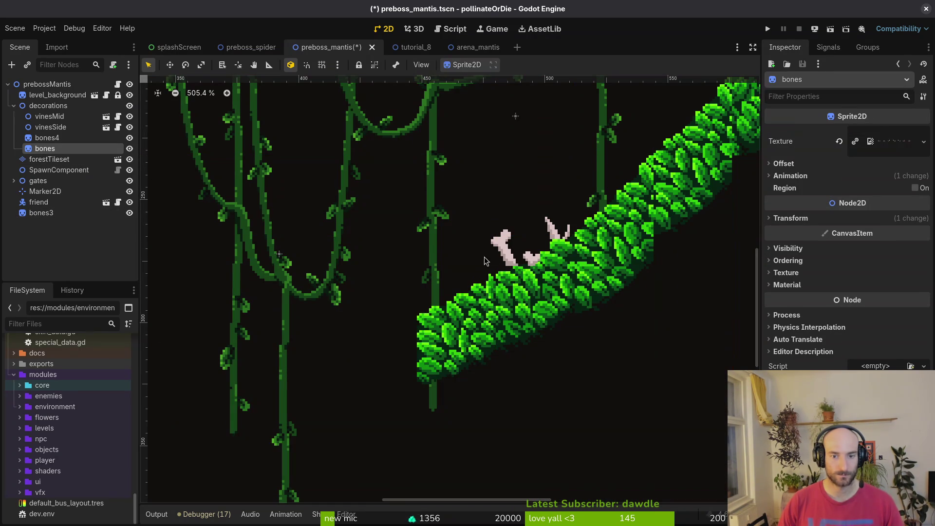
click(58, 139)
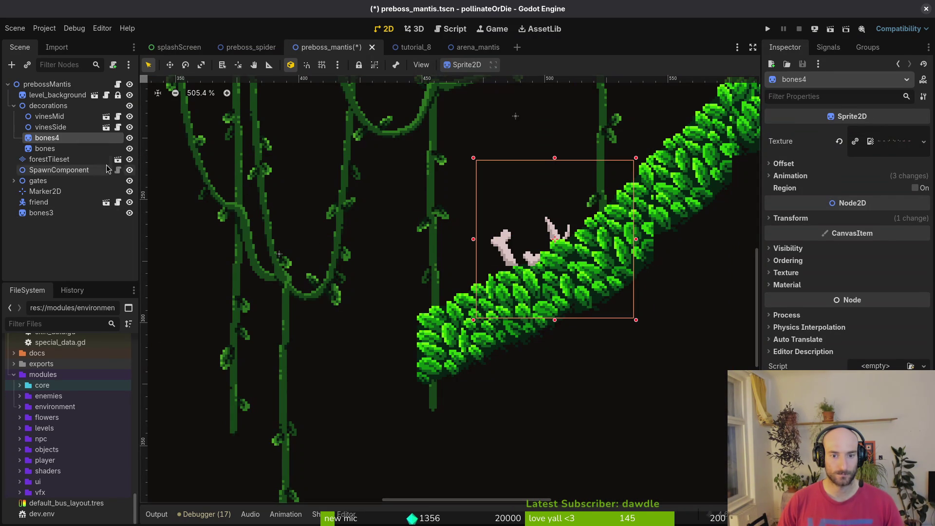
click(61, 150)
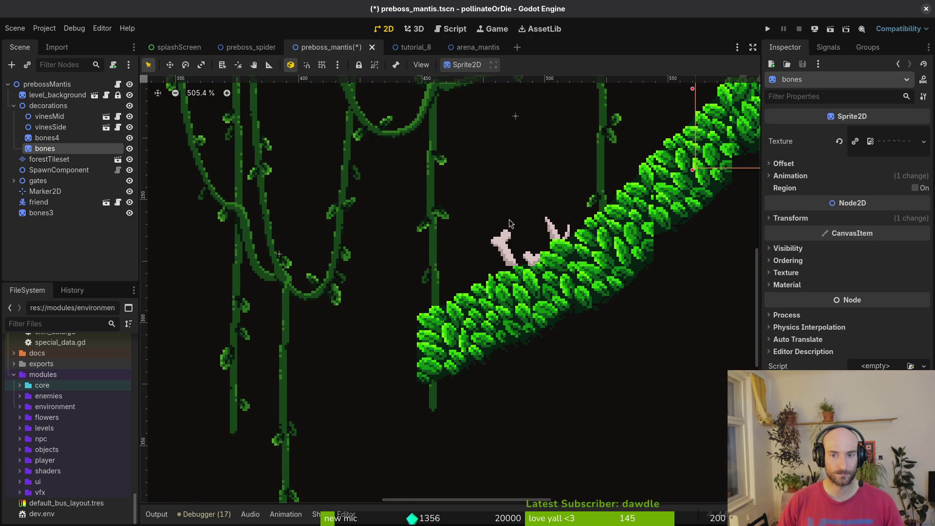
scroll(397, 253, down, 3)
click(519, 241)
scroll(507, 239, up, 3)
mouse_move(493, 237)
mouse_down()
mouse_move(435, 256)
mouse_move(444, 264)
mouse_move(442, 245)
mouse_move(520, 239)
mouse_up()
click(842, 285)
Move bones3 into the decorations group below the bones sprite in the Scene dock
mouse_move(41, 213)
mouse_down()
mouse_move(68, 165)
mouse_move(64, 154)
mouse_up()
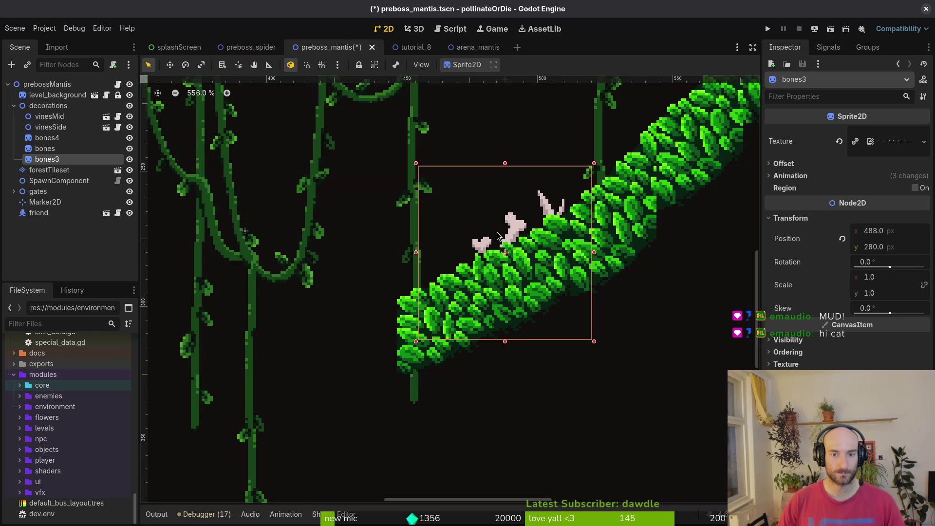
scroll(516, 235, down, 2)
scroll(516, 236, down, 10)
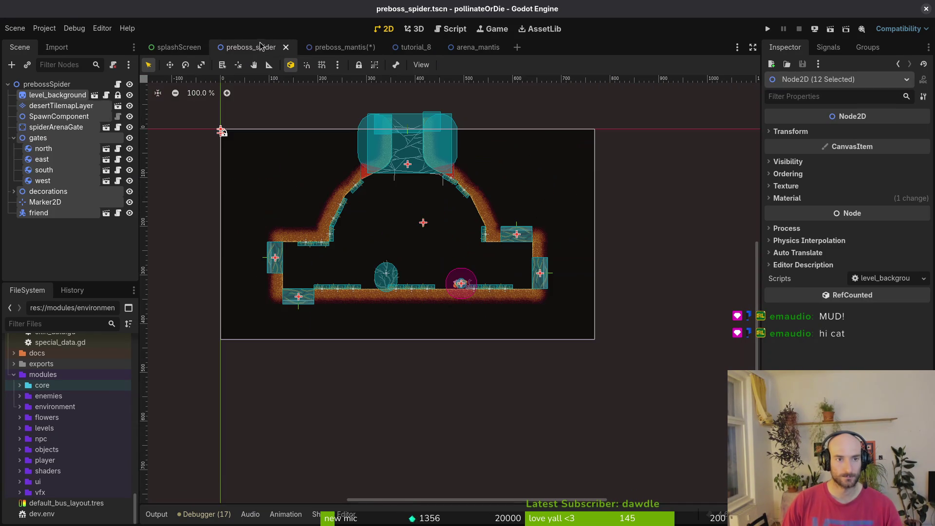
Switch to the arena_mantis scene for reference
click(246, 47)
click(488, 49)
scroll(633, 248, down, 3)
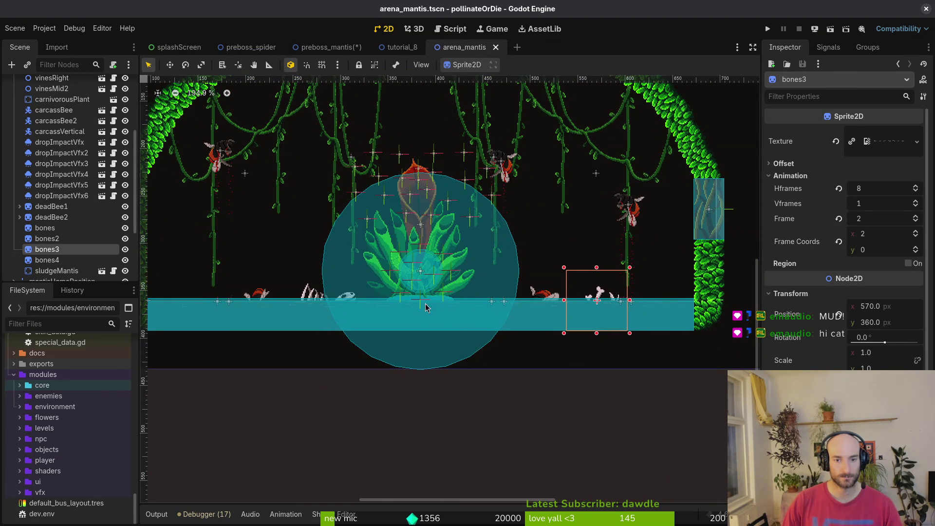
Bring carcassBee from arena_mantis into preboss_mantis's decorations group
scroll(39, 229, up, 5)
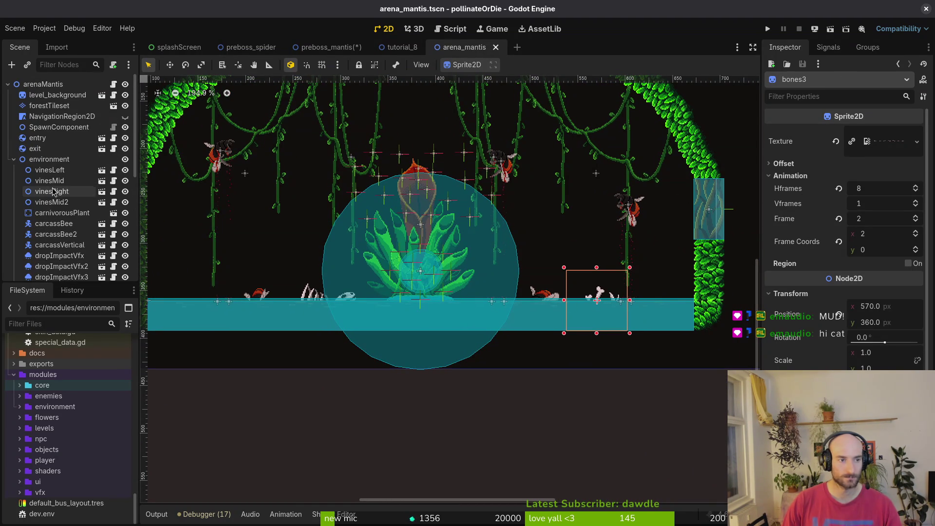
click(53, 223)
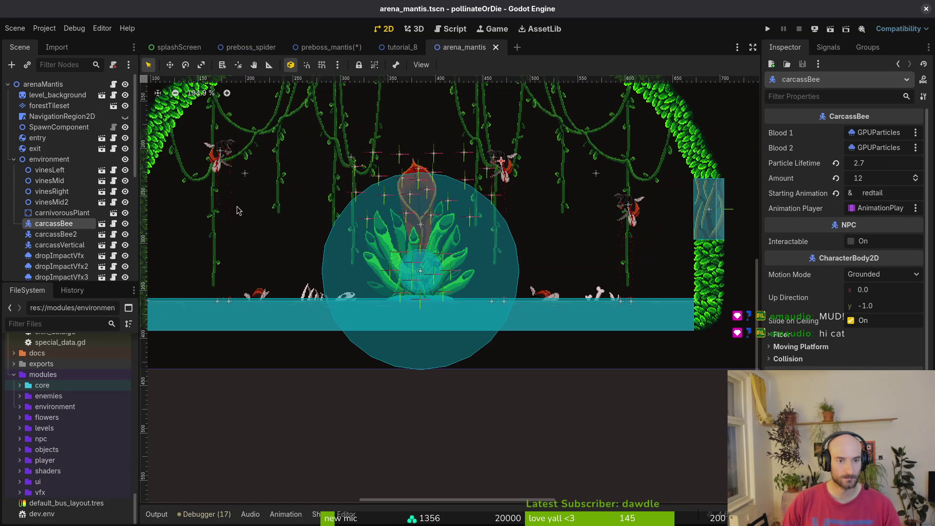
click(324, 47)
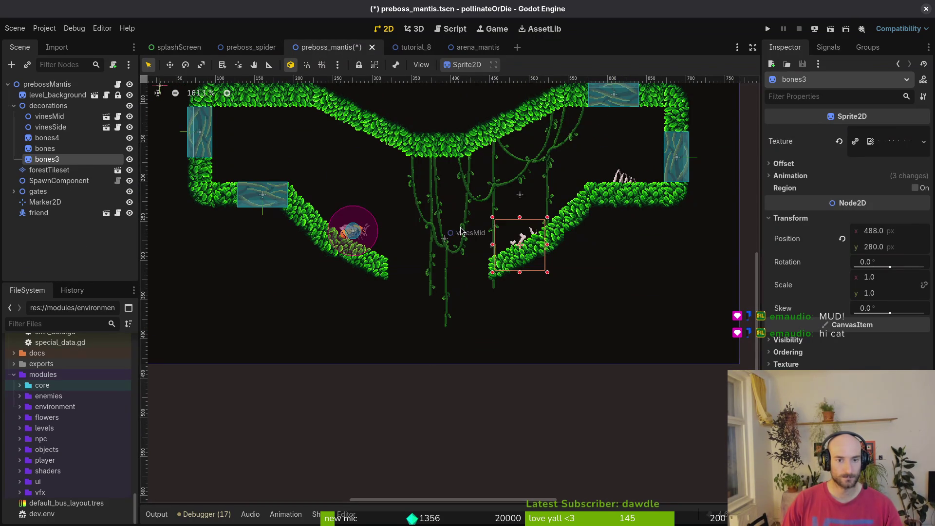
mouse_move(53, 171)
mouse_down()
mouse_move(54, 161)
mouse_move(50, 180)
mouse_move(72, 164)
mouse_up()
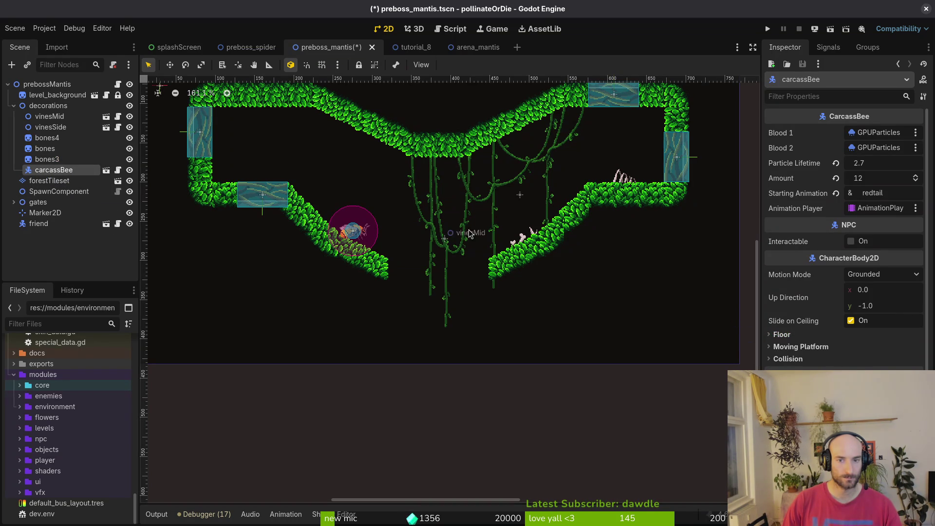
Hang the dead bee among the central vines
scroll(518, 306, down, 6)
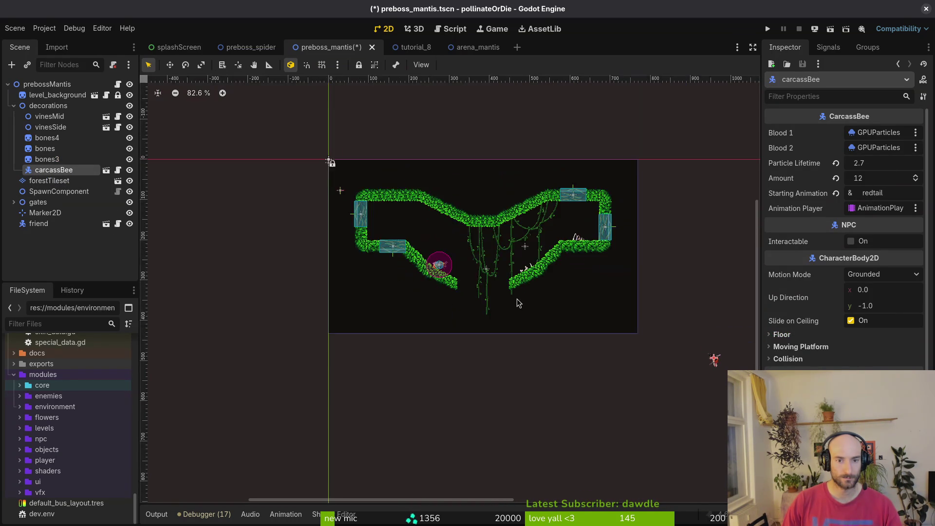
mouse_move(613, 358)
mouse_down()
mouse_move(502, 303)
mouse_move(467, 303)
mouse_move(477, 345)
mouse_up()
scroll(505, 304, up, 9)
scroll(505, 304, right, 1)
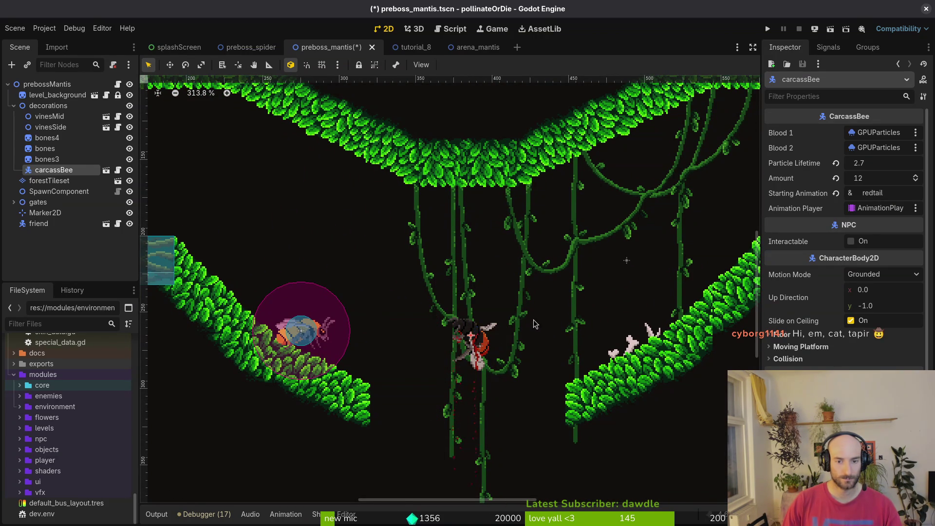
scroll(535, 319, down, 5)
click(536, 319)
Collapse the decorations group and level node tree, and save preboss_mantis
scroll(490, 306, down, 1)
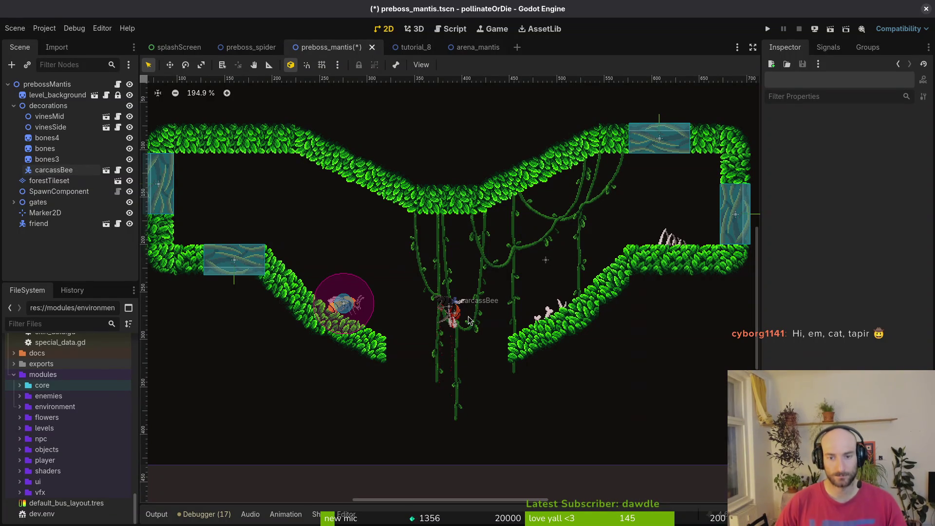
scroll(490, 306, down, 3)
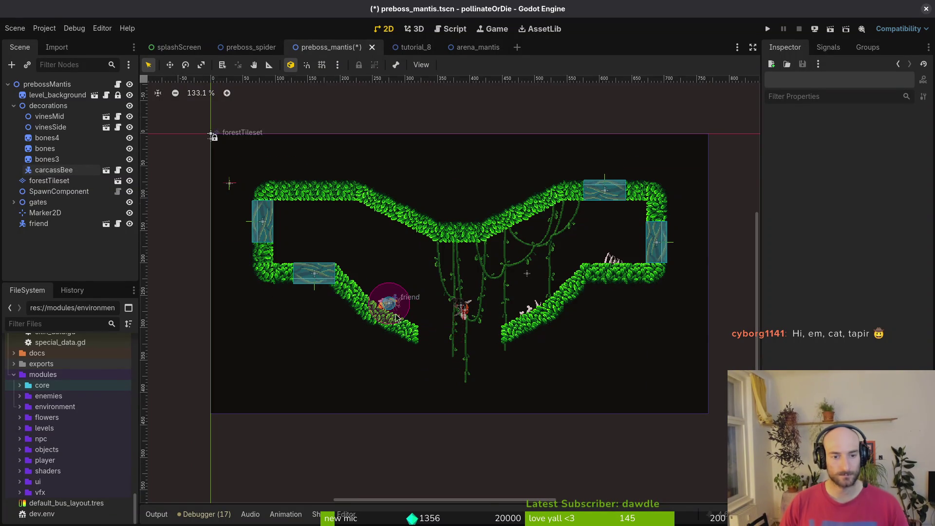
scroll(394, 312, up, 4)
click(14, 106)
key(ctrl+s)
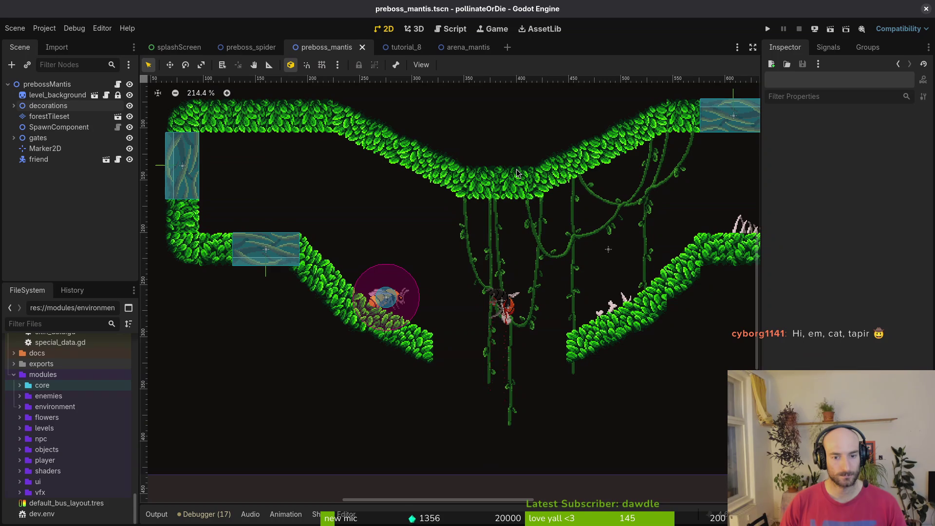
click(396, 297)
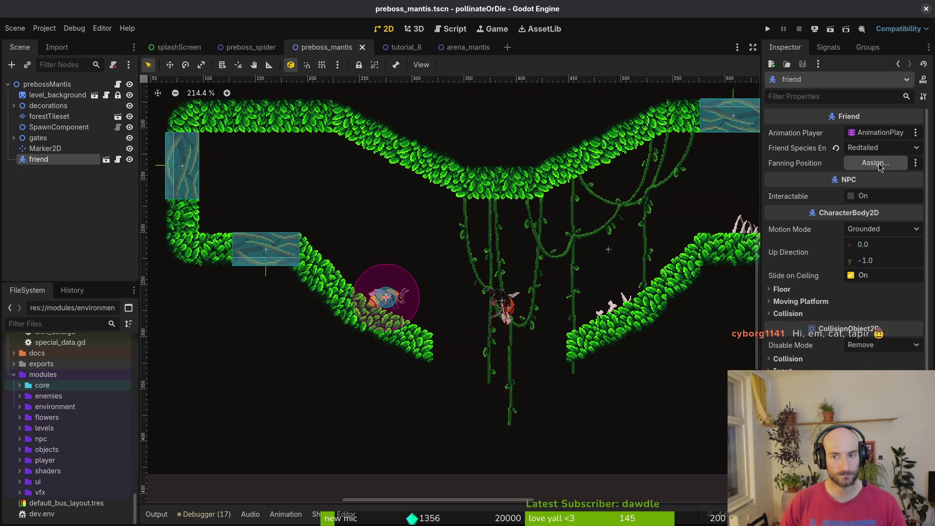
click(8, 85)
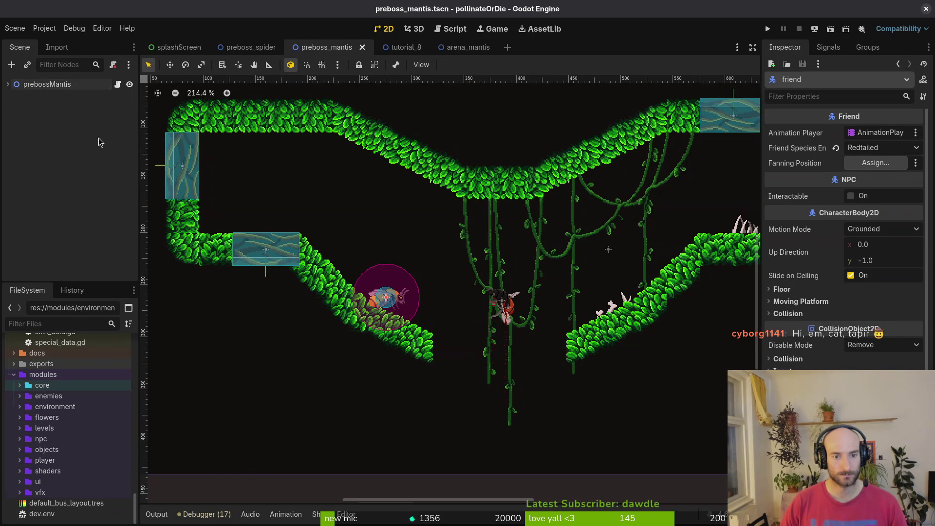
key(ctrl+s)
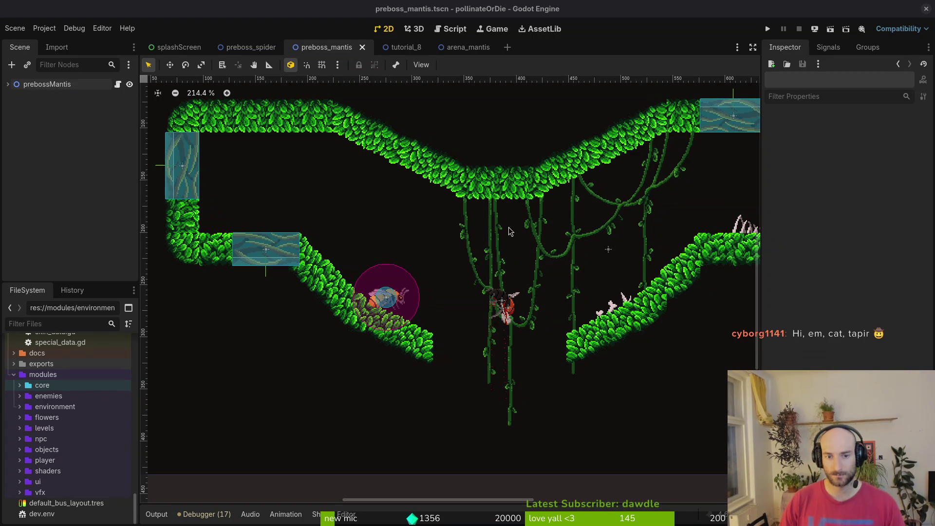
scroll(504, 237, down, 2)
scroll(509, 278, up, 1)
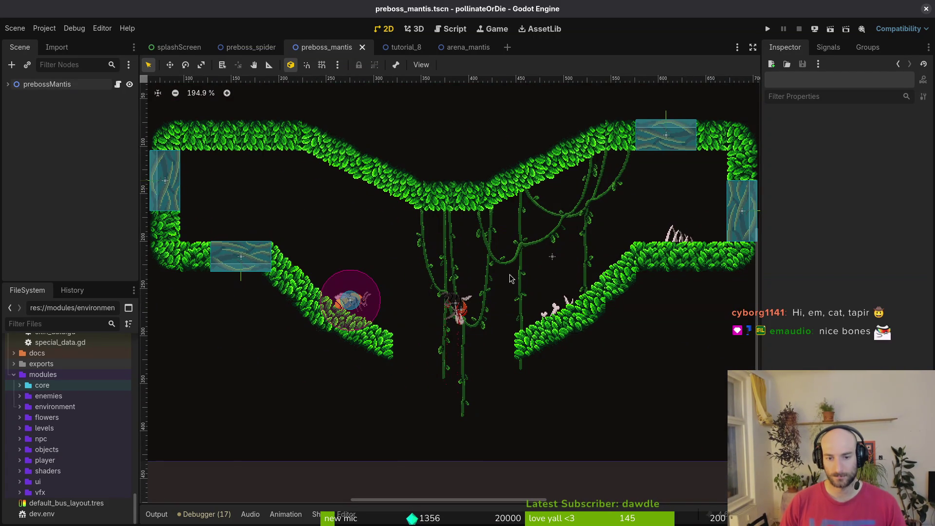
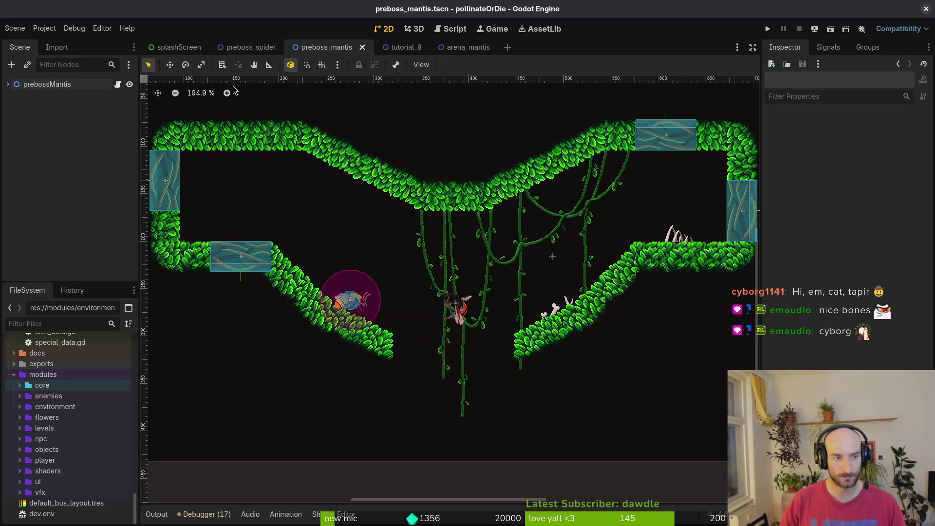
Expand prebossMantis and quick-open the spider arena gate script by searching 'aregate'
click(8, 84)
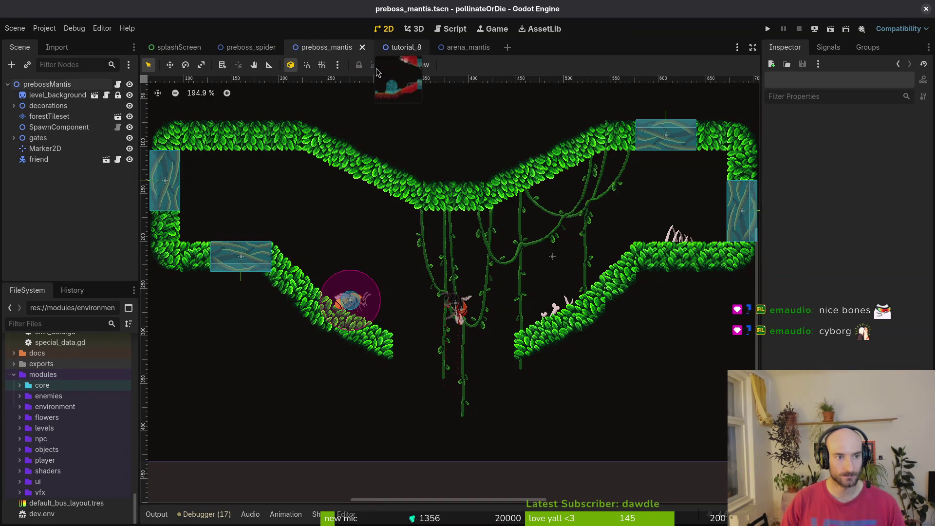
click(22, 32)
key(Escape)
key(shift+alt+o)
text(aregate)
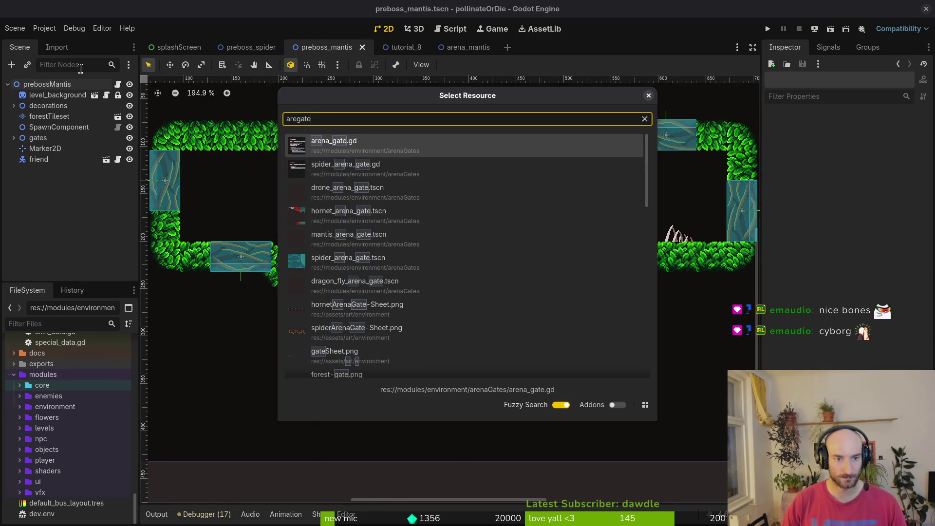
key(Down)
key(Return)
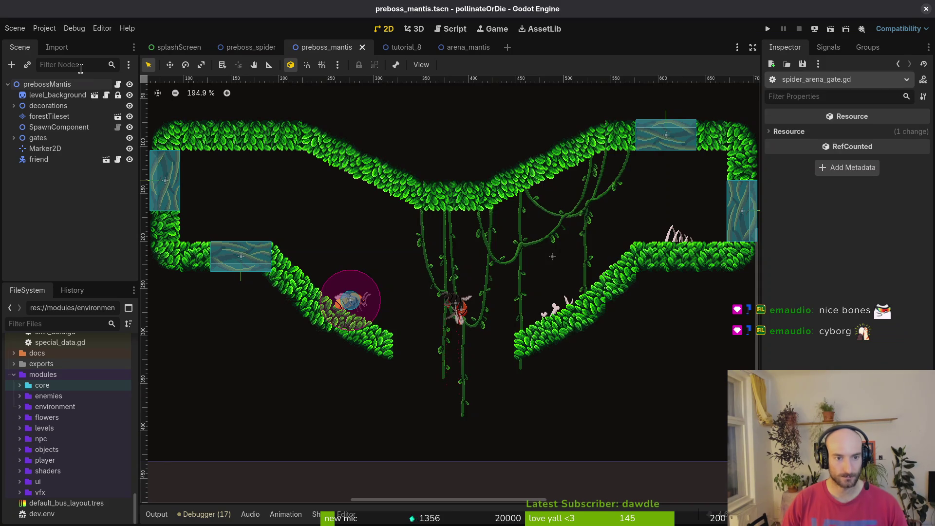
Quick-open spider_arena_gate.tscn by searching 'spidareg'
key(shift+alt+o)
text(spidareg)
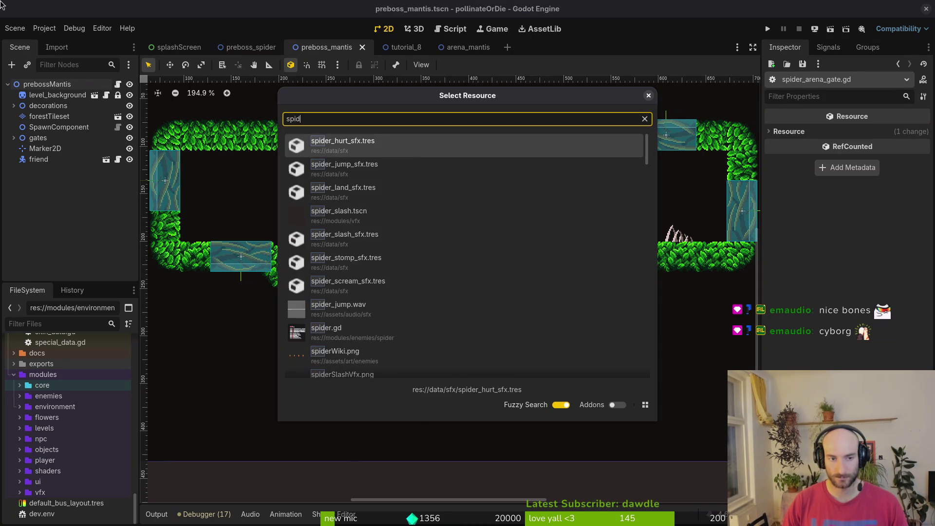
key(Down)
key(Return)
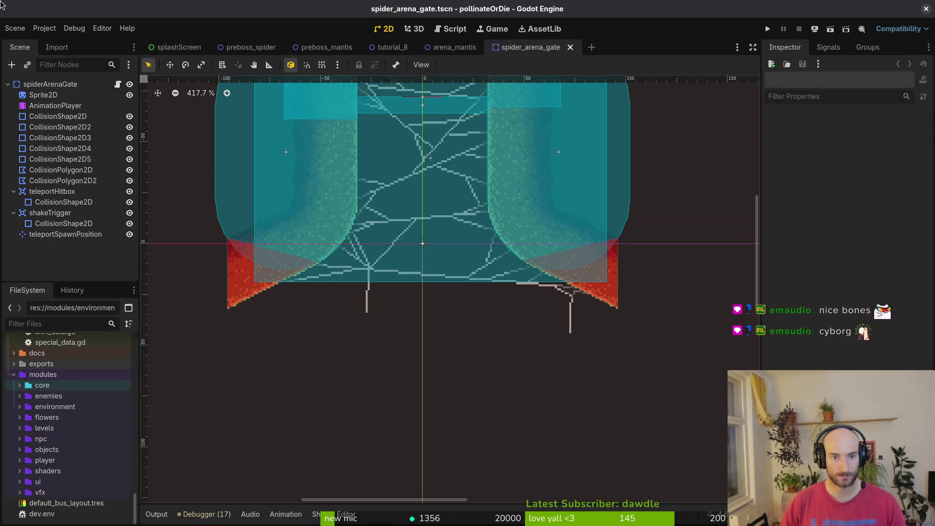
Collapse the teleportHitbox and shakeTrigger nodes in the scene tree
scroll(351, 231, down, 5)
click(13, 192)
click(14, 202)
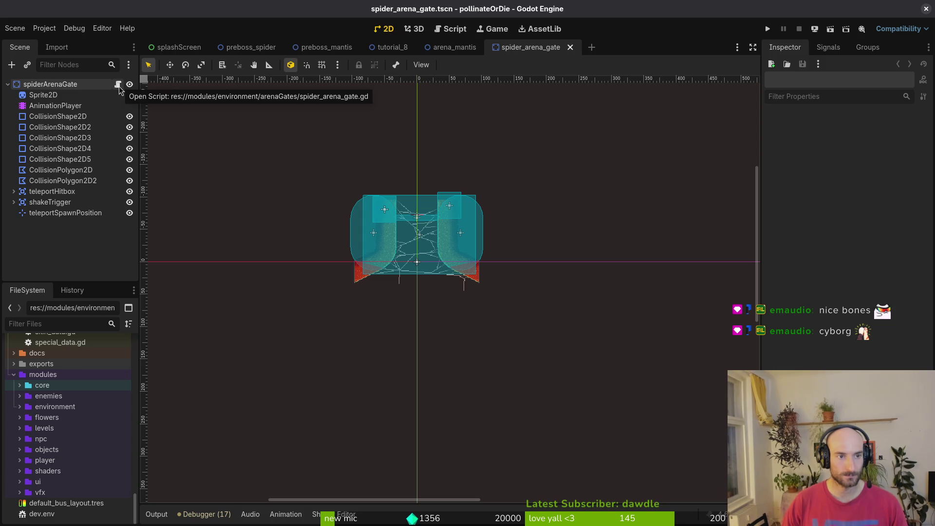
click(14, 28)
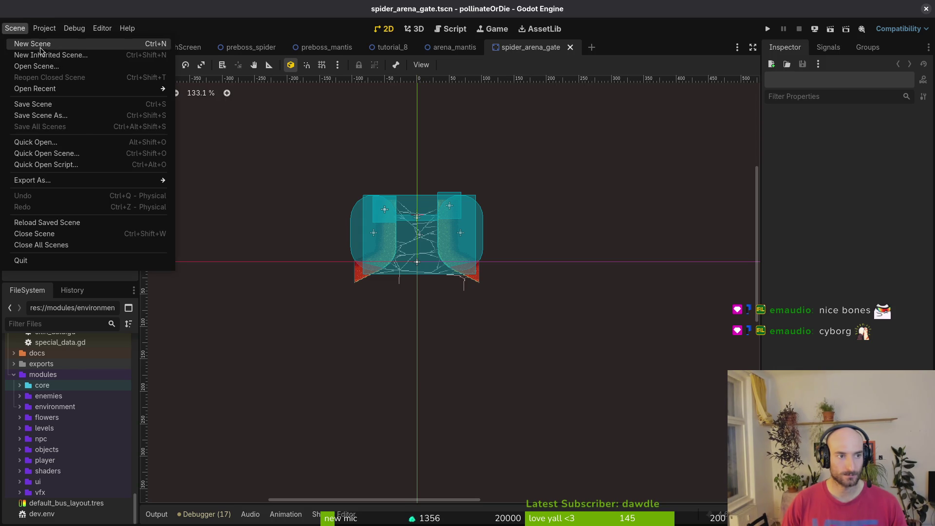
Create a new 2D scene and change its root node type to StaticBody2D
click(22, 41)
click(57, 99)
right_click(50, 84)
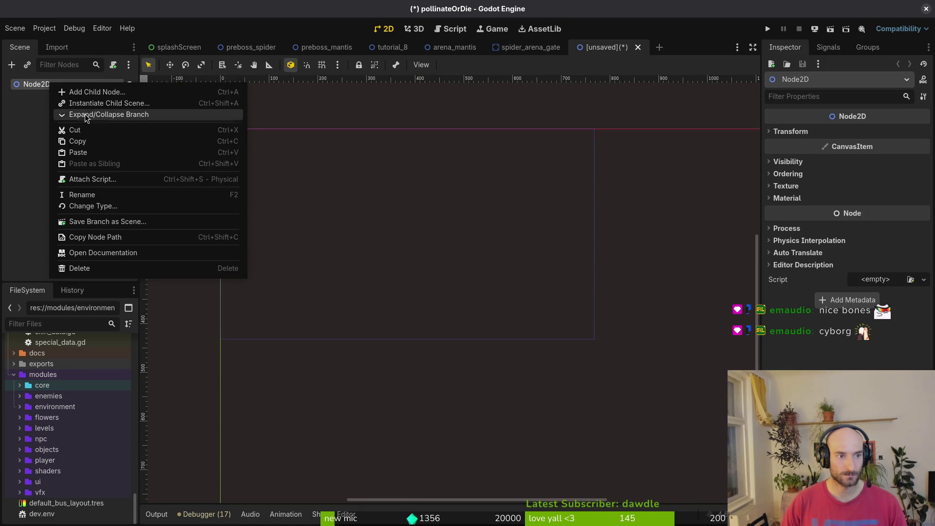
click(81, 203)
text(stat)
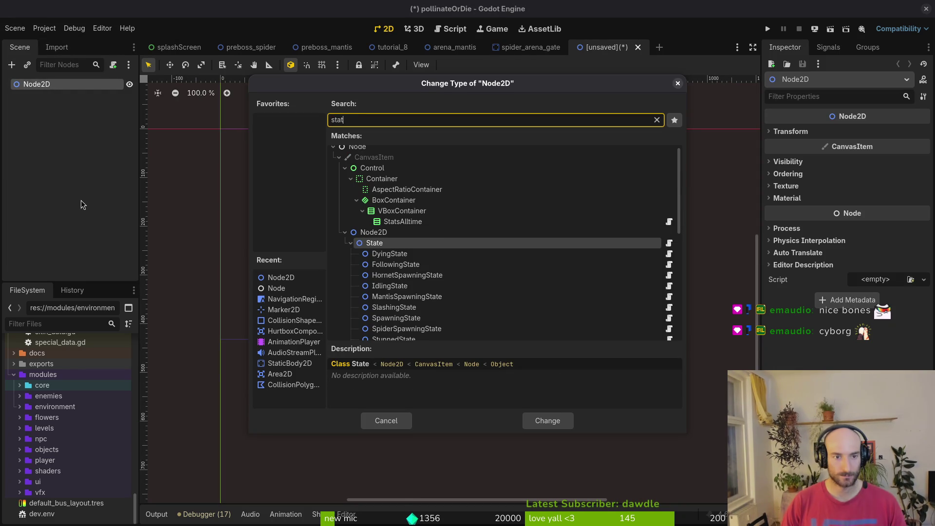
text(ic)
key(Return)
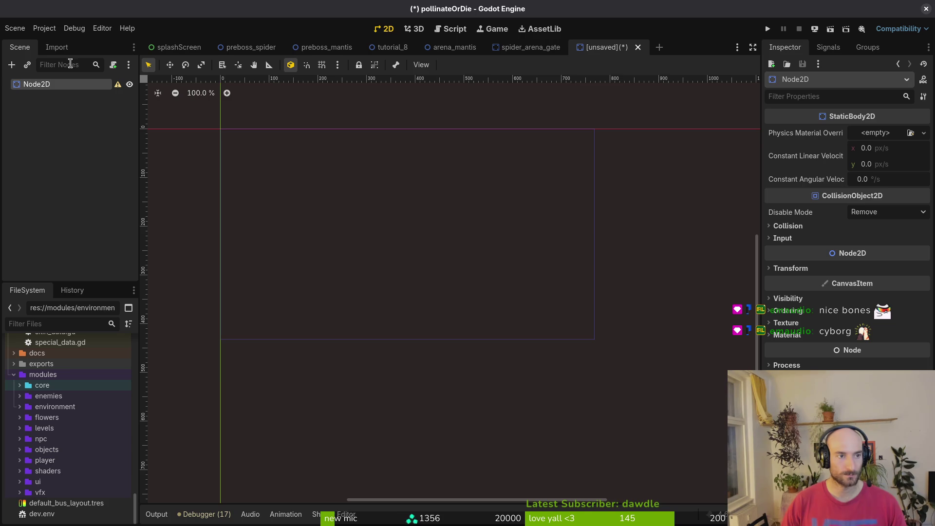
Rename the root node to mantisArenaGate
key(F2)
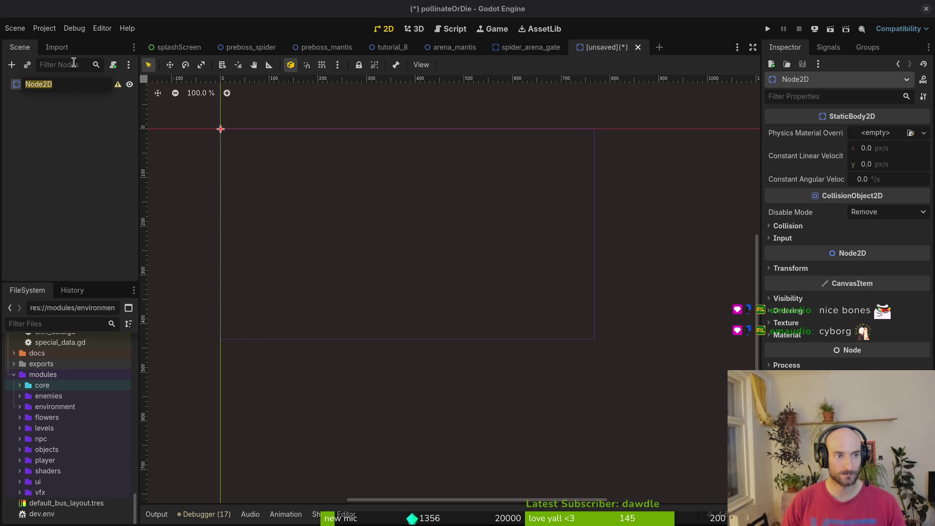
text(matnis)
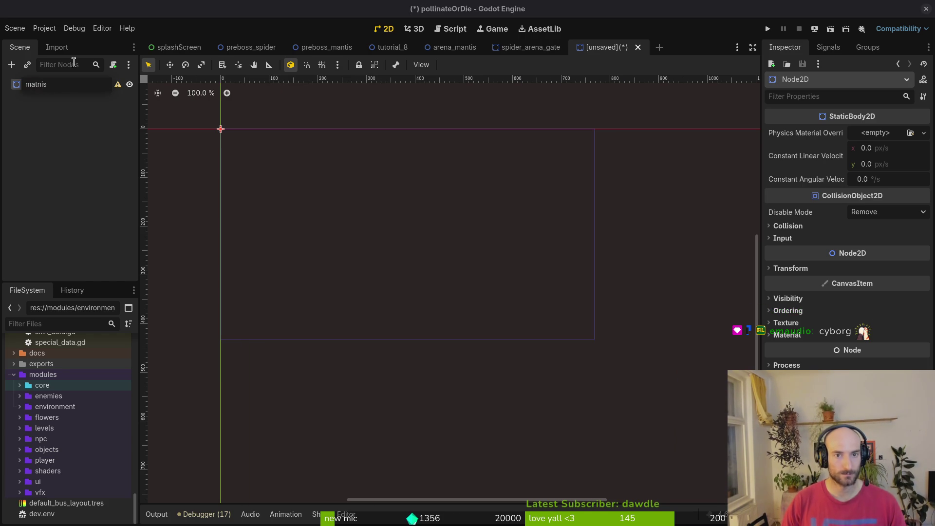
text(ntis)
text(te)
key(Return)
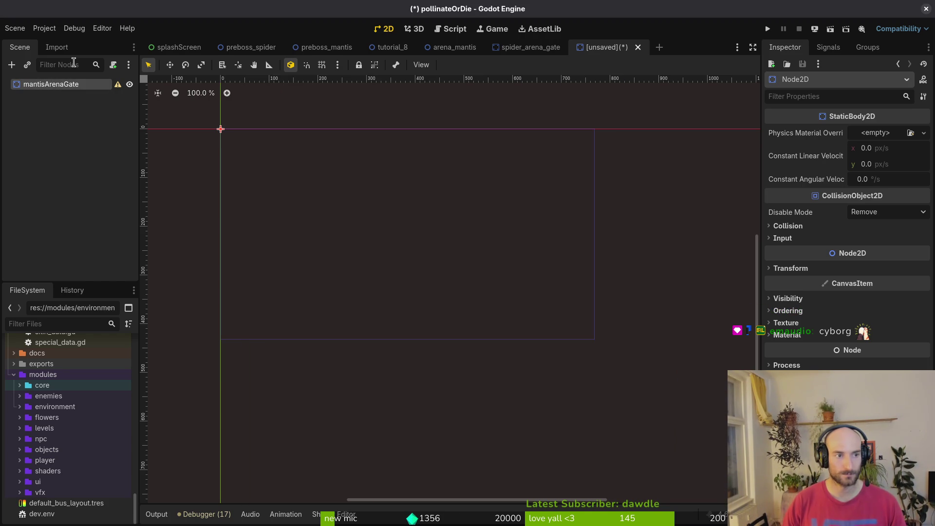
click(522, 47)
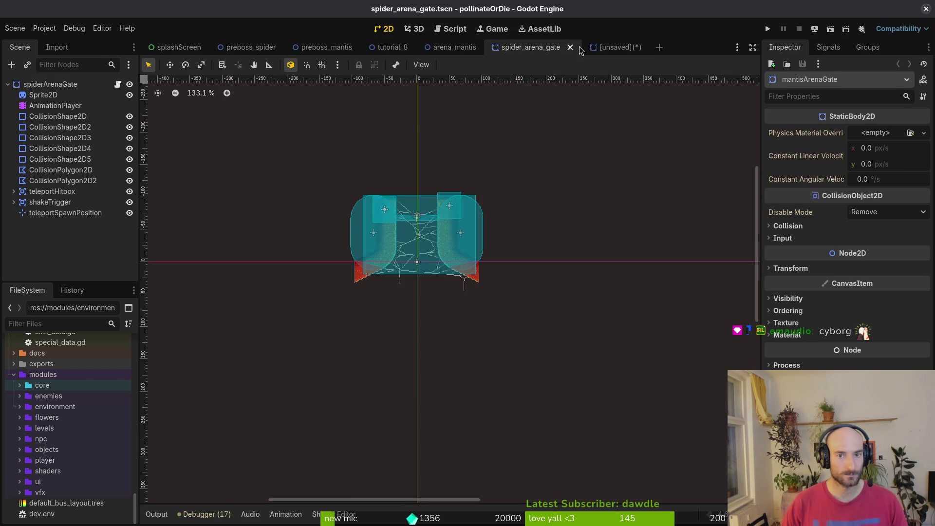
click(616, 48)
Save the scene as mantis_arena_gate.tscn in modules/environment/arenaGates, overwriting the existing file
key(ctrl+s)
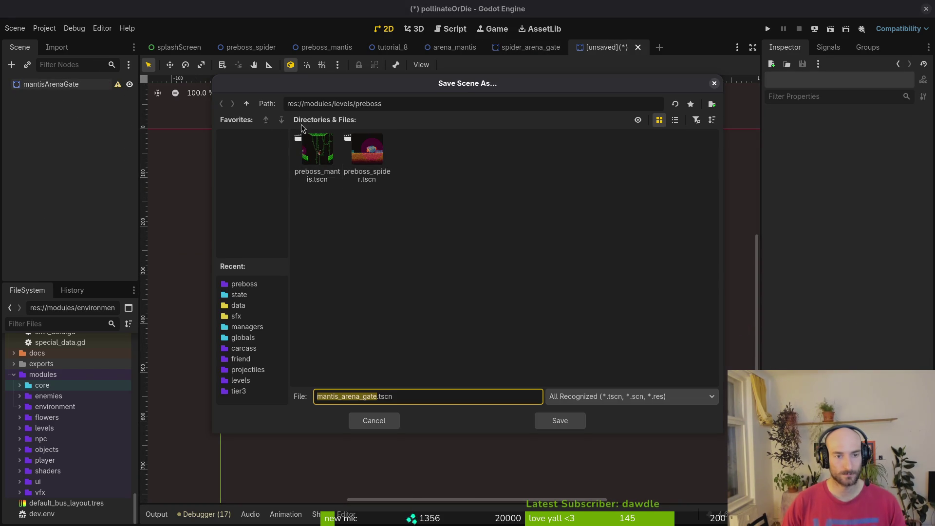
click(246, 104)
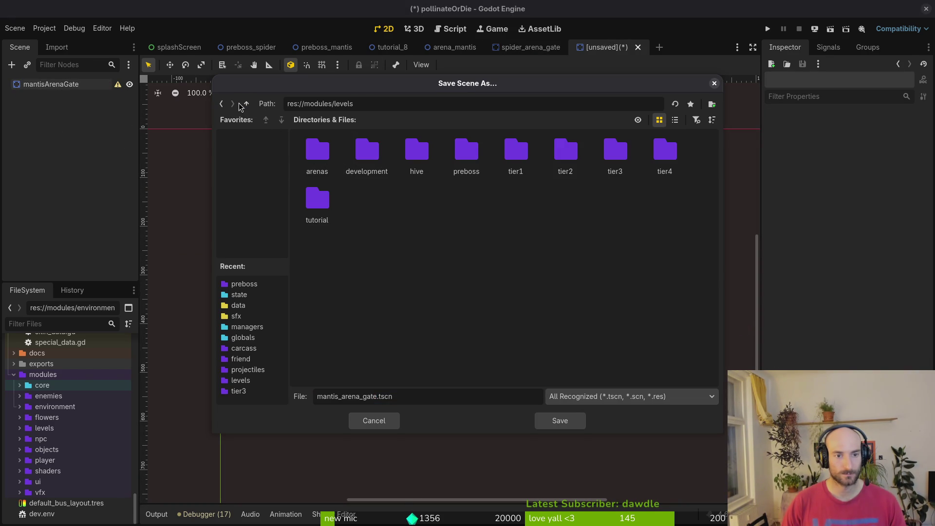
double_click(321, 156)
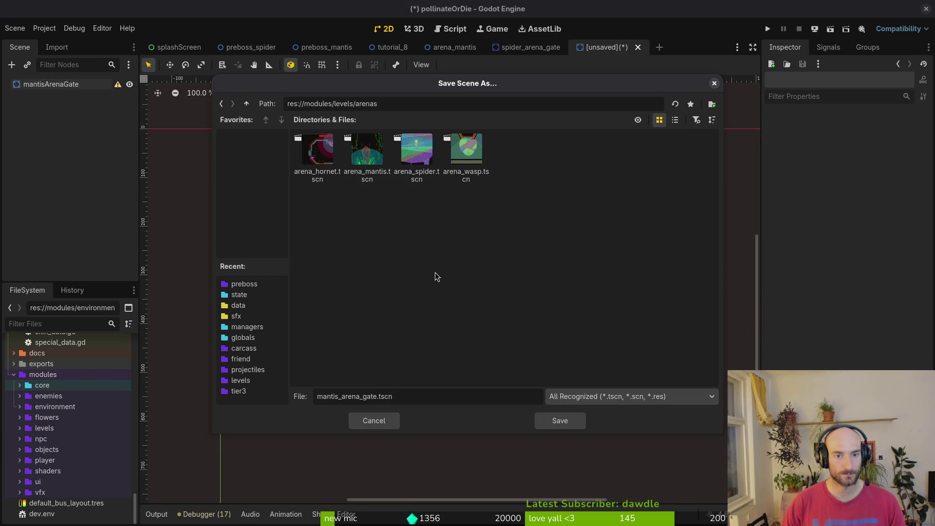
click(247, 104)
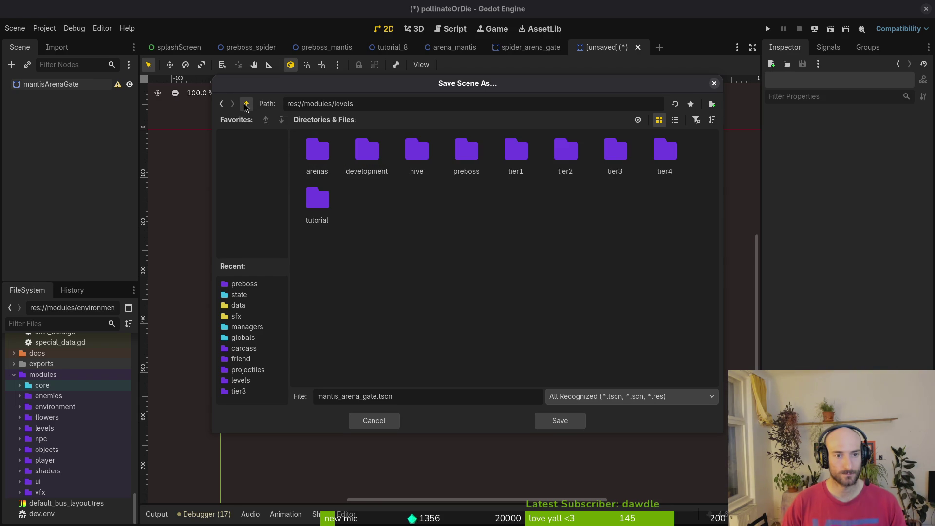
click(246, 104)
double_click(415, 151)
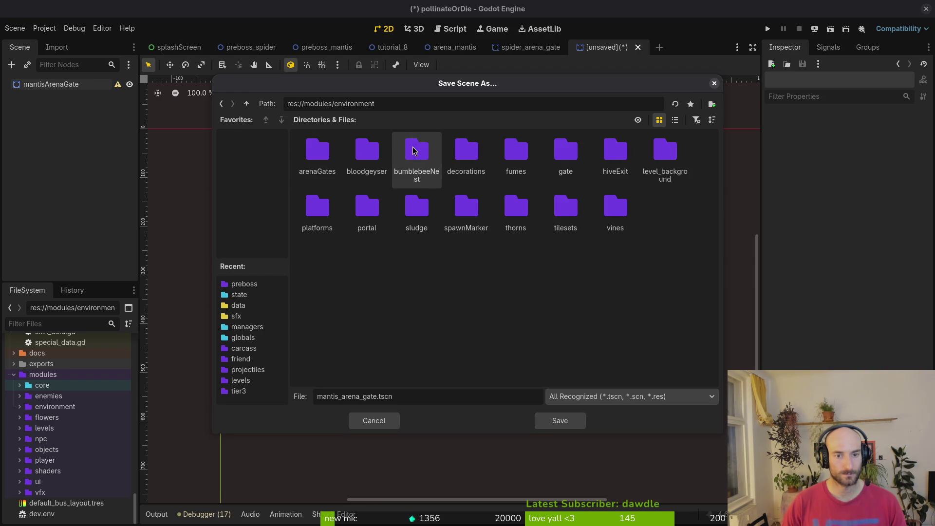
double_click(341, 149)
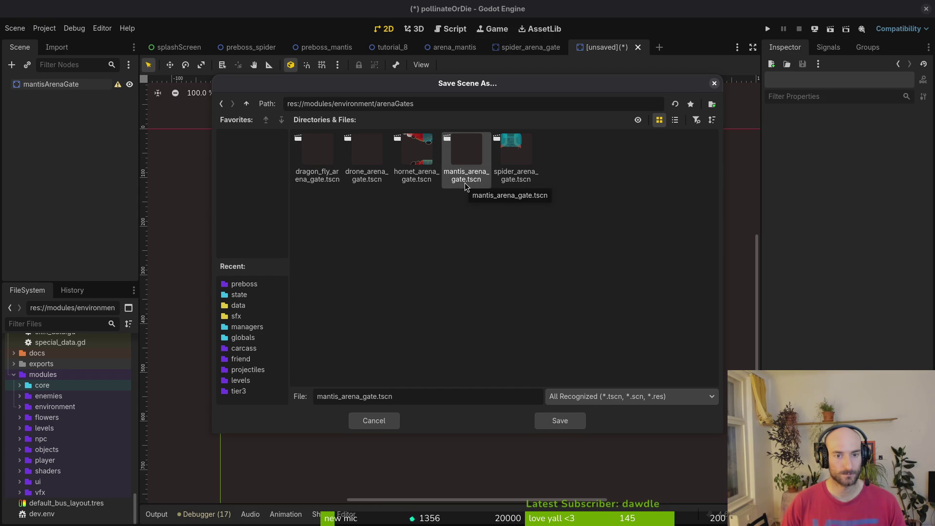
click(572, 420)
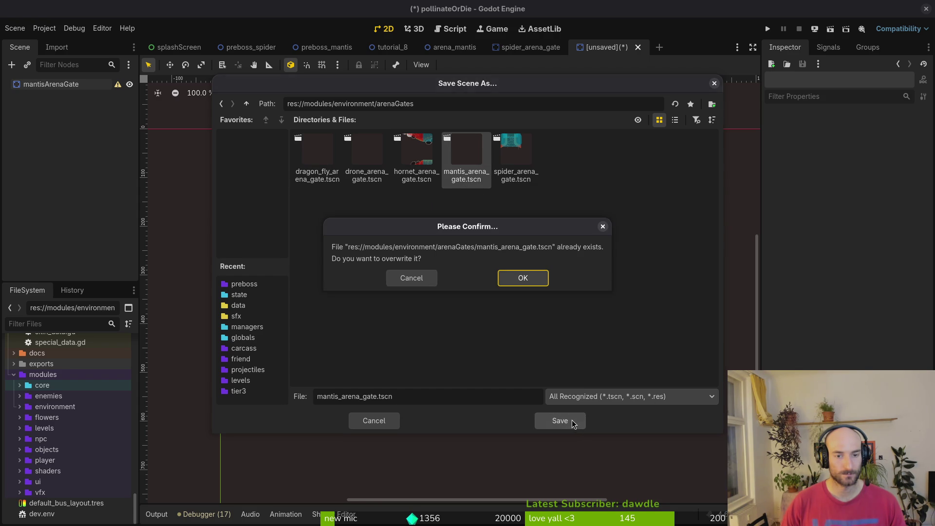
click(413, 279)
click(714, 83)
Quick-open the saved mantis_arena_gate scene by searching 'mantare'
key(shift+alt+o)
text(mantare)
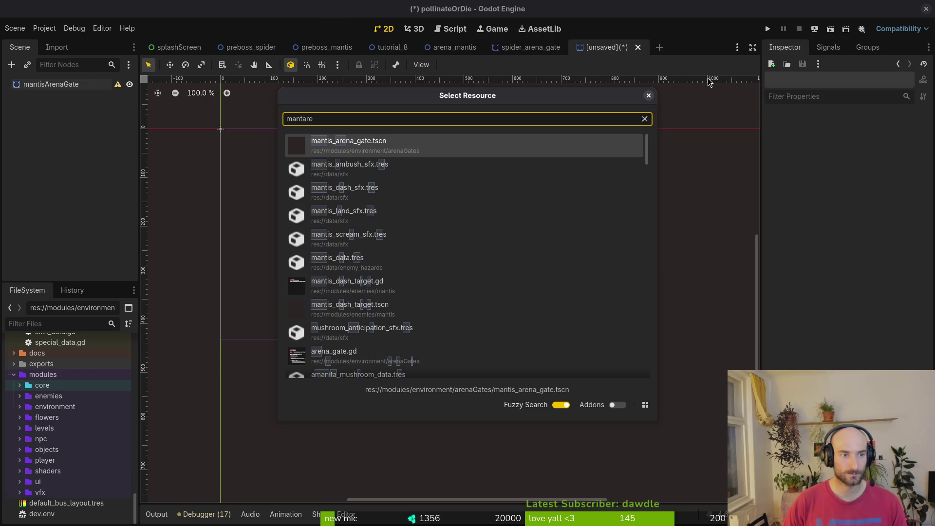
key(Return)
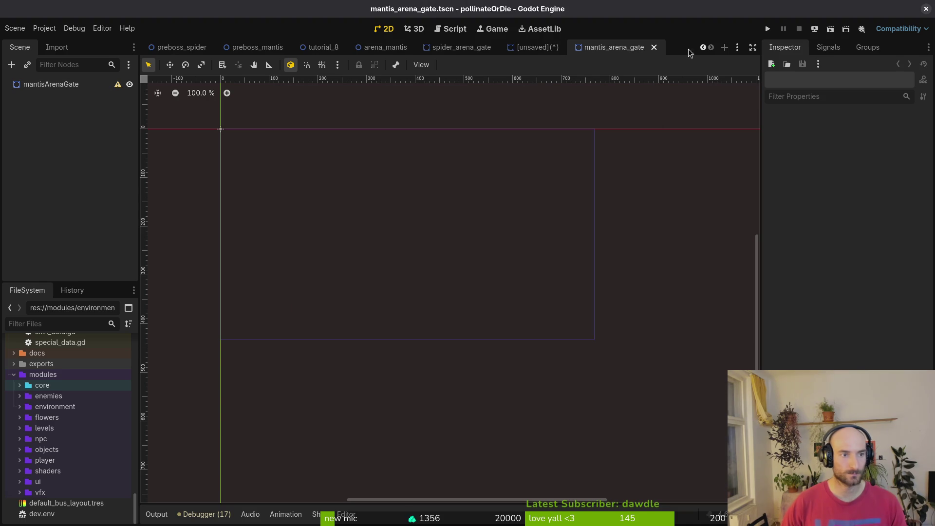
Close the leftover unsaved duplicate scene without saving
click(528, 47)
click(568, 47)
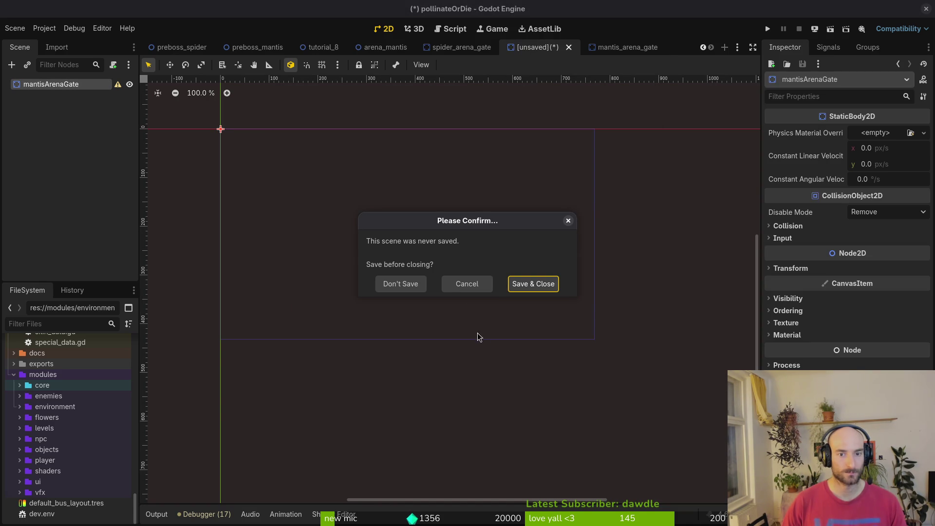
click(378, 284)
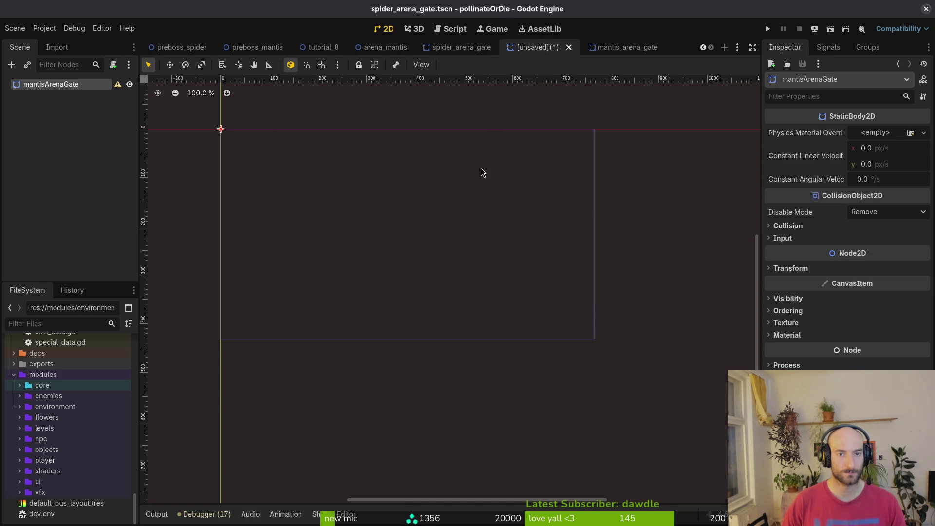
key(alt+Tab)
key(super)
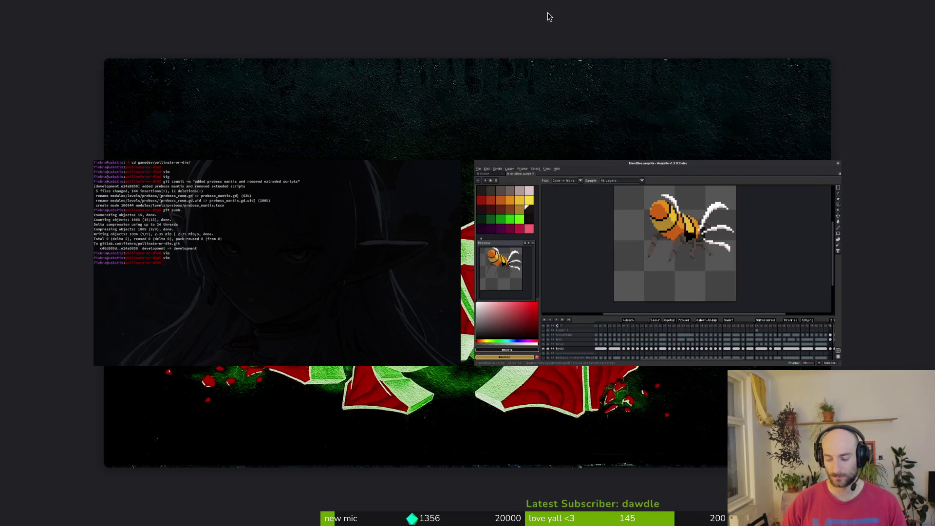
key(super)
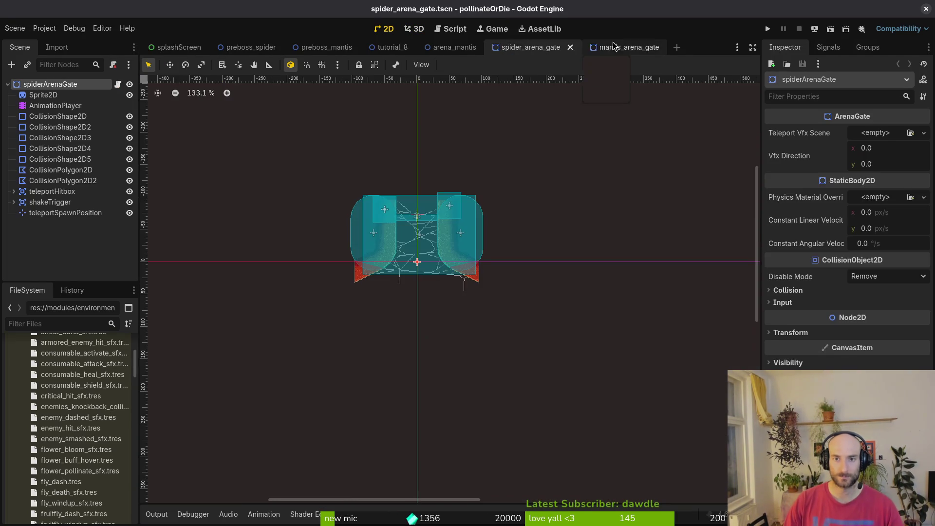
Copy the spider gate nodes from Sprite2D to teleportSpawnPosition into the mantis gate scene
click(608, 44)
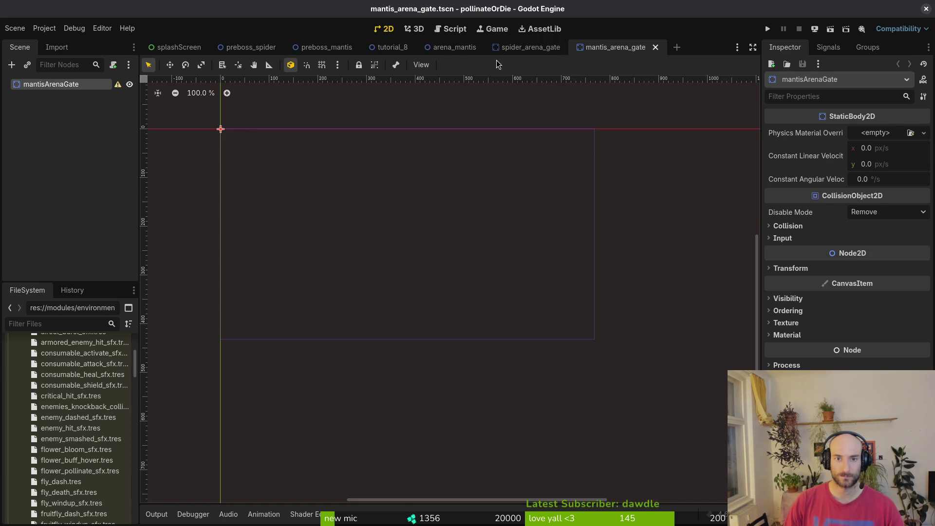
click(526, 47)
click(46, 94)
shift+click(58, 213)
key(ctrl+c)
click(618, 47)
key(ctrl+v)
Delete the six extra nodes from CollisionShape2D2 to CollisionPolygon2D2 and save
click(49, 106)
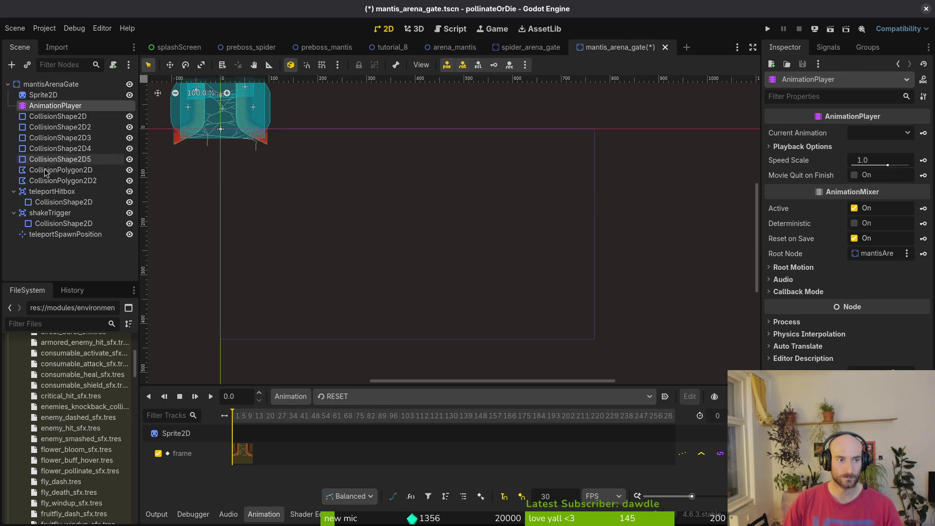
click(63, 181)
shift+click(59, 127)
key(Delete)
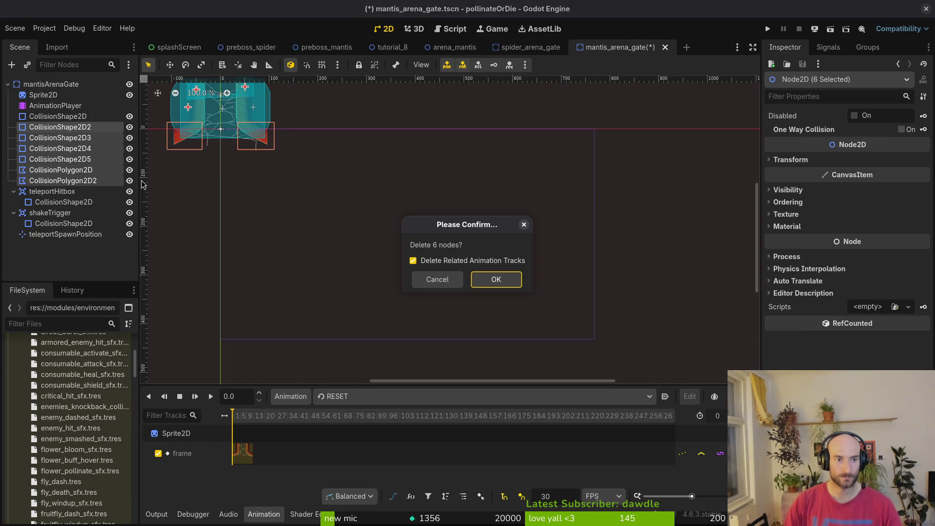
click(509, 280)
key(ctrl+s)
drag(334, 176, 517, 278)
scroll(409, 227, up, 13)
scroll(409, 226, down, 4)
Delete the shakeTrigger area with its collision shape and save the scene
click(51, 149)
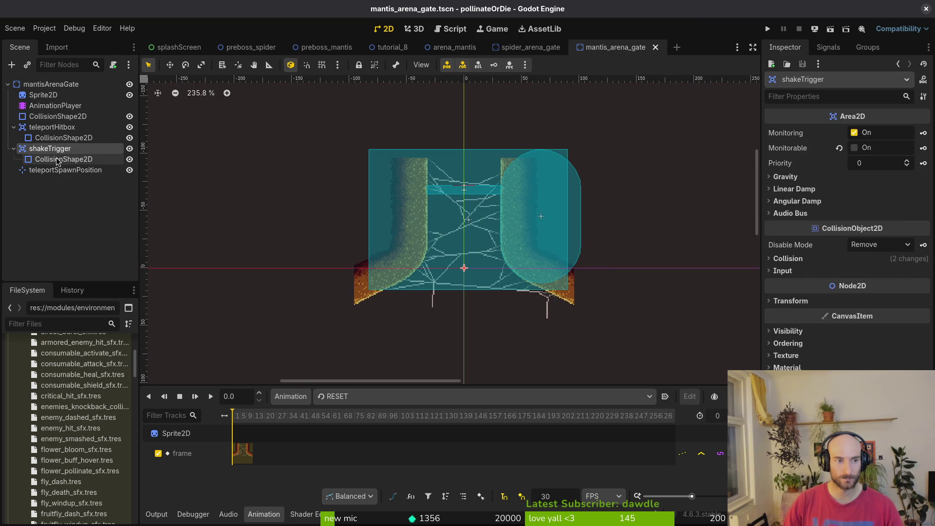
shift+click(58, 161)
key(Delete)
key(Return)
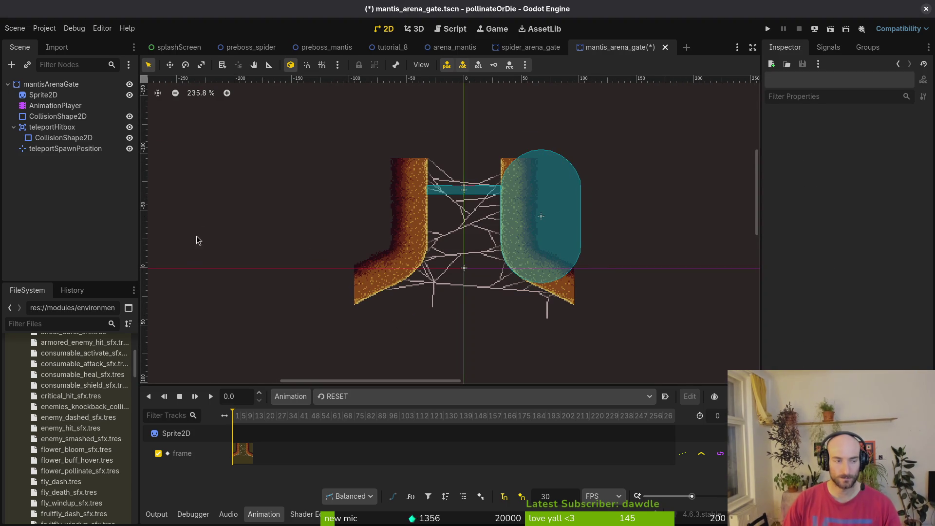
click(52, 148)
key(ctrl+s)
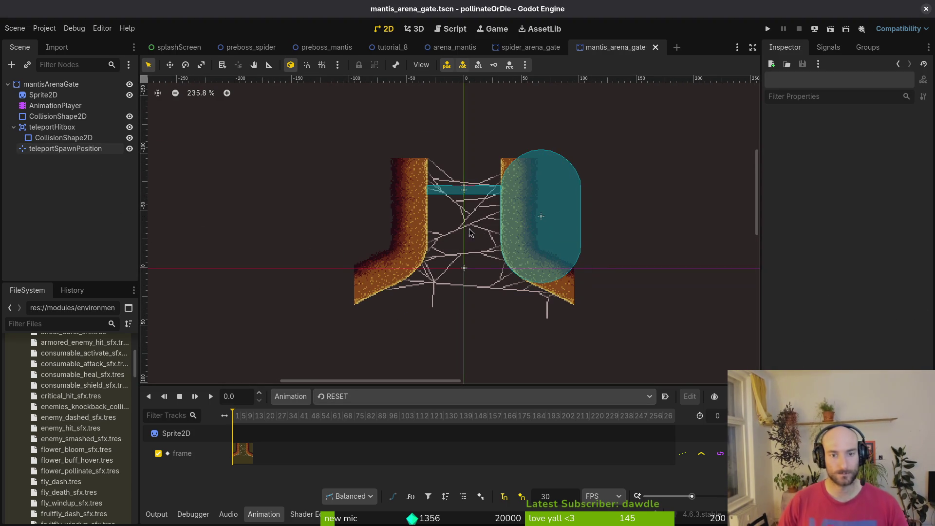
scroll(470, 232, down, 2)
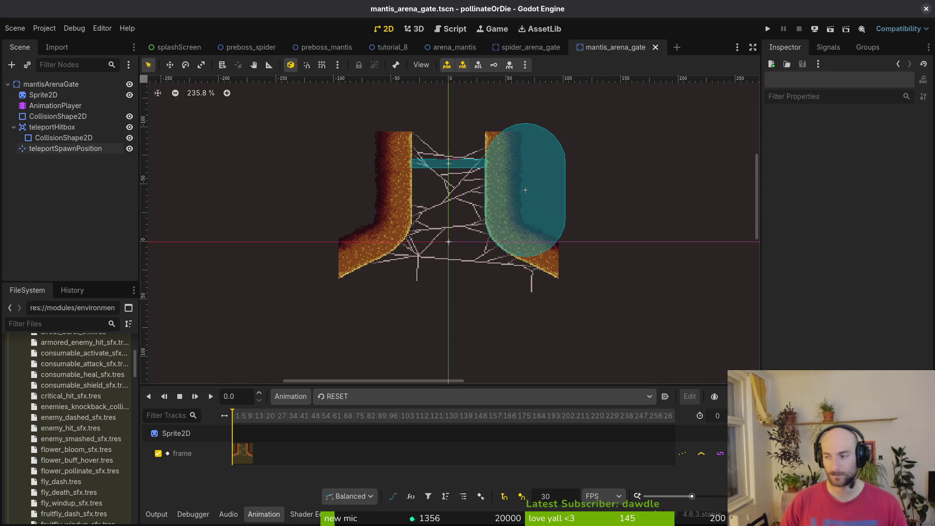
key(alt+Tab)
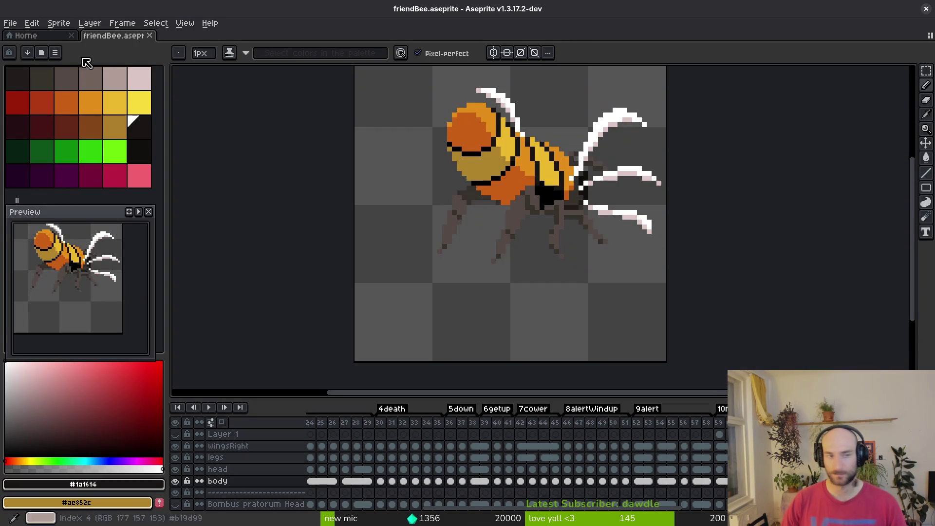
Open spiderArenaGate.aseprite from the assets/aseprite folder
click(10, 22)
click(40, 55)
click(101, 65)
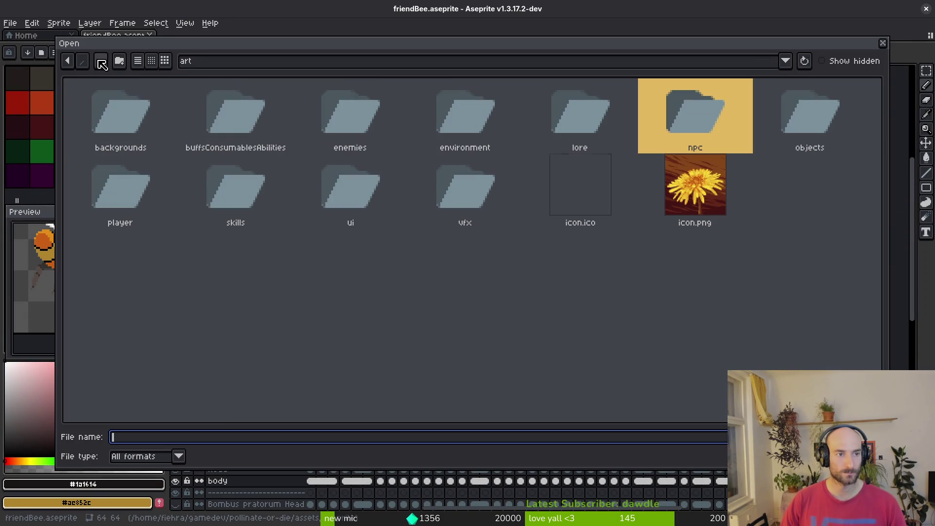
click(101, 67)
double_click(167, 141)
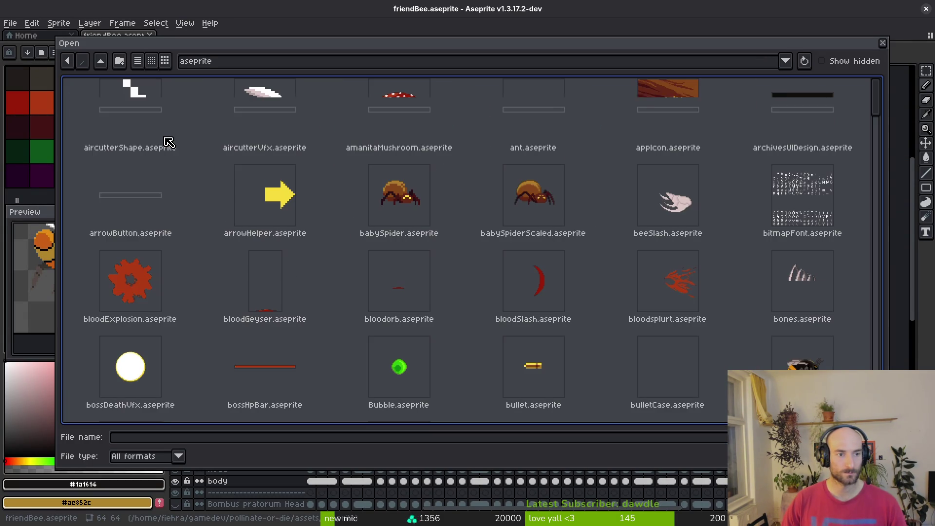
scroll(869, 156, down, 3)
mouse_move(879, 139)
mouse_down()
mouse_move(846, 370)
mouse_move(558, 385)
mouse_up()
click(399, 354)
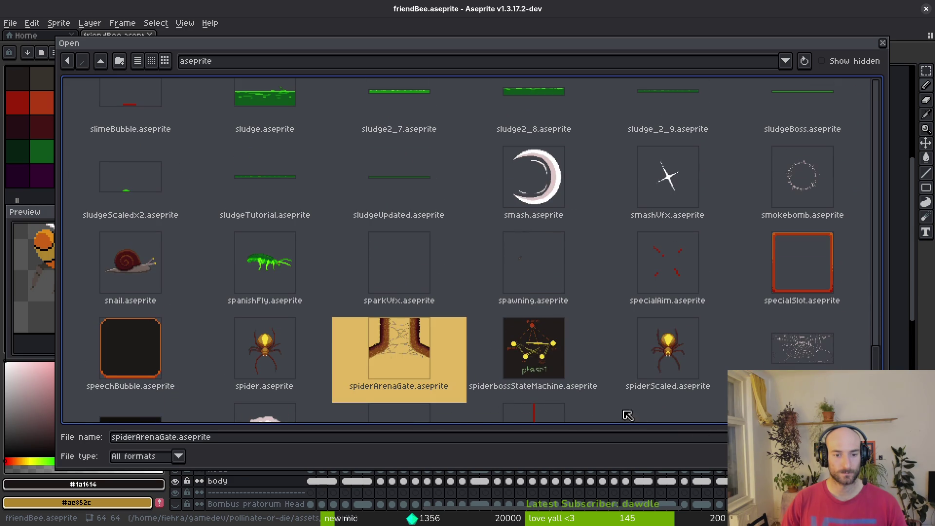
key(Return)
Save a copy as mantisArenaGate.aseprite and briefly check the reference layer
click(19, 23)
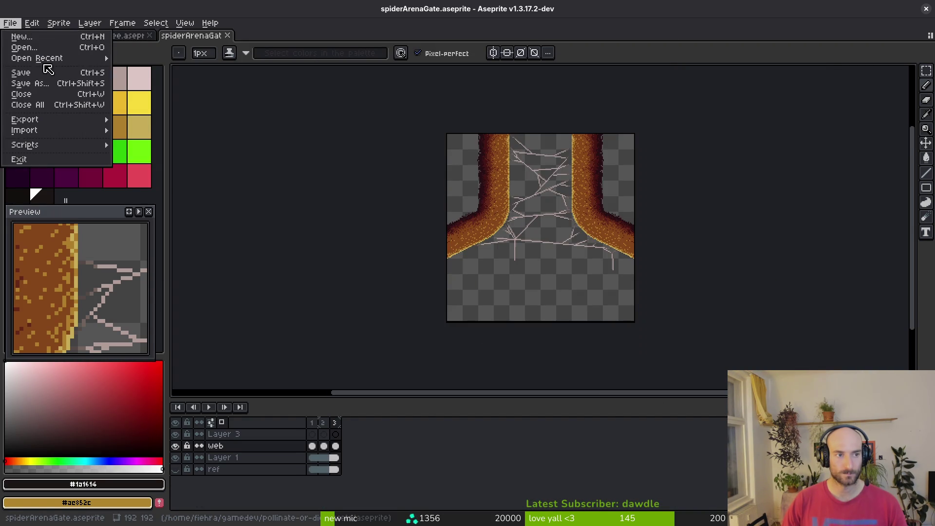
click(57, 95)
text(mantisArenaGate.aseprite)
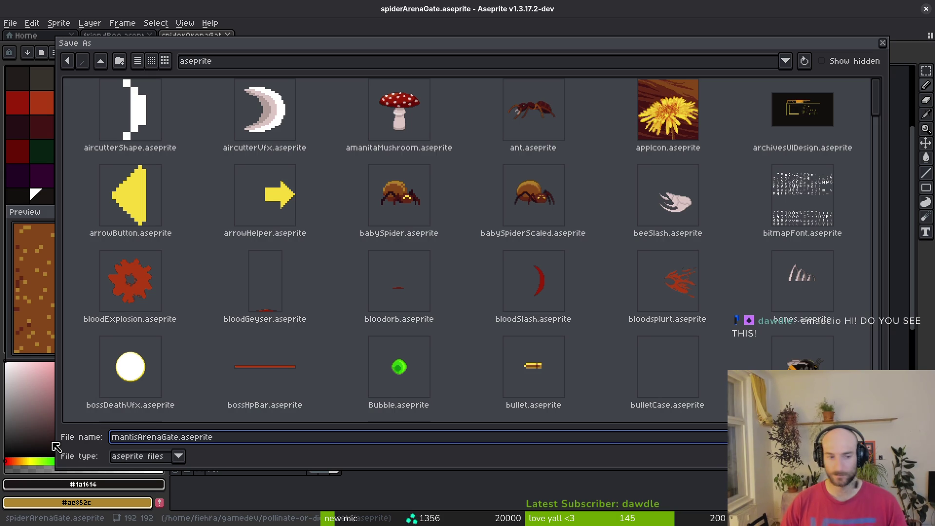
key(Return)
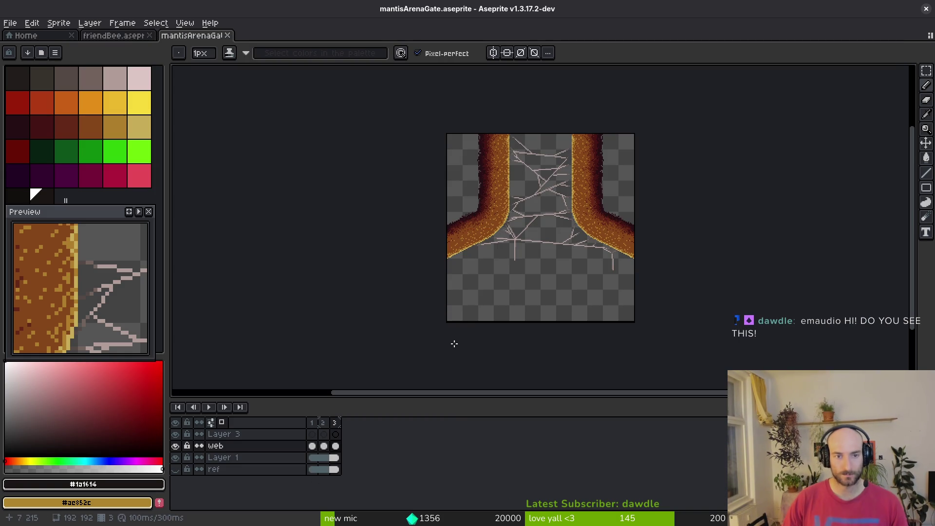
drag(525, 228, 506, 228)
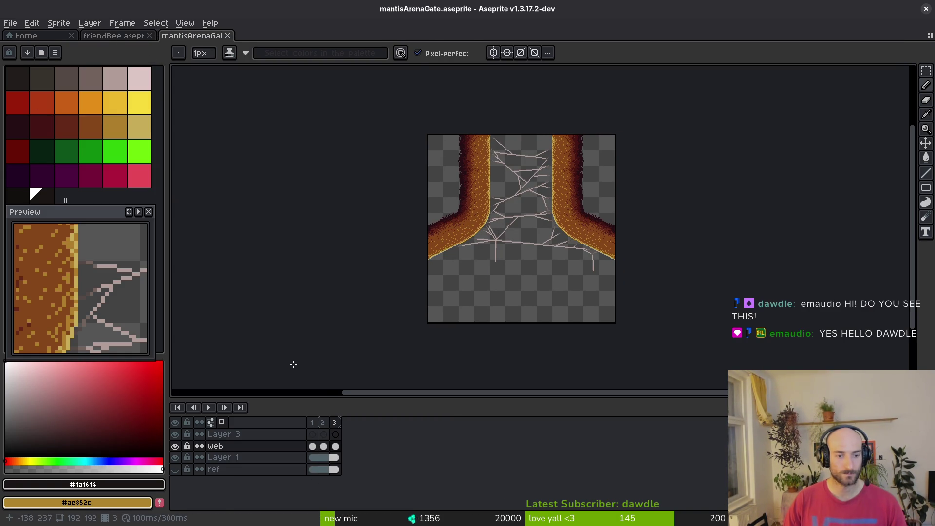
key(i)
click(176, 469)
click(175, 469)
key(b)
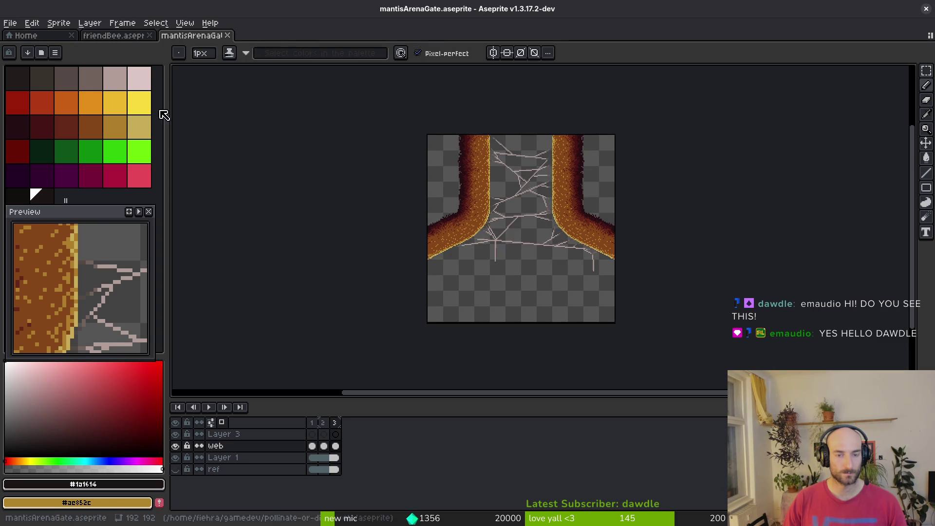
Close the friendBee sprite and recentre the gate sprite in view
click(101, 37)
key(i)
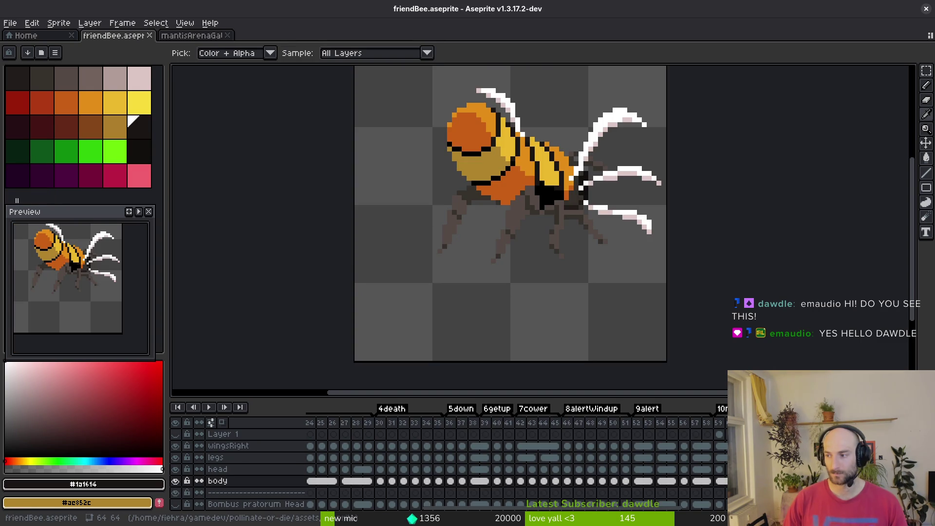
key(alt+Tab)
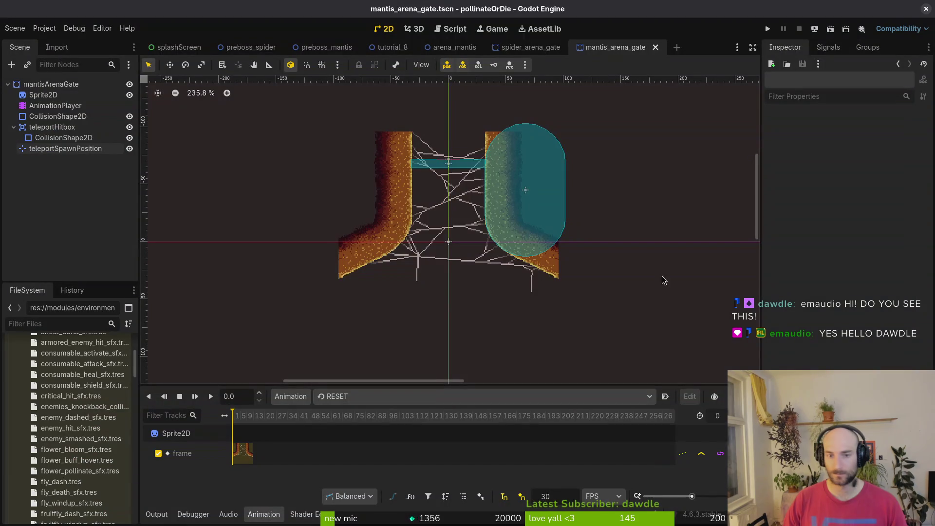
key(alt+Tab)
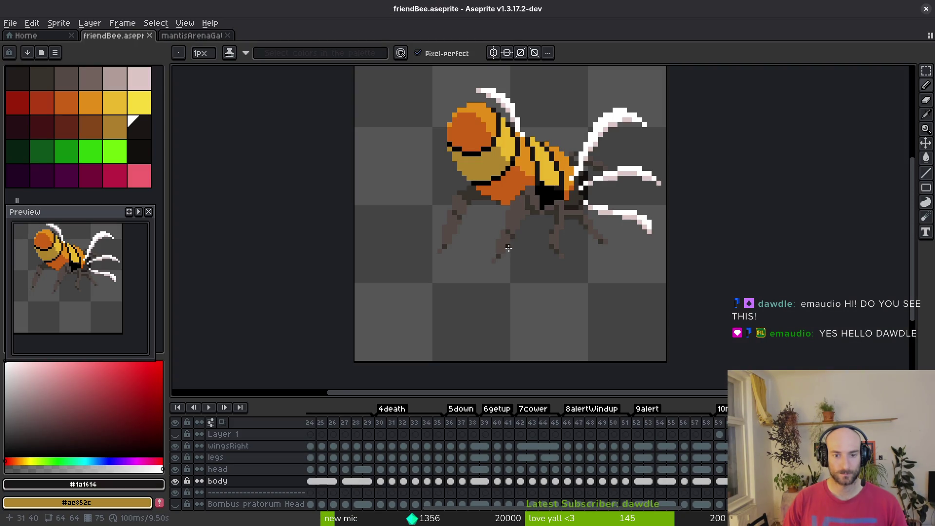
key(ctrl+w)
drag(522, 278, 454, 297)
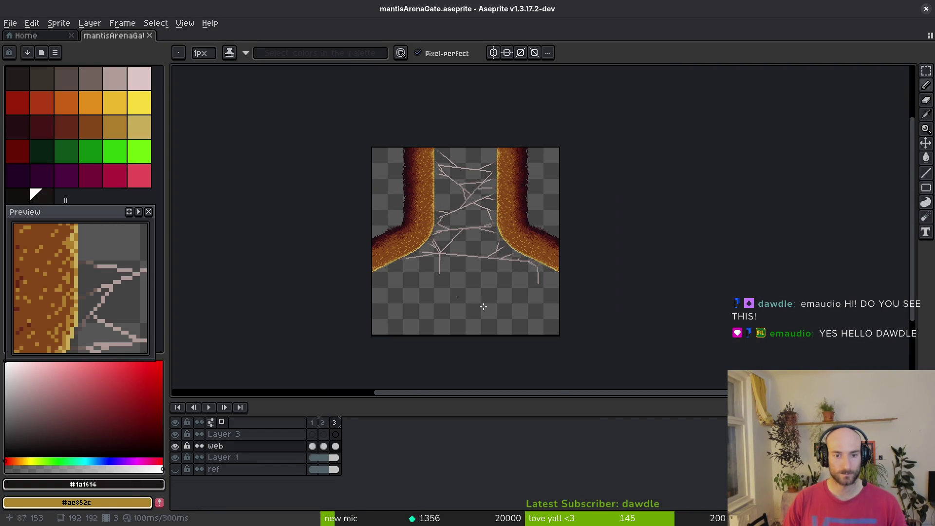
Show the ref layer and erase the orange pillars from Layer 1's second frame
click(176, 469)
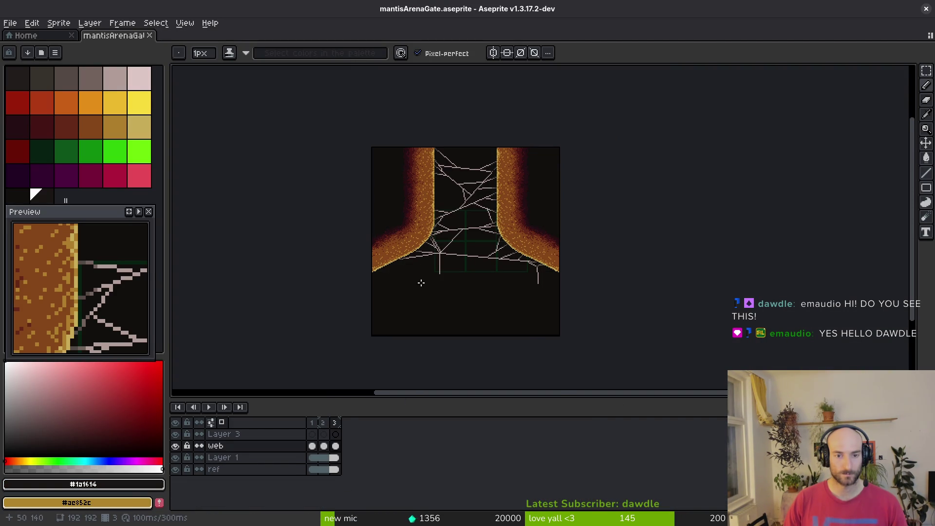
click(324, 458)
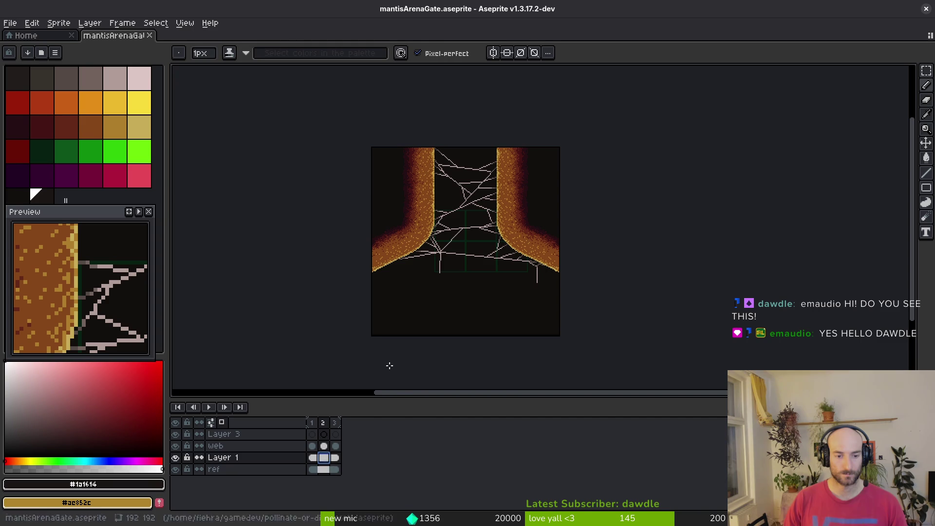
key(e)
scroll(444, 260, up, 2)
scroll(441, 259, down, 4)
scroll(441, 259, up, 4)
scroll(437, 257, down, 2)
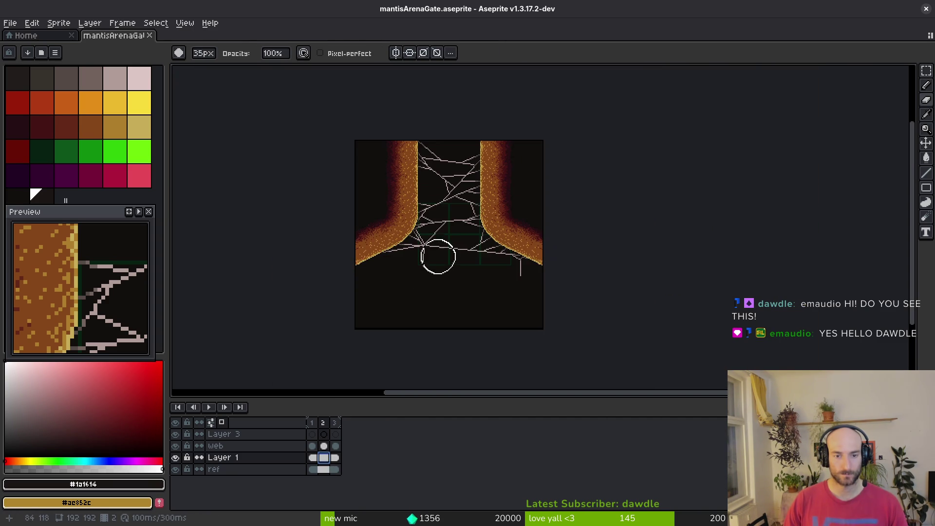
mouse_move(365, 282)
mouse_down()
mouse_move(372, 229)
mouse_move(447, 205)
mouse_move(534, 140)
mouse_up()
Erase the web lines from the web layer and play the animation to check frames
click(312, 446)
mouse_move(353, 309)
mouse_down()
mouse_move(327, 259)
mouse_move(651, 244)
mouse_move(469, 140)
mouse_up()
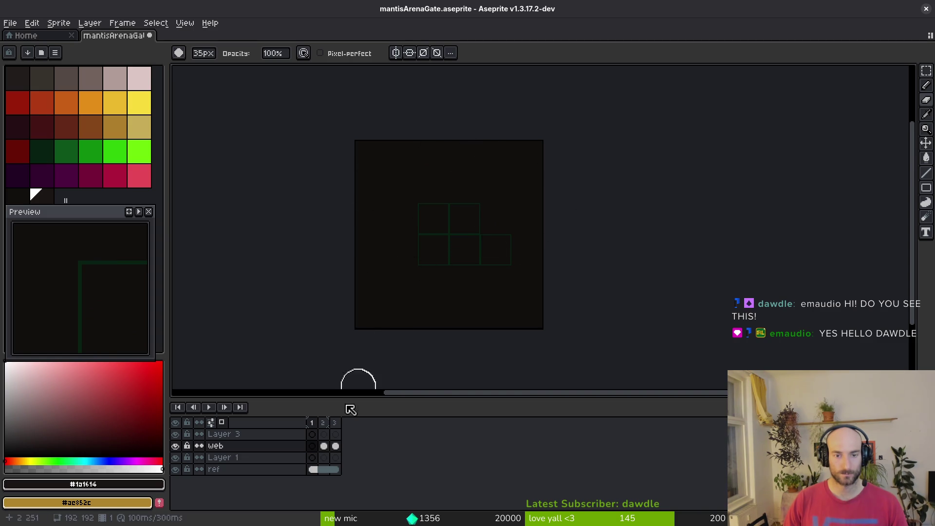
click(335, 446)
key(Return)
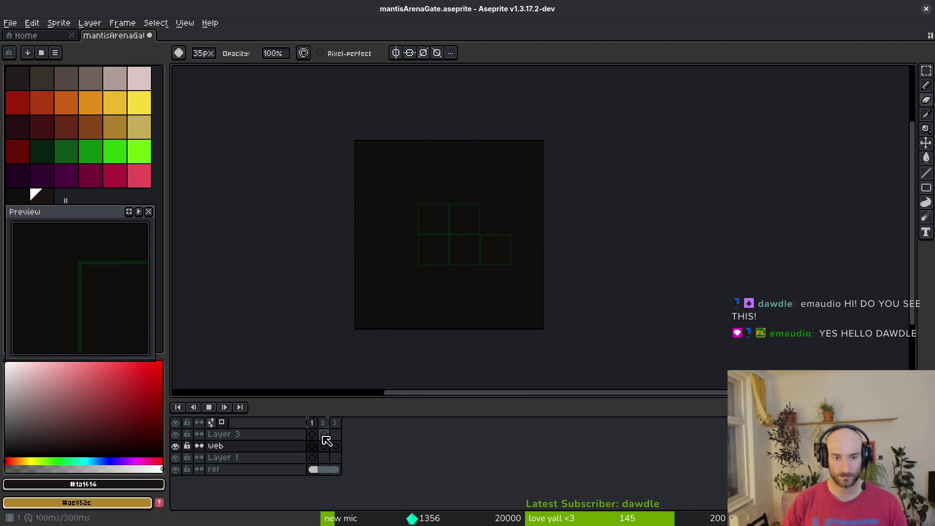
key(Return)
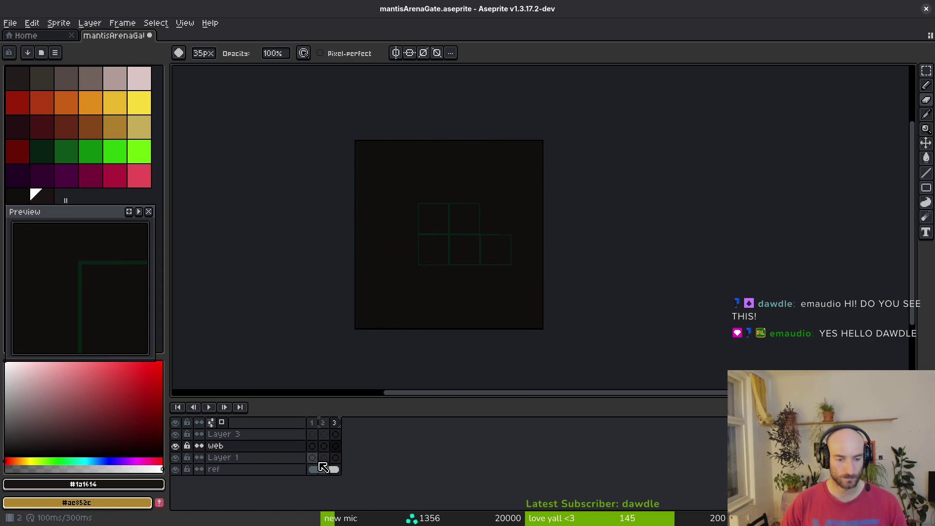
Select the grid area on the ref layer with a rectangular selection
click(322, 467)
key(m)
mouse_move(359, 161)
mouse_down()
mouse_move(574, 300)
mouse_move(560, 307)
mouse_up()
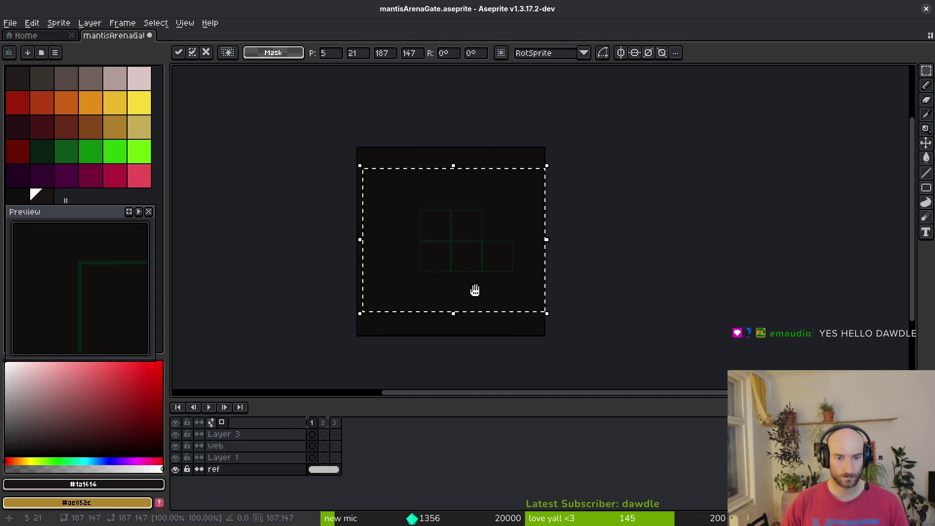
Select the green grid lines by colour with the magic wand
scroll(469, 273, up, 6)
scroll(476, 294, down, 2)
drag(505, 273, 428, 286)
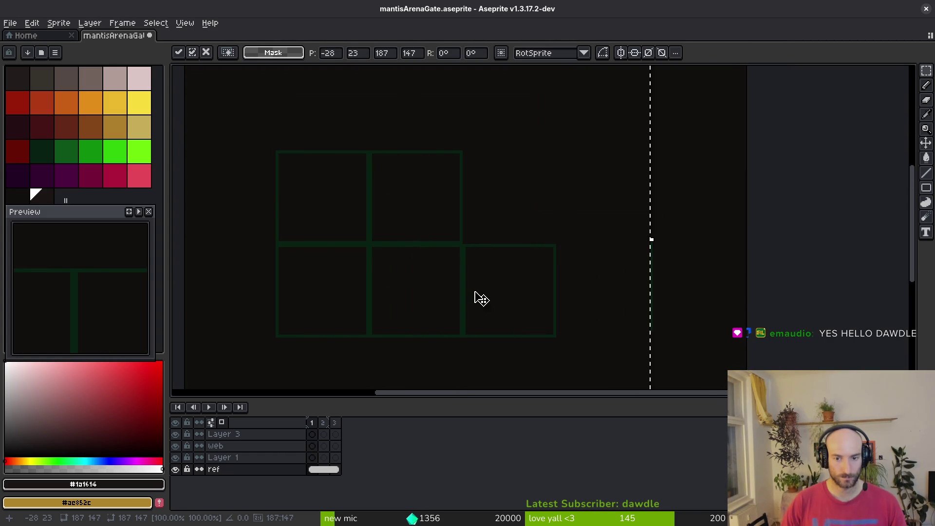
key(Escape)
key(w)
click(465, 238)
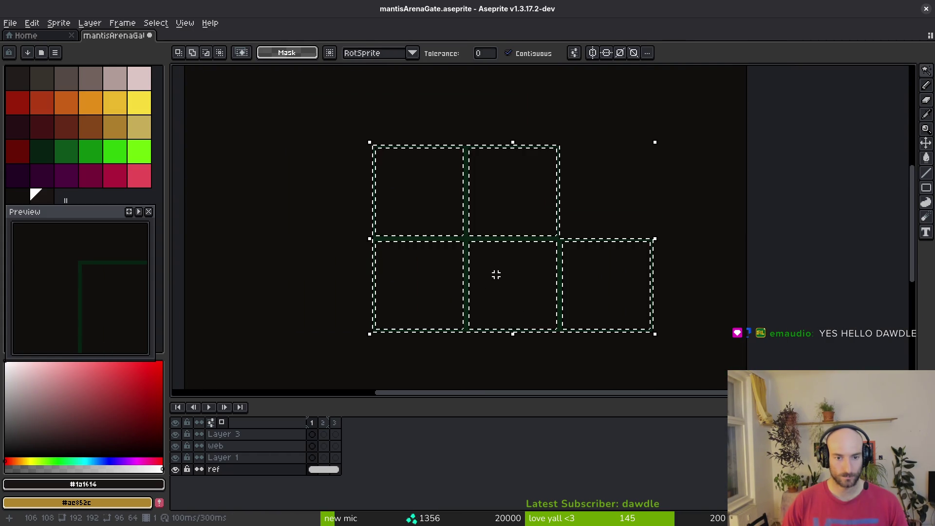
click(497, 274)
Rotate the selected grid 90 degrees, move it up and left, and commit
key(ctrl+shift+r)
scroll(521, 254, down, 5)
key(ctrl+shift+r)
key(ctrl+shift+r)
scroll(533, 263, up, 5)
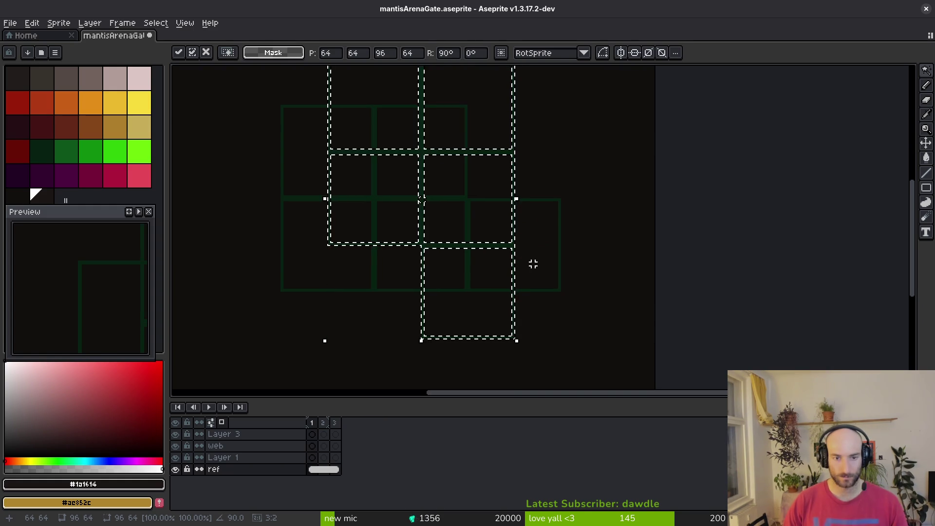
key(ctrl+shift+r)
key(ctrl+shift+r)
mouse_move(455, 262)
mouse_down()
mouse_move(397, 202)
mouse_move(404, 214)
mouse_move(306, 216)
mouse_up()
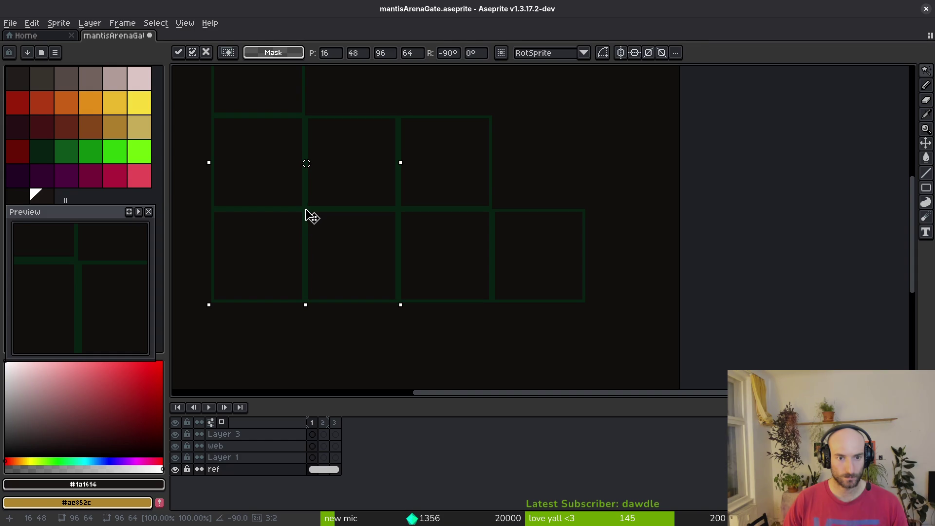
scroll(311, 217, down, 4)
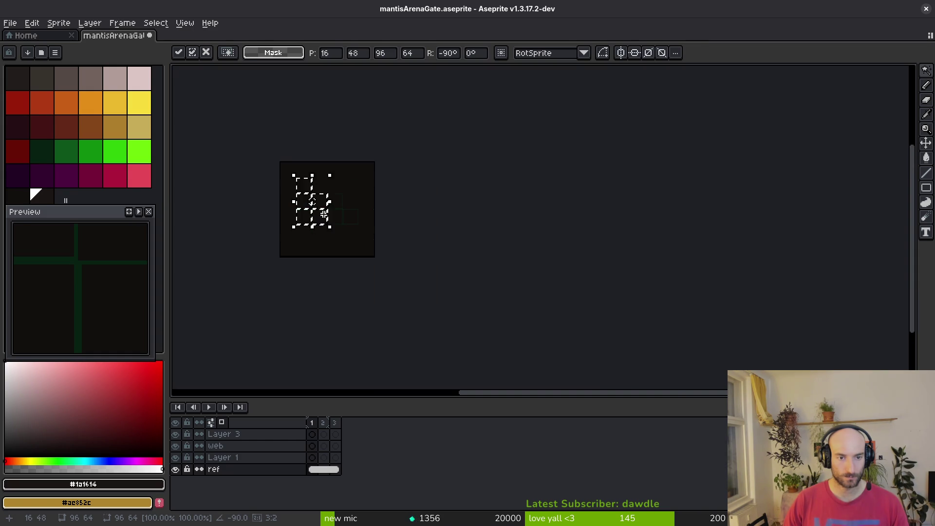
key(Return)
scroll(328, 215, up, 4)
drag(324, 230, 466, 271)
scroll(466, 271, down, 3)
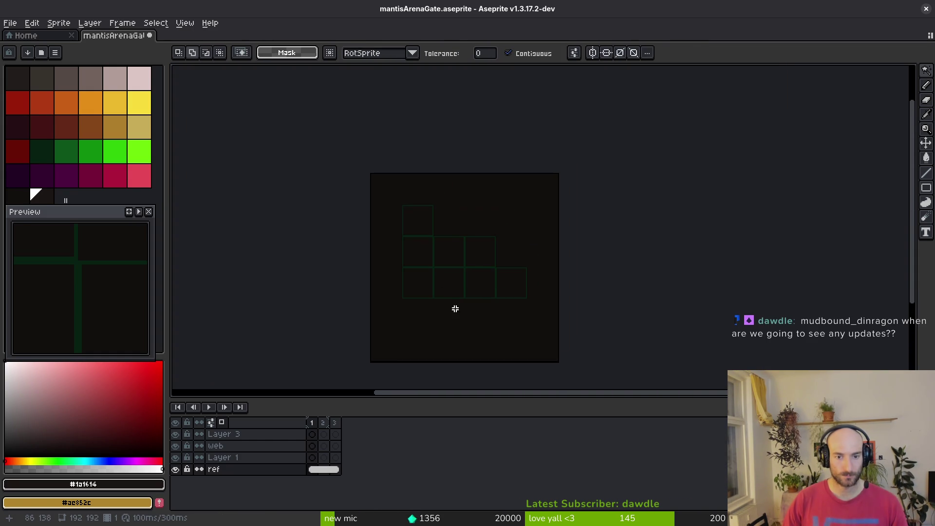
Save the mantisArenaGate sprite
key(ctrl+s)
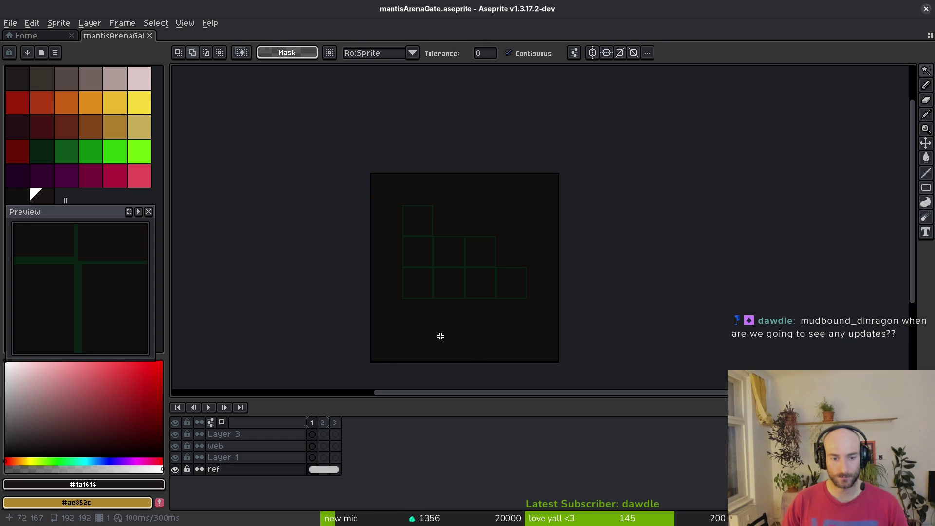
scroll(442, 286, down, 1)
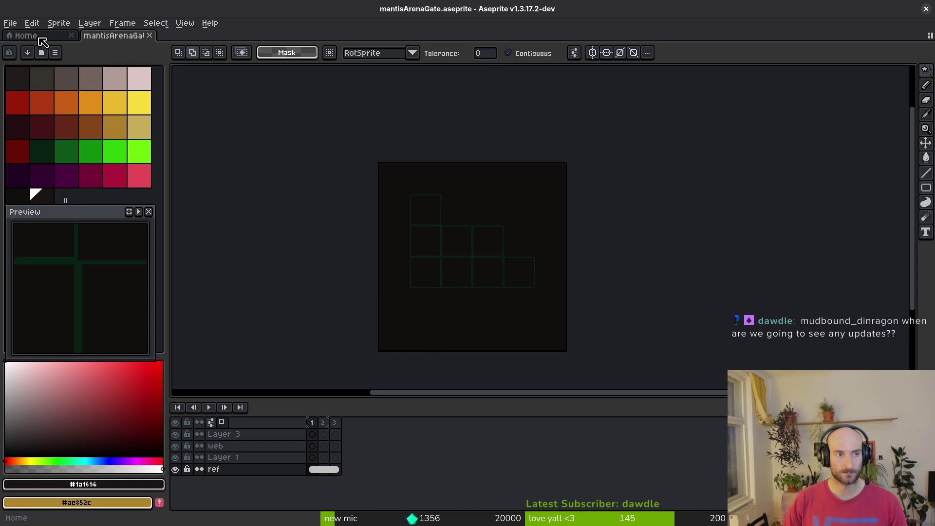
click(41, 36)
click(95, 36)
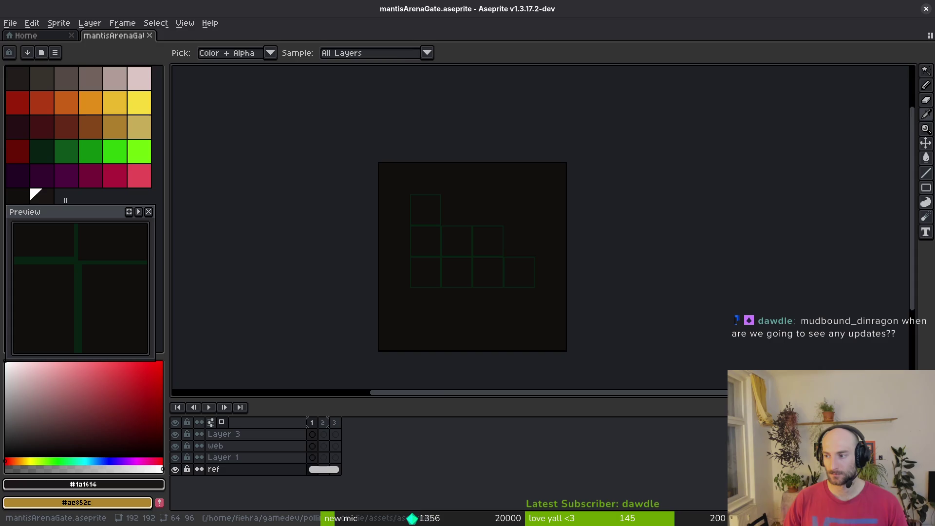
Compare against the preboss_mantis level in Godot, then return to Aseprite's Open dialog
key(alt+Tab)
click(326, 47)
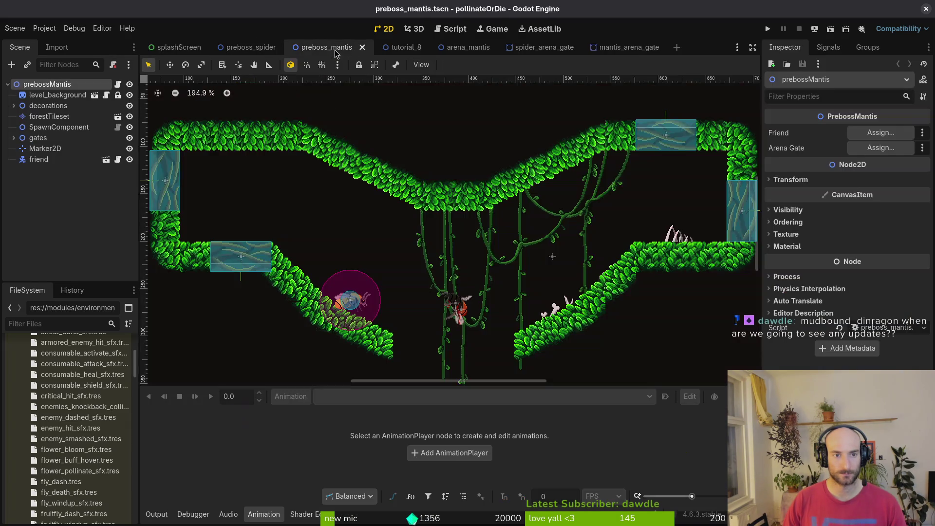
scroll(453, 277, up, 4)
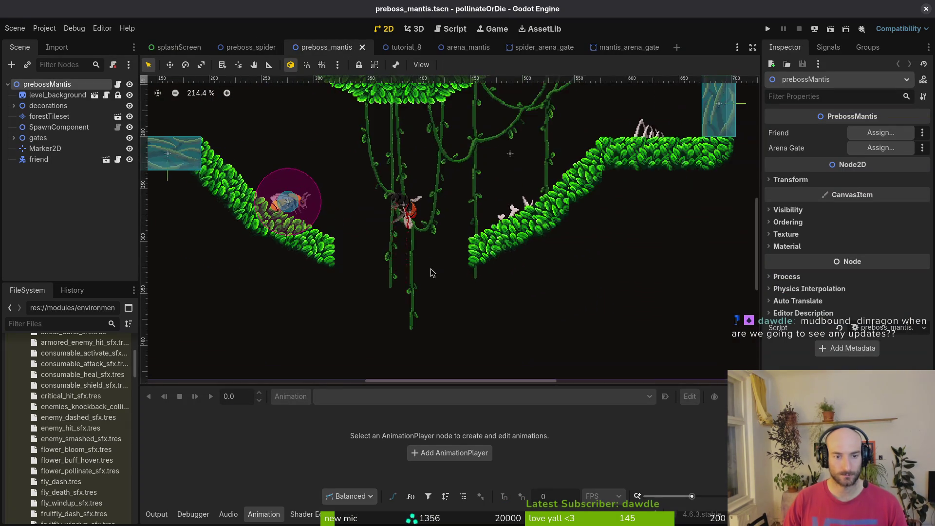
scroll(449, 263, down, 1)
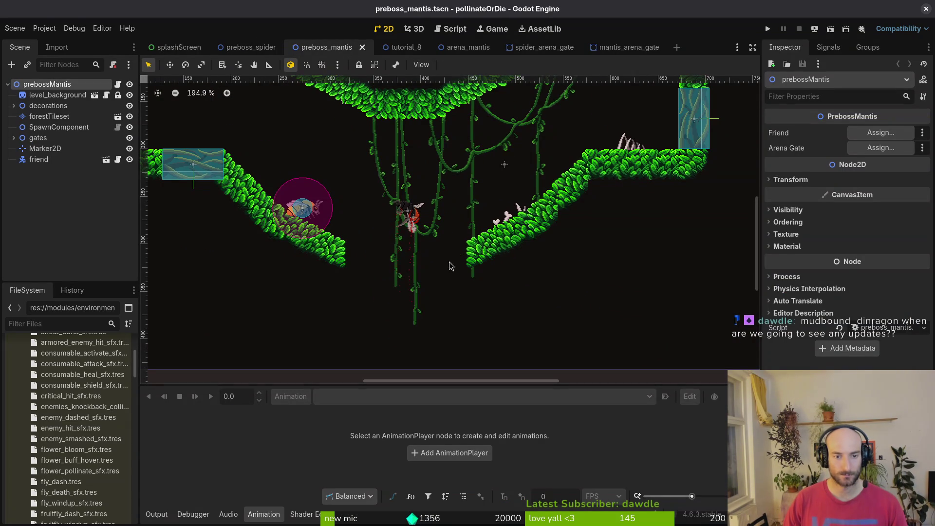
key(alt+Tab)
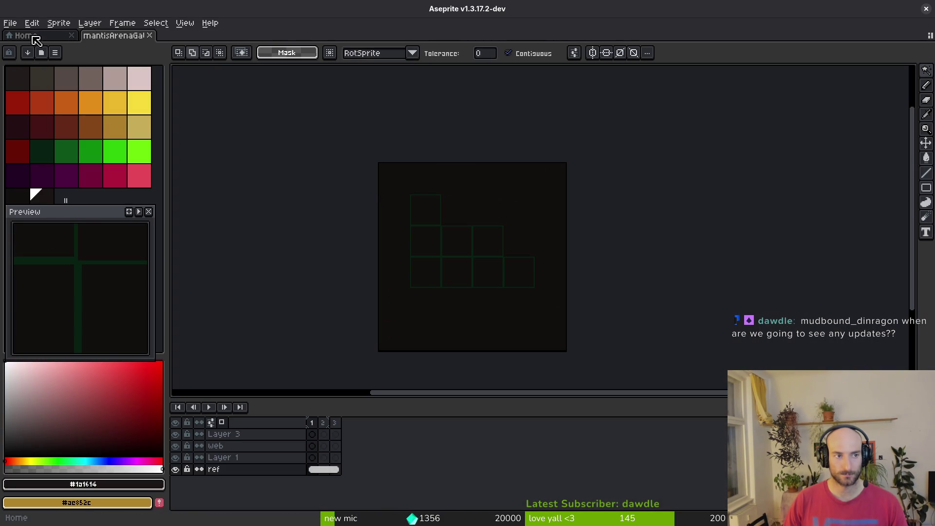
click(34, 36)
click(45, 66)
Open grasTileset.aseprite alongside the mantisArenaGate sprite
scroll(469, 256, down, 10)
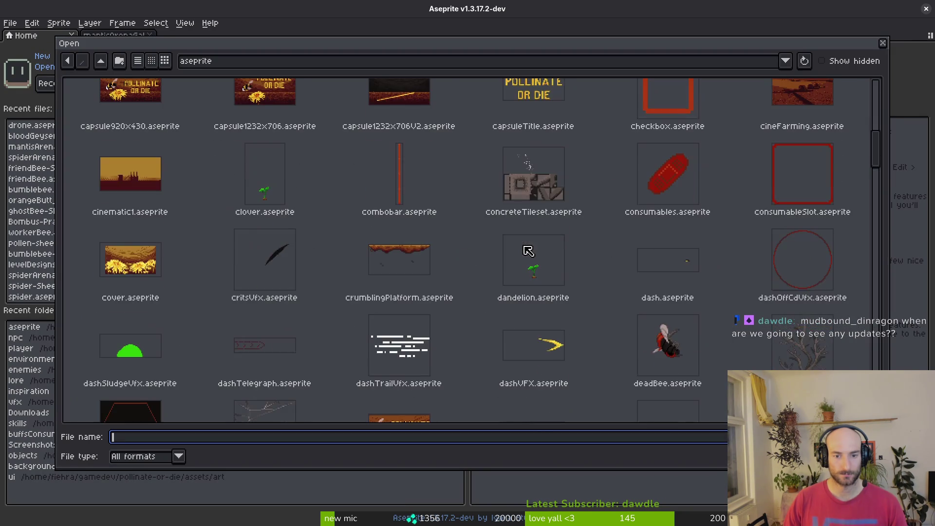
scroll(506, 259, down, 3)
double_click(811, 290)
scroll(546, 249, up, 2)
scroll(546, 249, up, 2)
Marquee-select the diagonal leafy grass strip on the grassTileset layer
key(m)
drag(460, 121, 709, 371)
key(ctrl+d)
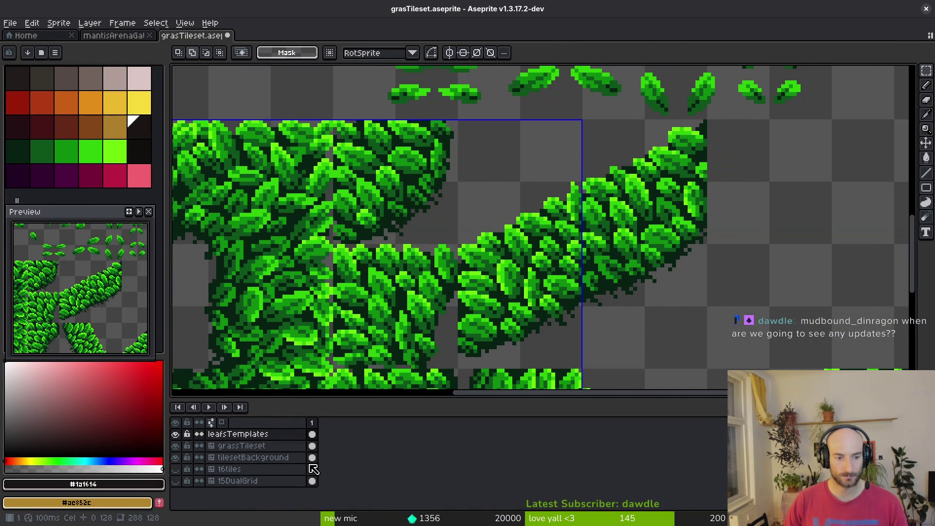
key(ctrl+z)
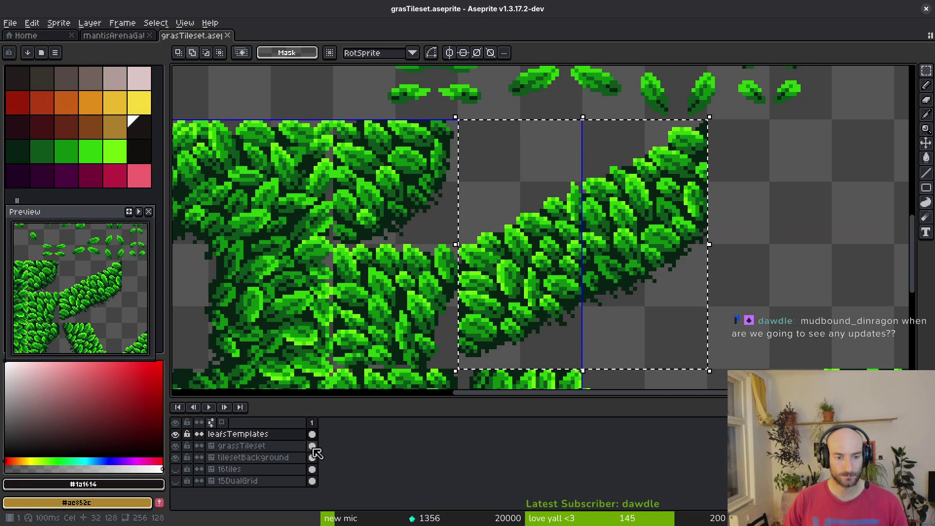
click(312, 446)
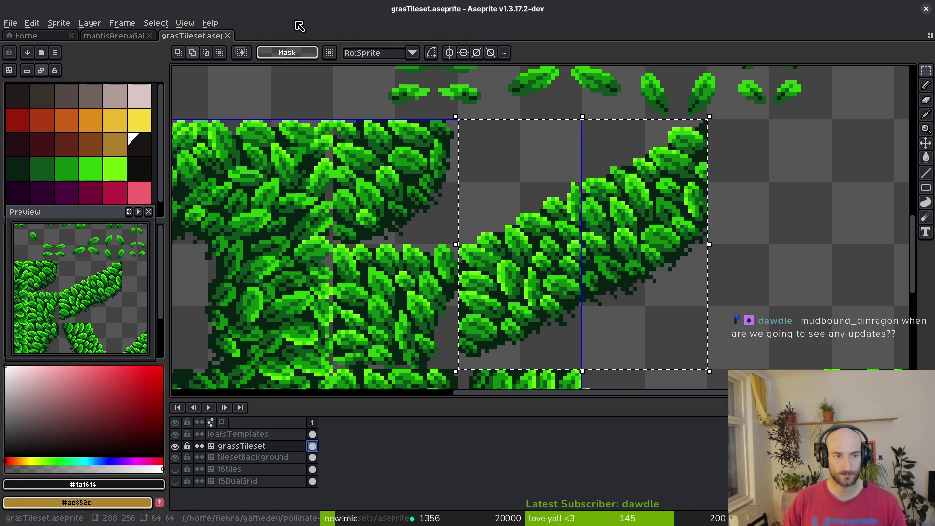
Paste the copied foliage into the mantisArenaGate sprite
key(ctrl+shift+Tab)
key(ctrl+v)
scroll(497, 265, up, 3)
drag(625, 324, 550, 160)
scroll(641, 328, down, 2)
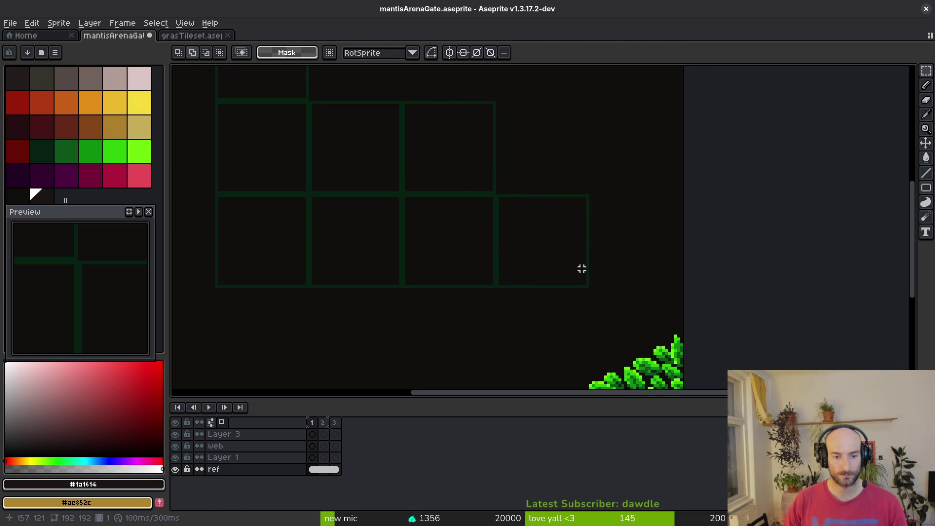
Re-paste the grass as a floating piece, move it up-left over the grid, then drop it
scroll(582, 268, down, 4)
key(ctrl+x)
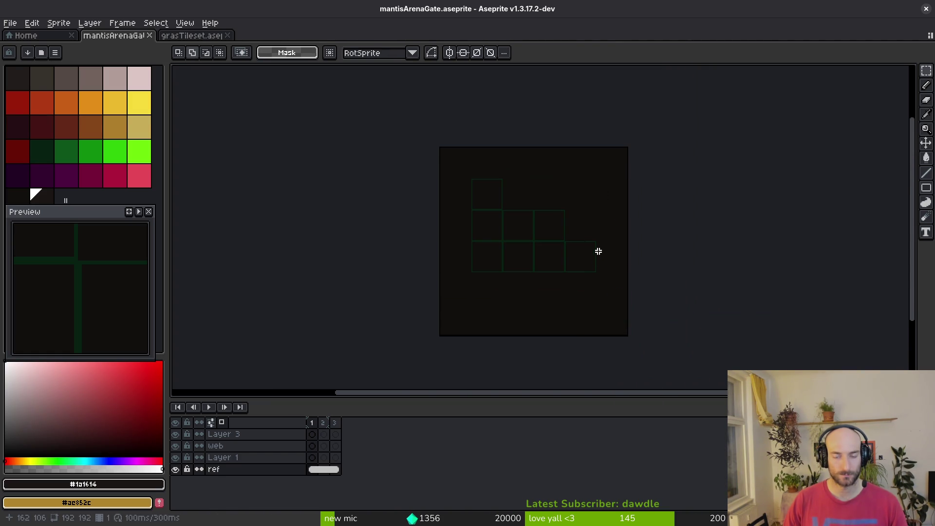
key(ctrl+v)
scroll(599, 254, up, 3)
drag(656, 367, 606, 261)
key(Escape)
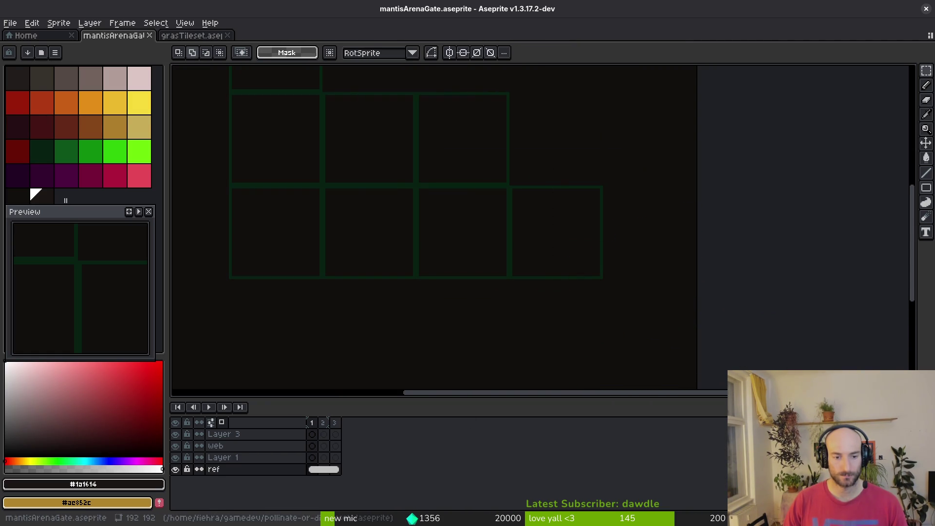
Paste the grass onto Layer 1, moving it over the tile grid and nudging it up
click(314, 459)
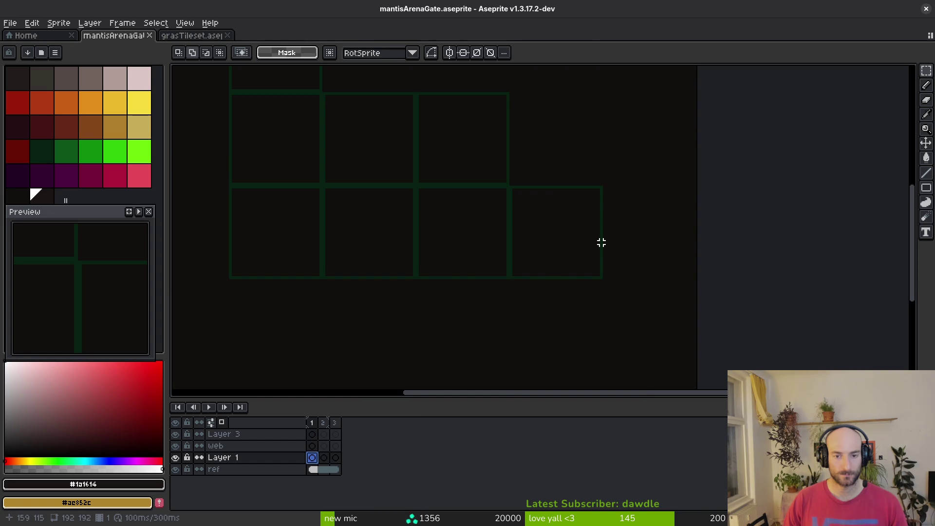
key(ctrl+v)
mouse_move(679, 361)
mouse_down()
mouse_move(591, 184)
mouse_move(576, 183)
mouse_up()
scroll(554, 141, up, 3)
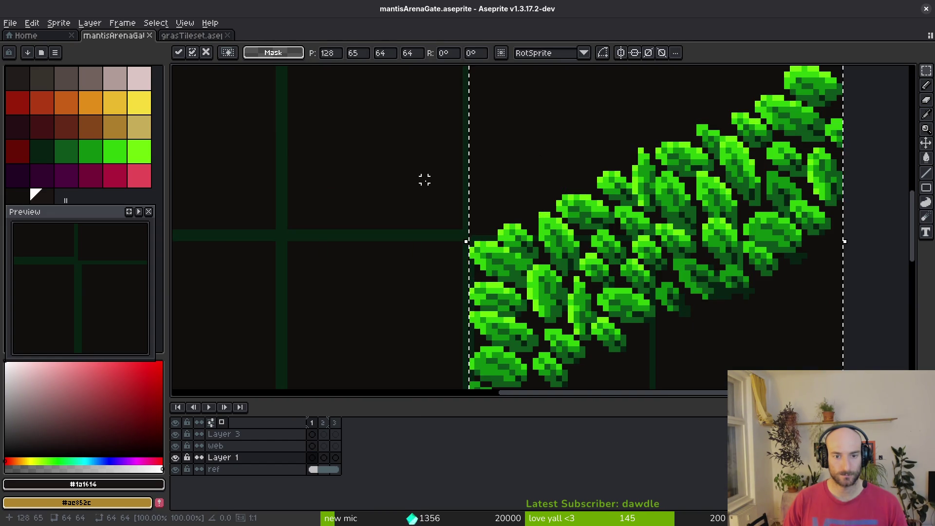
scroll(418, 201, down, 1)
key(Up)
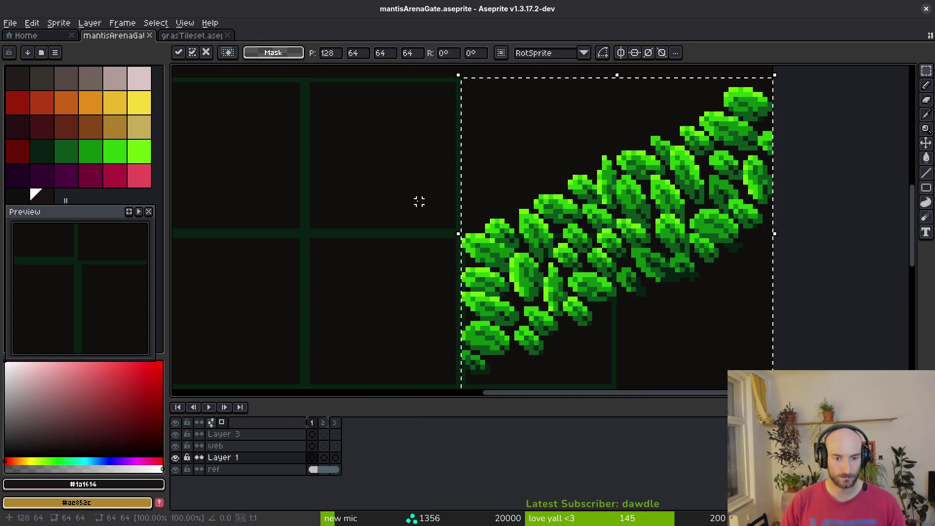
drag(347, 293, 343, 243)
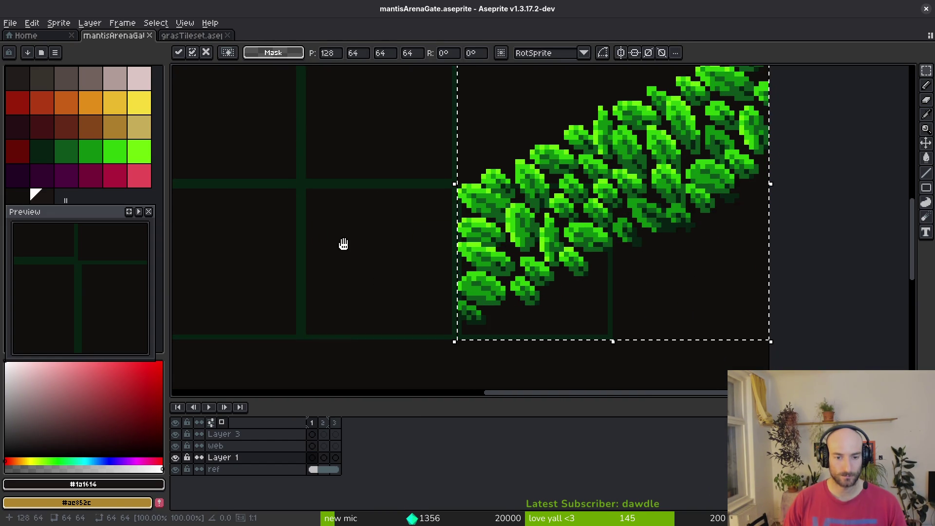
scroll(390, 313, up, 2)
scroll(438, 302, down, 2)
scroll(445, 237, down, 3)
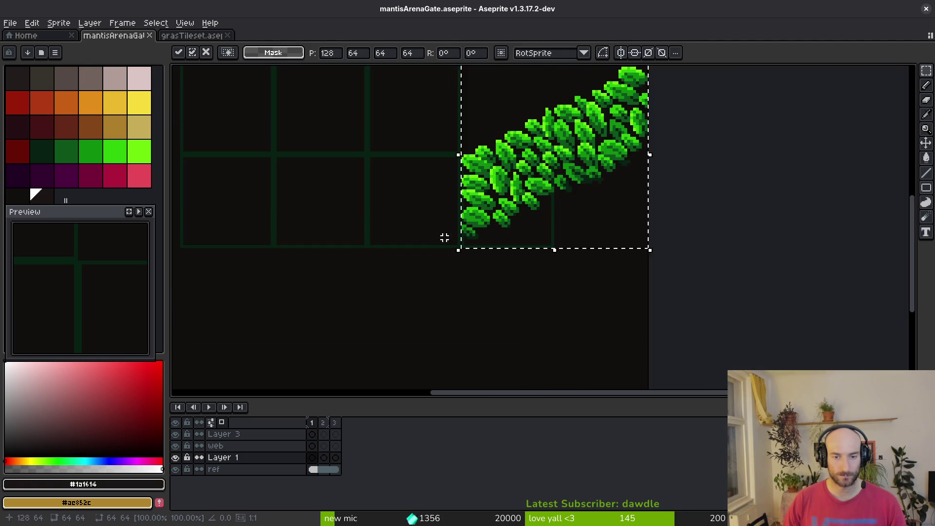
scroll(424, 225, down, 4)
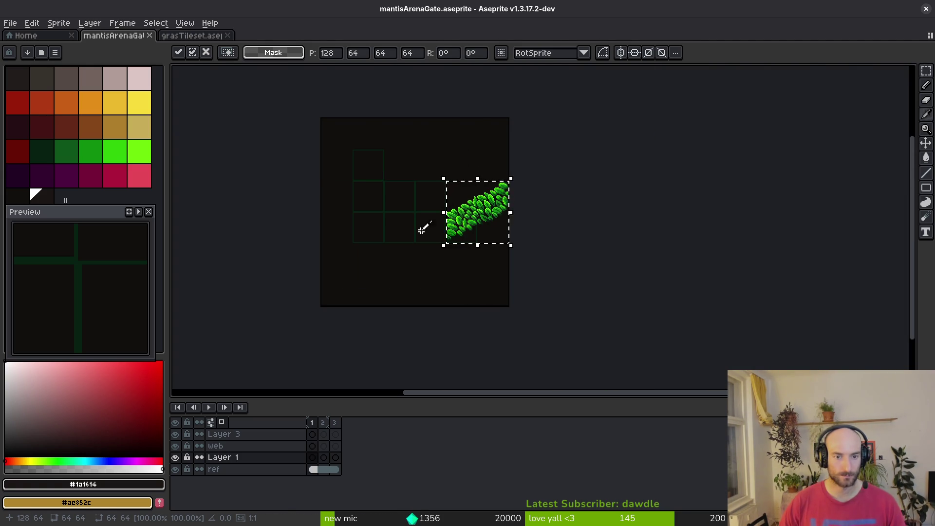
Nudge the grass strip up to position 128,32 and drop it in place
key(alt+Tab)
key(alt+Tab)
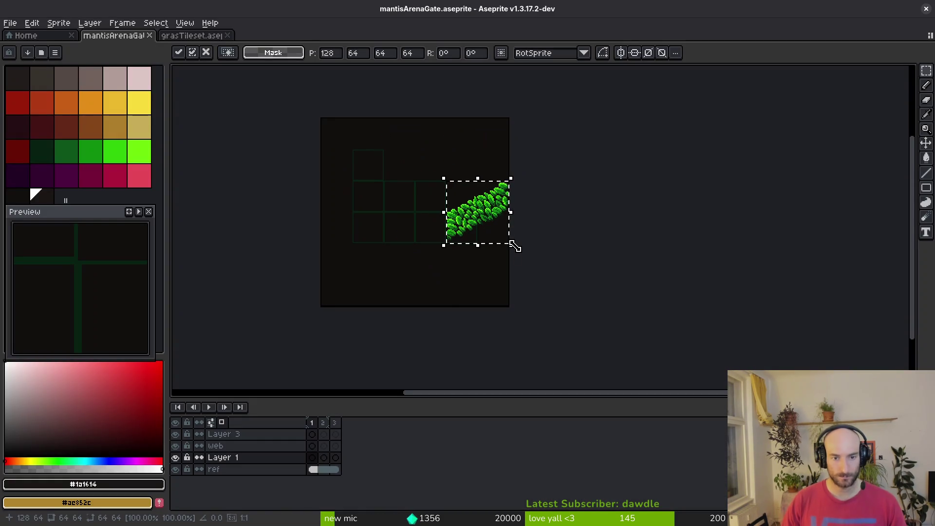
key(Up)
key(Up)
key(Up)
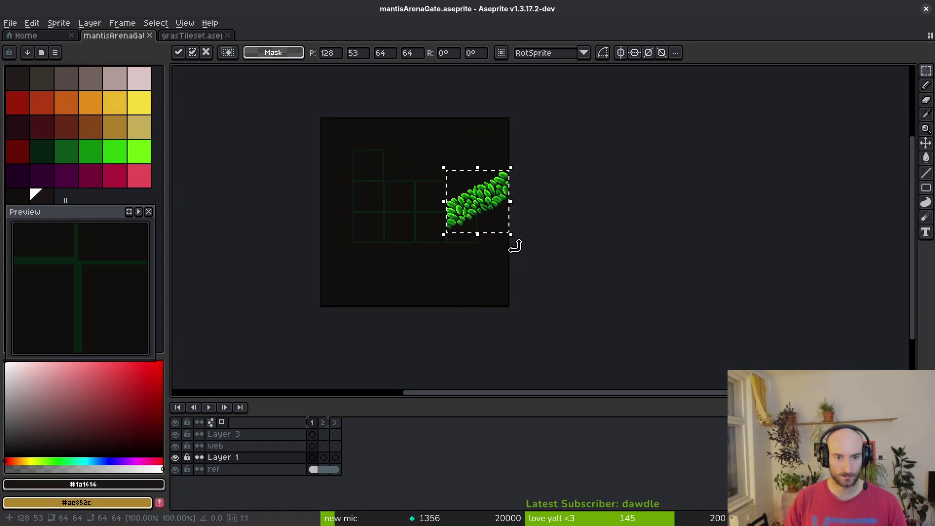
key(Up)
key(Up)
key(Up)
scroll(421, 211, up, 6)
drag(573, 203, 526, 277)
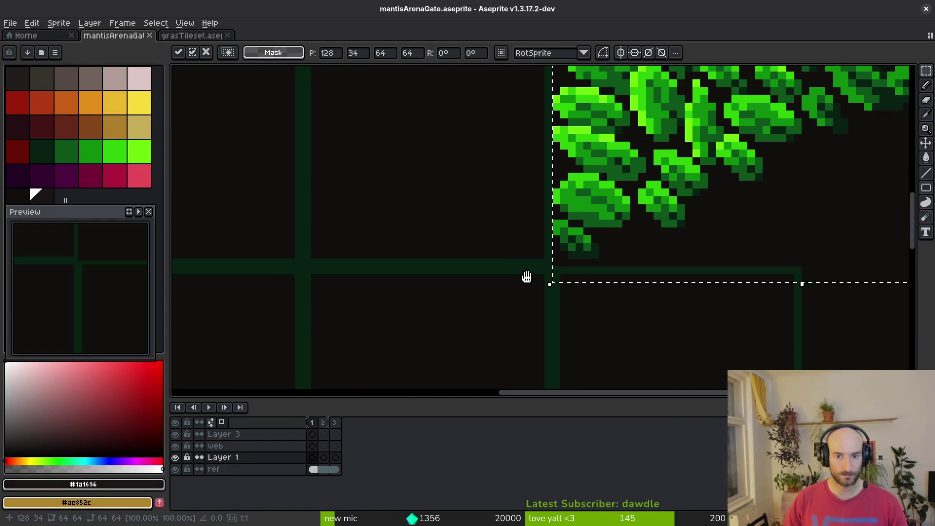
key(alt+Tab)
key(Up)
key(Up)
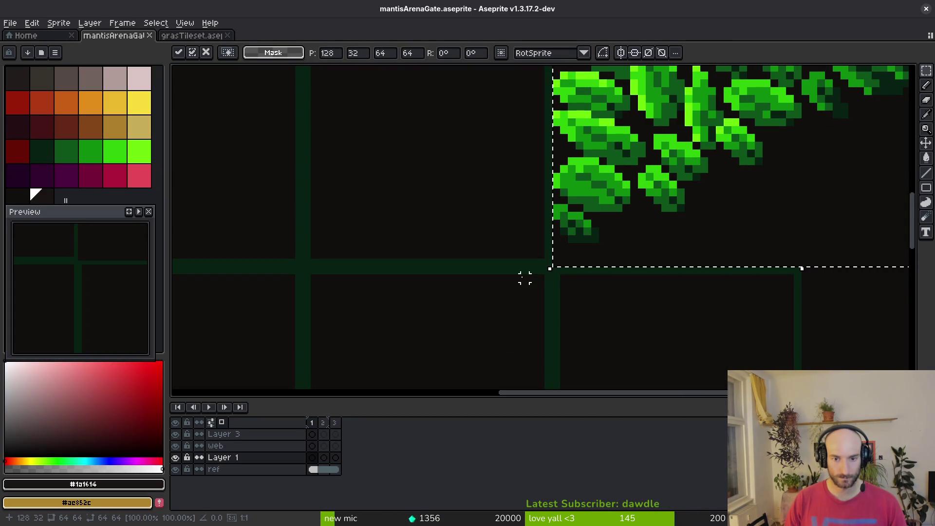
click(525, 278)
scroll(518, 271, down, 5)
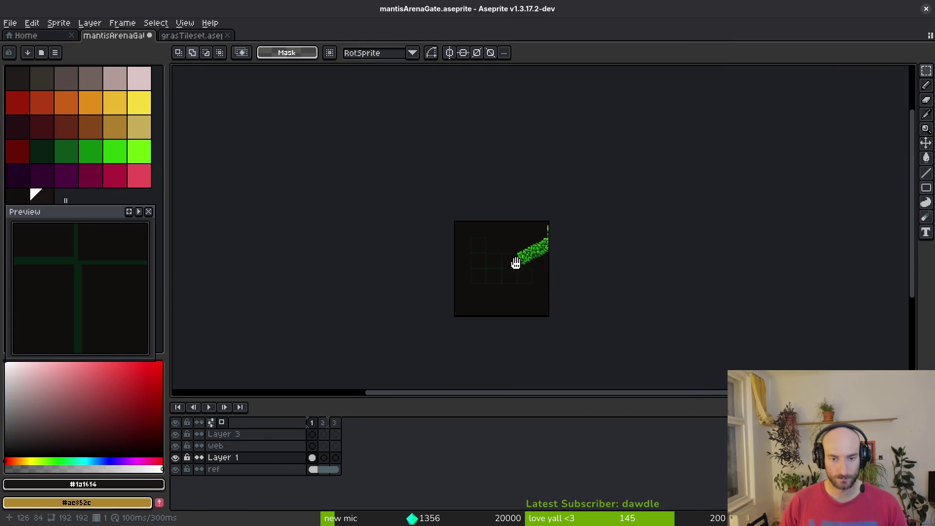
scroll(497, 292, up, 3)
Compare the sprite with the Godot level and clear a trial selection around the leaves
key(alt+Tab)
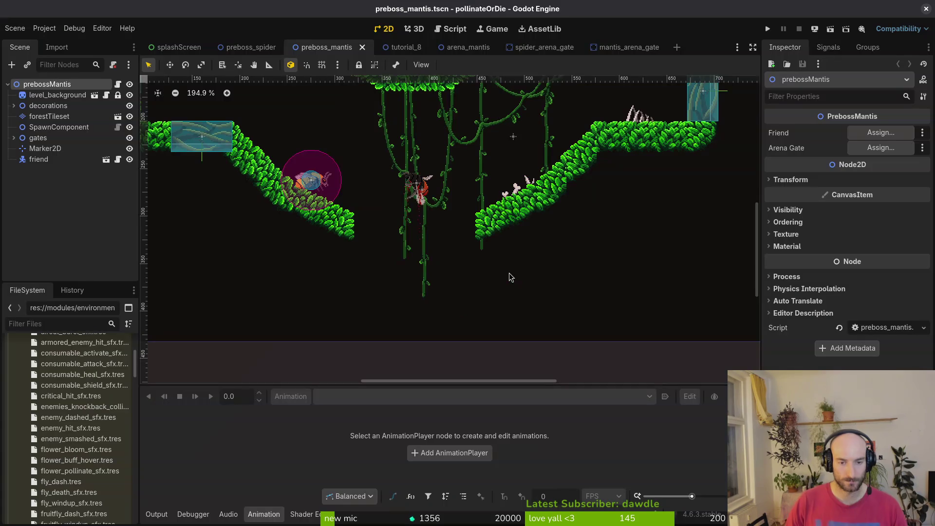
key(alt+Tab)
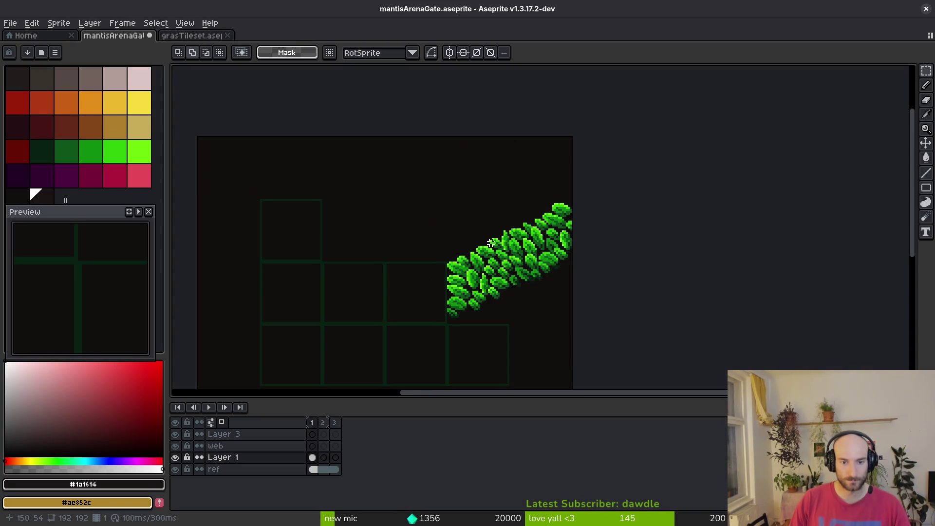
drag(490, 243, 464, 186)
key(alt+Tab)
key(alt+Tab)
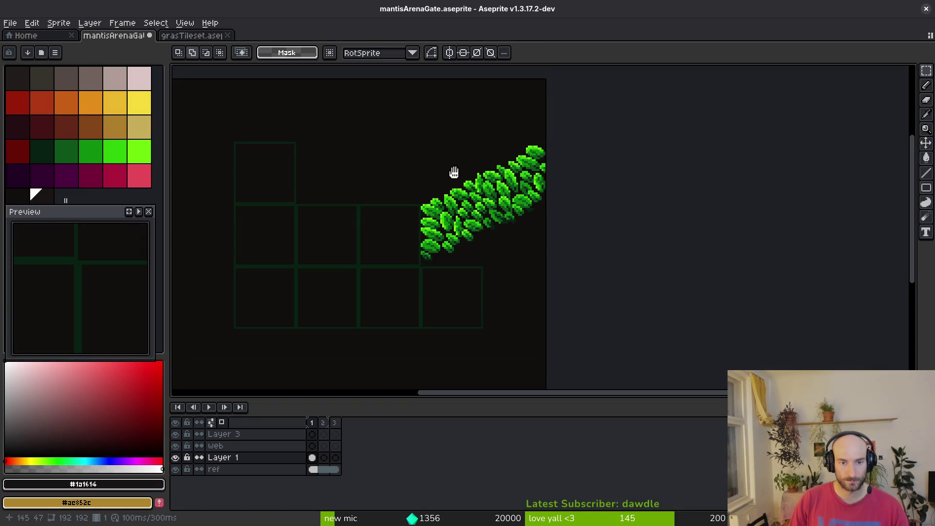
scroll(429, 270, up, 4)
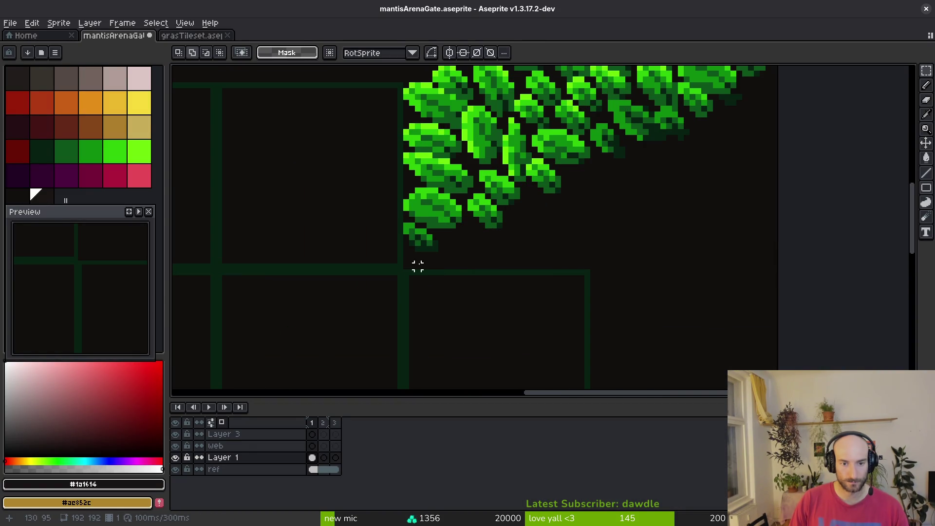
drag(411, 266, 517, 258)
scroll(518, 258, down, 3)
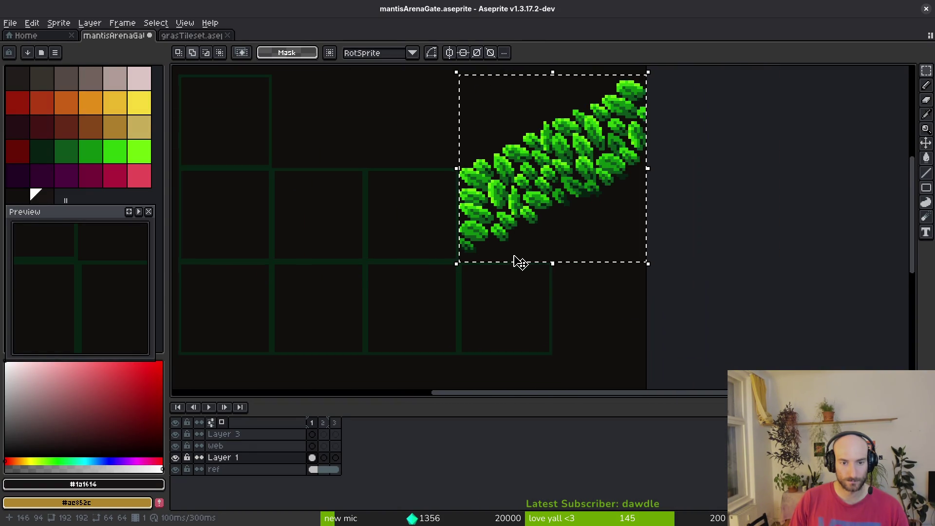
scroll(517, 271, up, 2)
scroll(484, 267, down, 4)
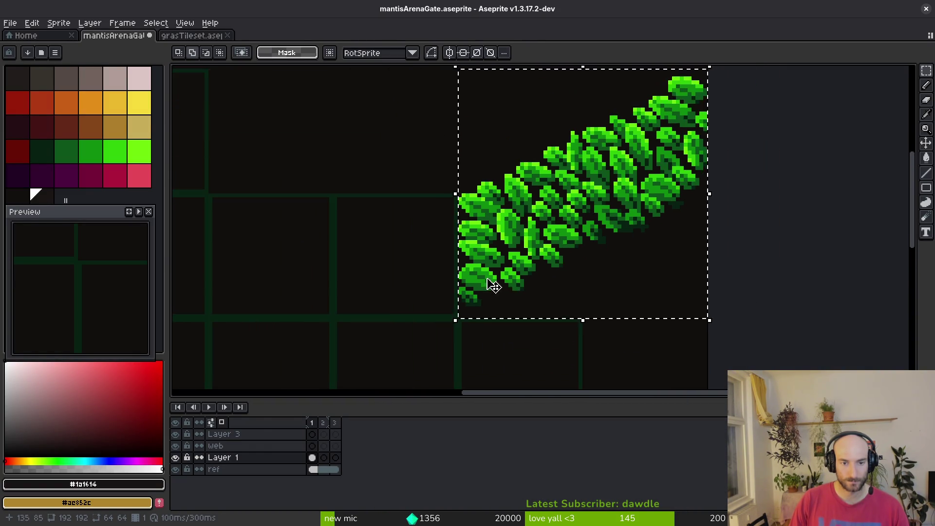
key(ctrl+d)
Flip the ref layer's grid outline horizontally and Magic Wand-select its lines
click(312, 469)
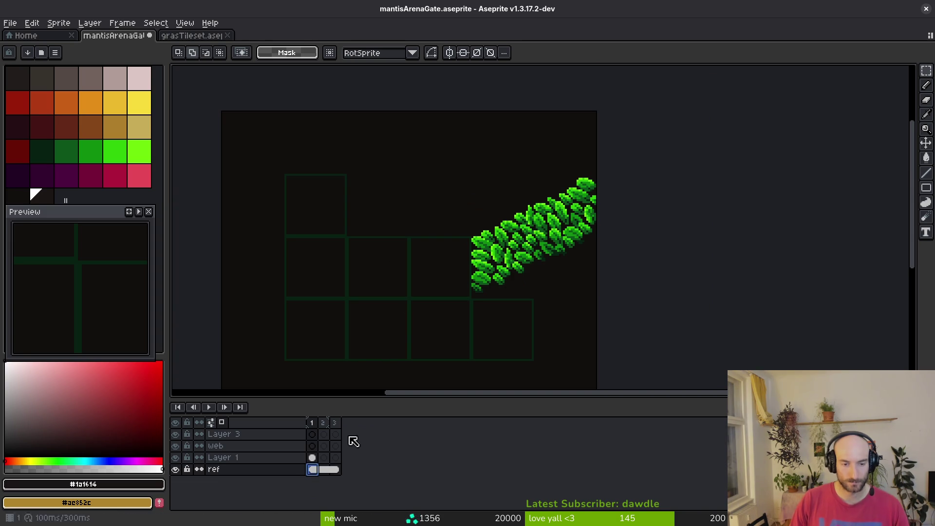
key(shift+h)
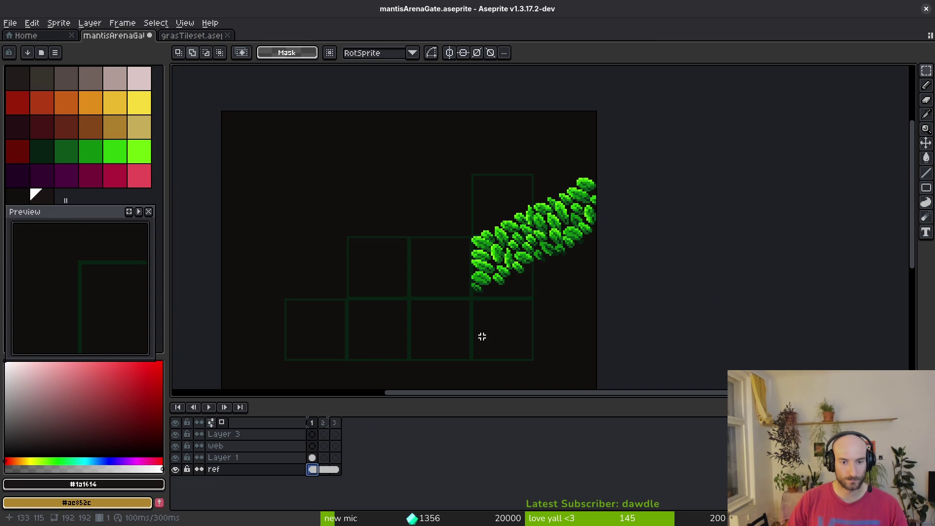
key(w)
click(408, 297)
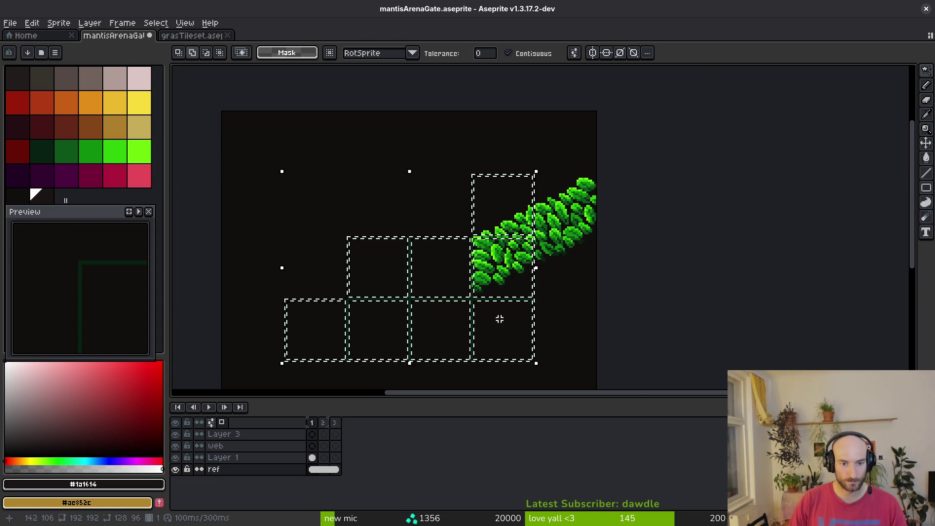
key(ctrl+t)
scroll(489, 319, down, 5)
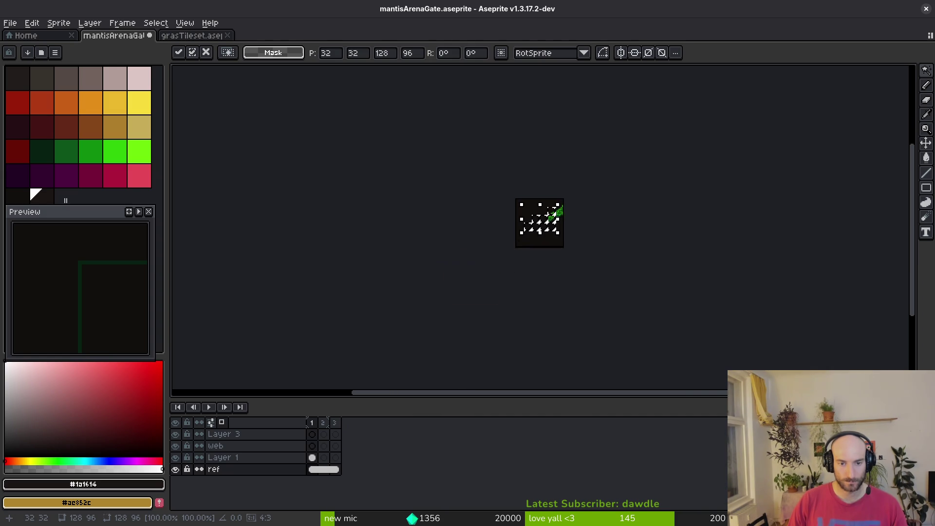
drag(575, 222, 541, 237)
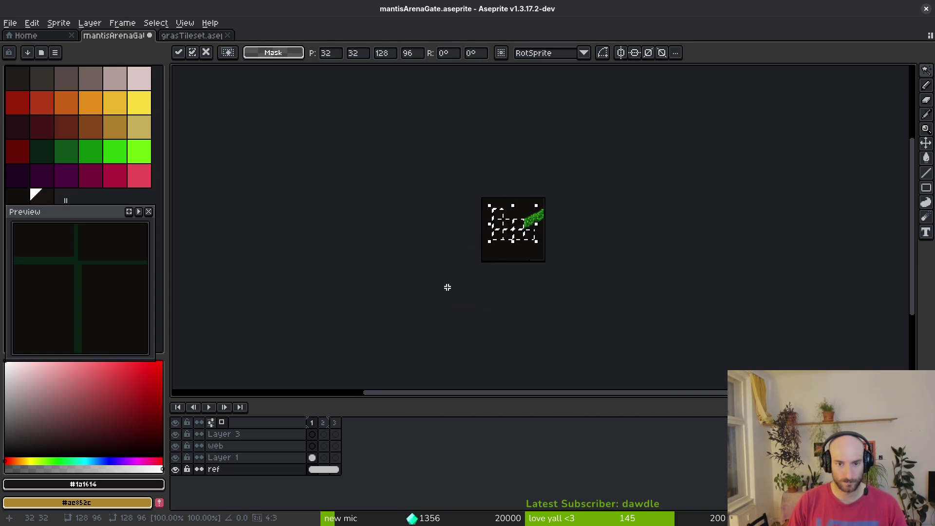
scroll(608, 212, up, 5)
key(ctrl+d)
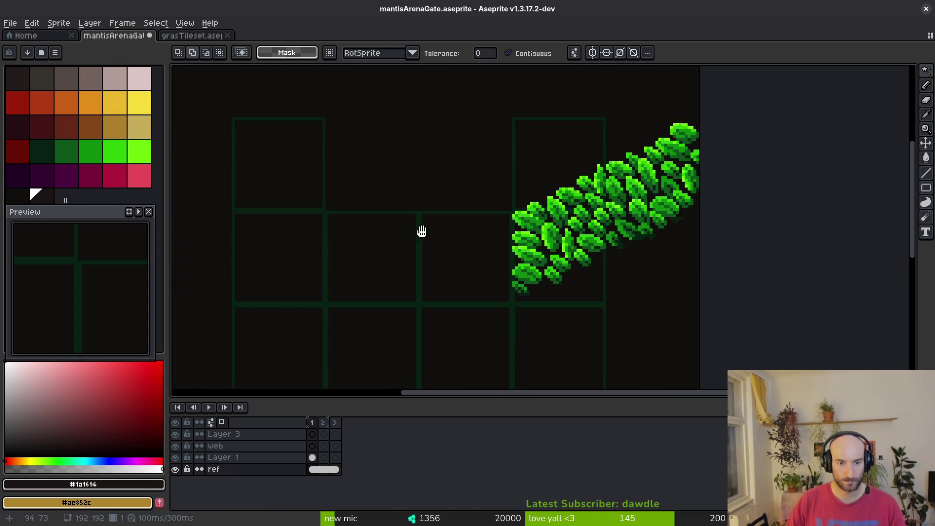
Reselect the grid outline lines for a transform, then clear the selection
scroll(403, 244, down, 1)
scroll(438, 240, down, 1)
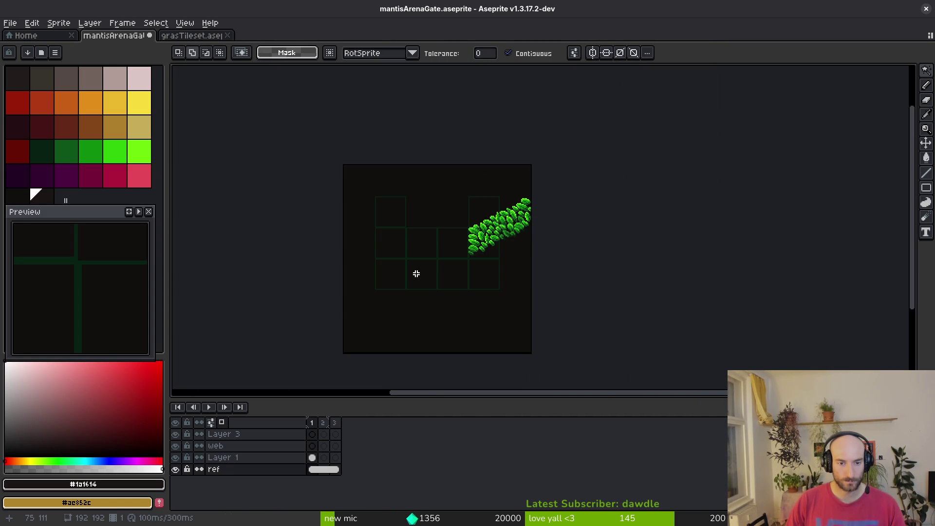
scroll(417, 274, up, 5)
click(368, 195)
key(ctrl+t)
scroll(477, 229, down, 5)
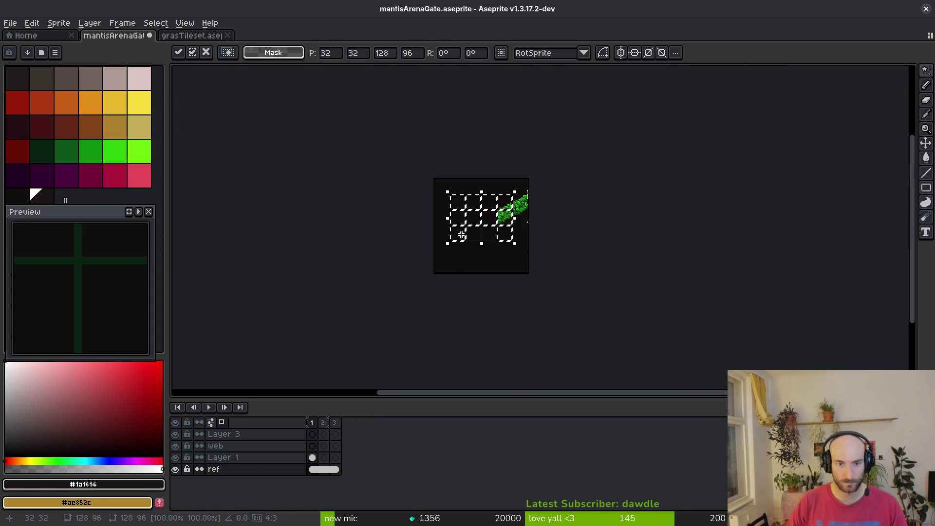
key(ctrl+d)
key(ctrl+shift+d)
key(ctrl+d)
scroll(487, 230, up, 1)
Select the grid lines with the Magic Wand and nudge them down two pixels
key(m)
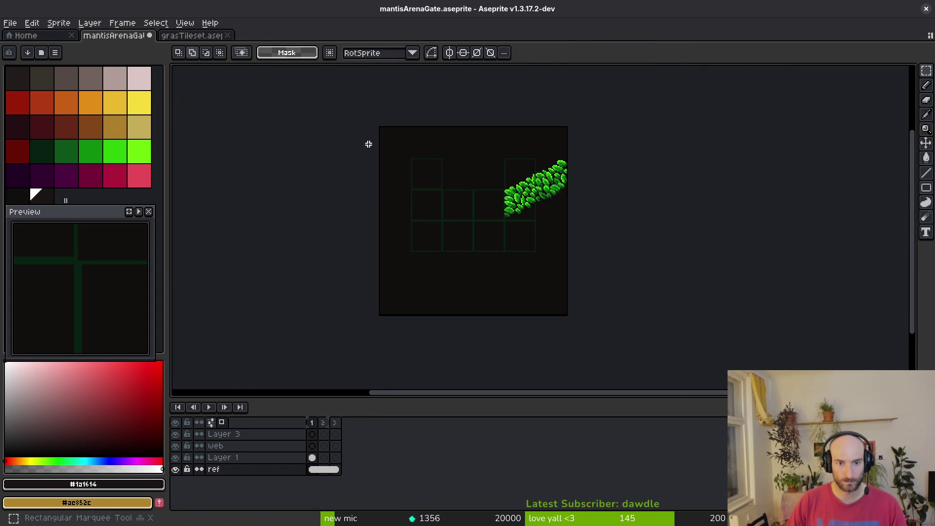
key(w)
click(473, 222)
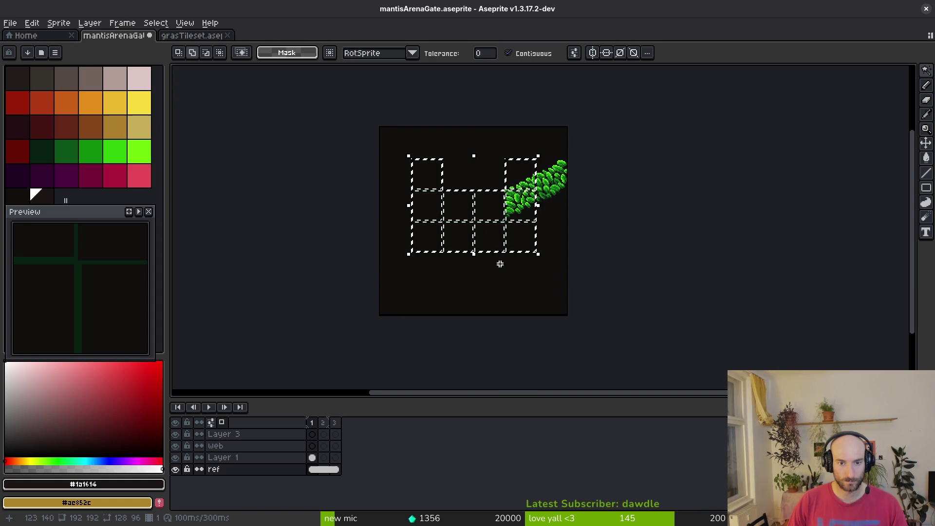
drag(499, 270, 502, 261)
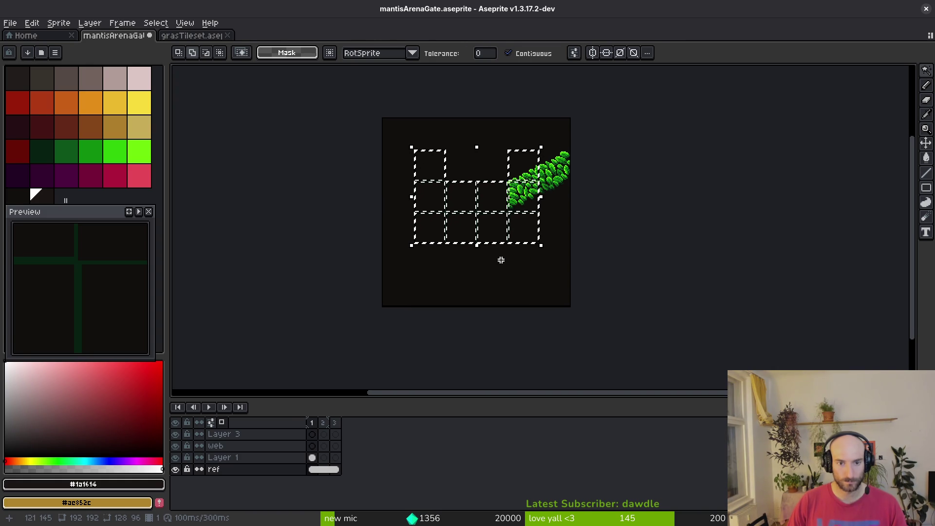
key(ctrl+t)
key(Down)
key(Down)
key(Down)
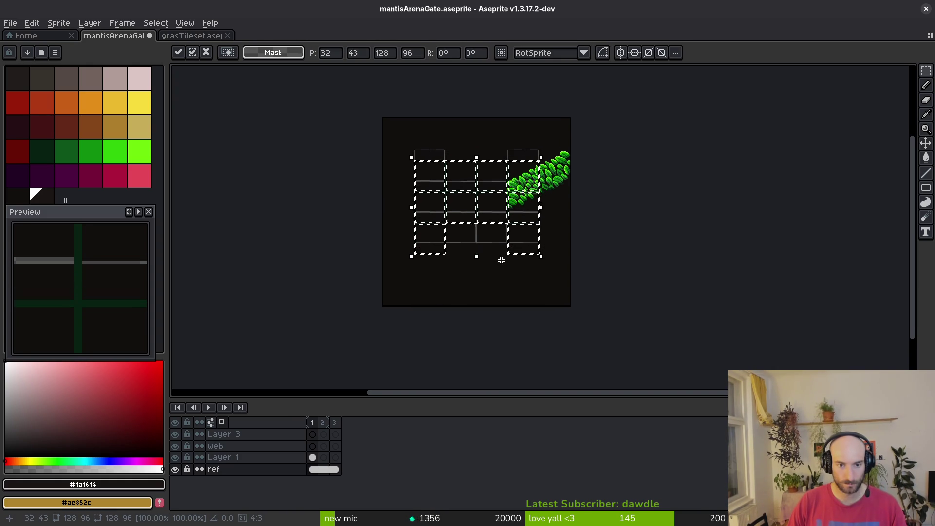
scroll(537, 208, up, 6)
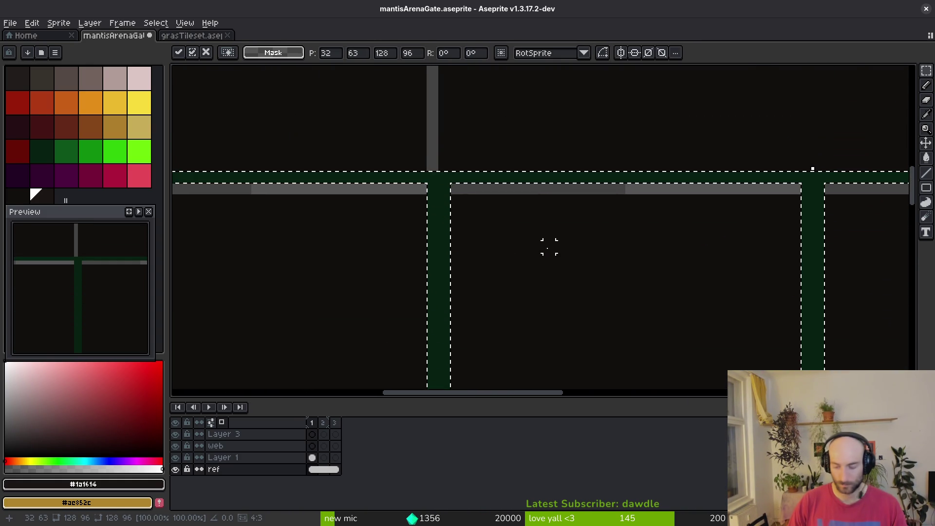
key(Down)
key(Return)
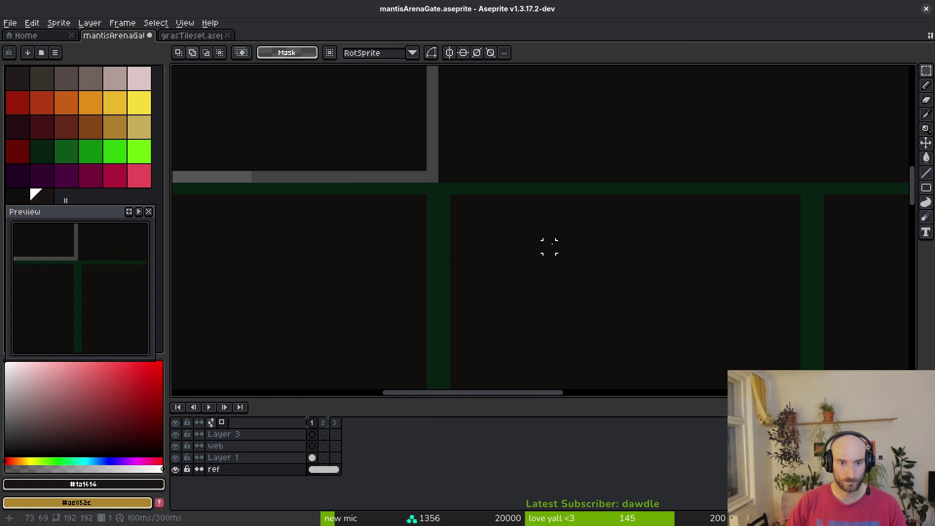
scroll(549, 246, down, 4)
Move the ref grid down 32 pixels to position 32,64 and apply it
key(ctrl+z)
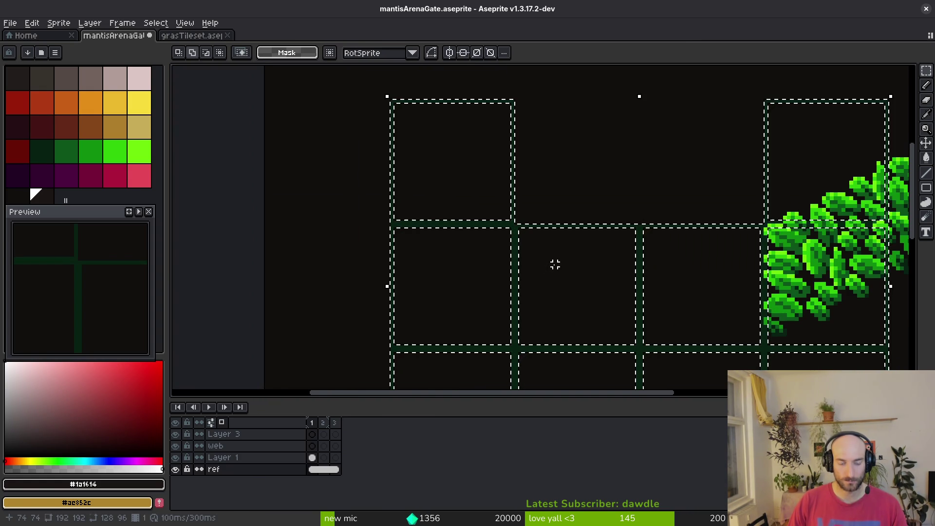
key(Up)
scroll(574, 219, down, 3)
scroll(574, 219, right, 2)
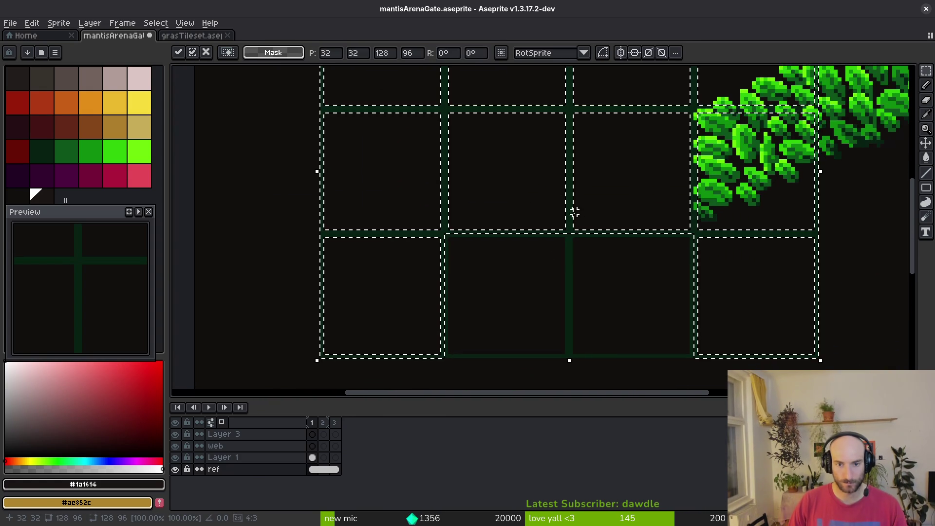
drag(574, 223, 574, 335)
scroll(580, 203, down, 2)
key(Down)
key(Down)
key(Down)
key(Up)
key(Up)
key(Up)
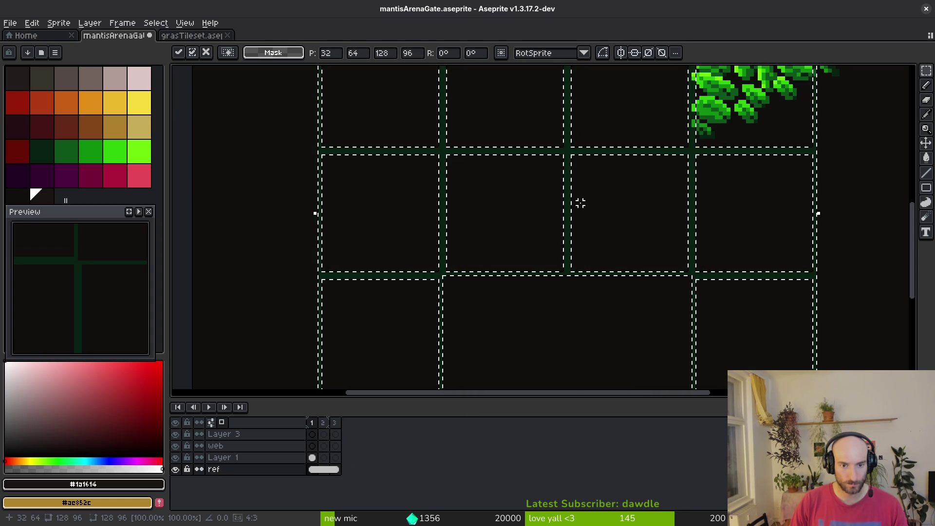
key(ctrl+d)
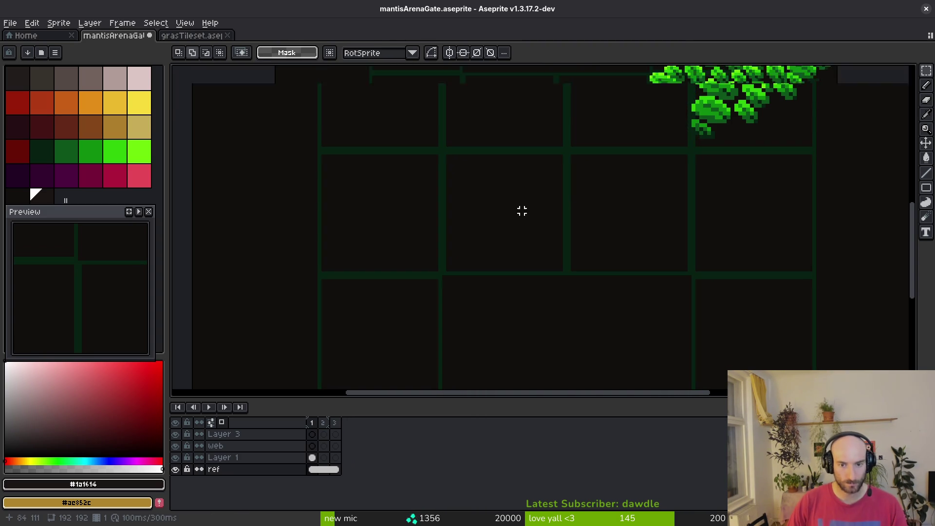
scroll(521, 206, down, 4)
scroll(558, 172, up, 2)
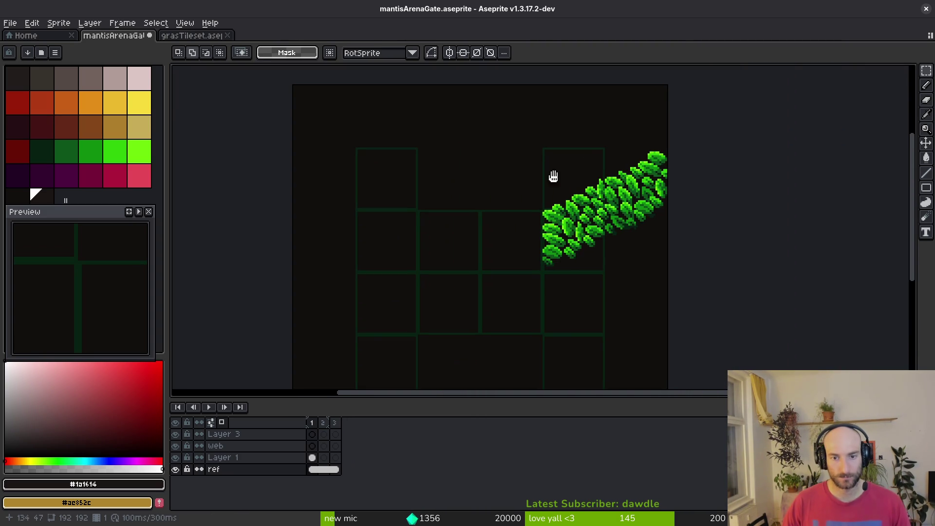
Select the leaf cluster on Layer 1 and try moving it down, then undo
click(313, 456)
drag(493, 100, 778, 284)
mouse_move(605, 228)
mouse_down()
mouse_move(606, 254)
mouse_move(631, 265)
mouse_move(620, 251)
mouse_up()
key(Return)
key(ctrl+z)
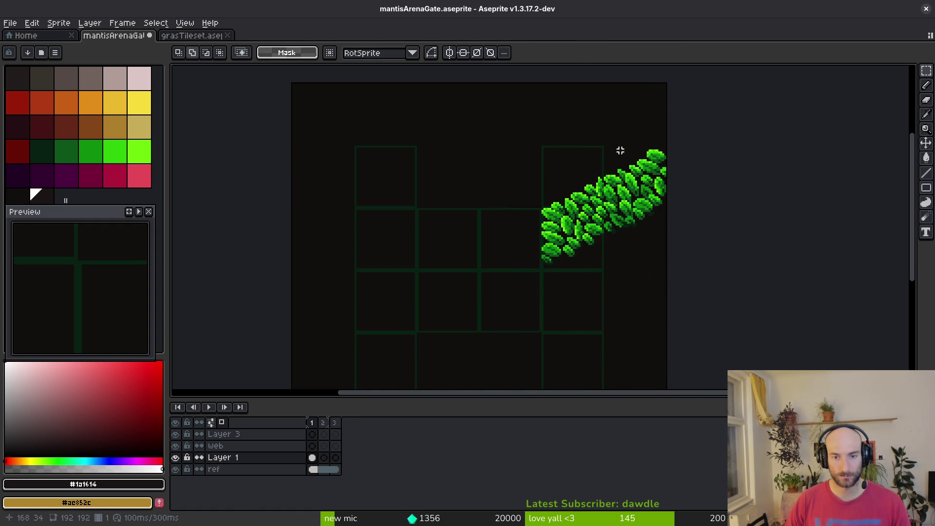
Cut the leaves from Layer 1 and re-place them at the sprite's top-right edge
key(Delete)
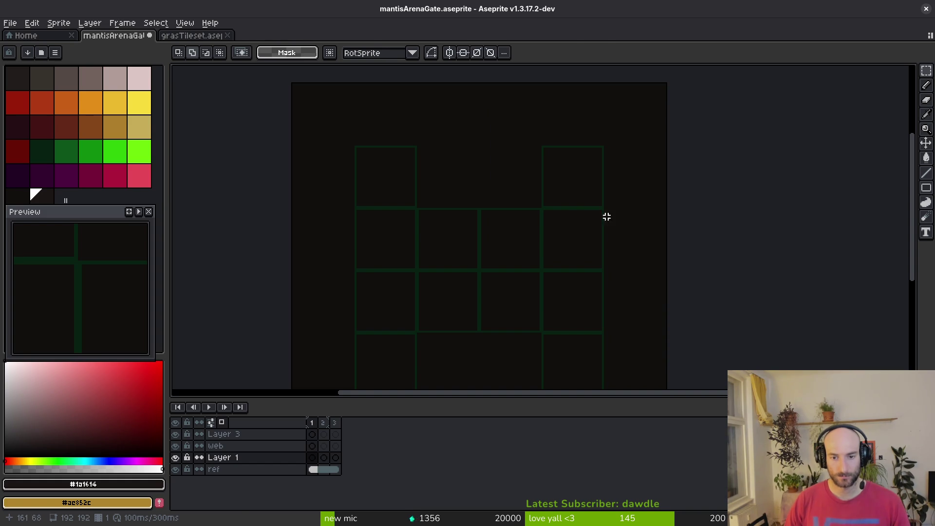
key(ctrl+v)
scroll(485, 190, down, 2)
mouse_move(448, 177)
mouse_down()
mouse_move(544, 216)
mouse_move(630, 211)
mouse_move(568, 205)
mouse_up()
scroll(575, 257, up, 4)
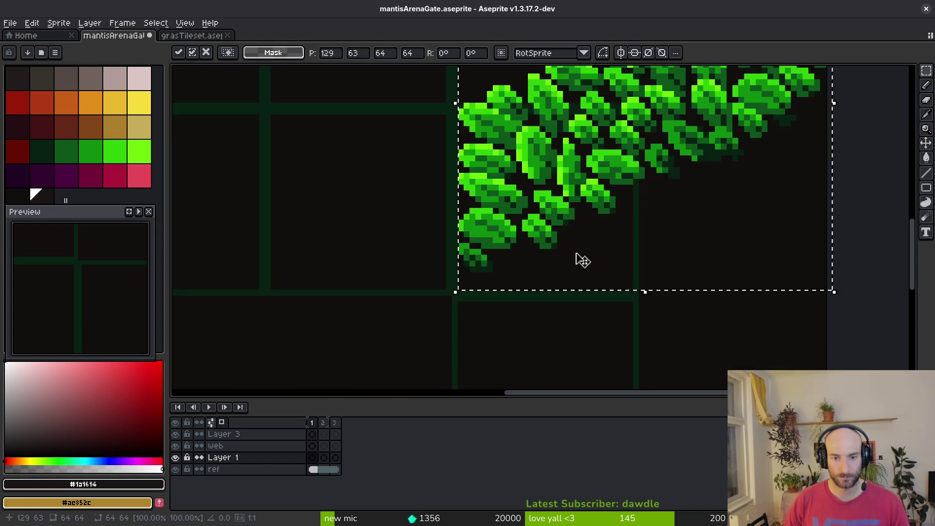
scroll(576, 251, down, 7)
scroll(579, 261, up, 7)
drag(538, 329, 706, 194)
drag(616, 263, 606, 257)
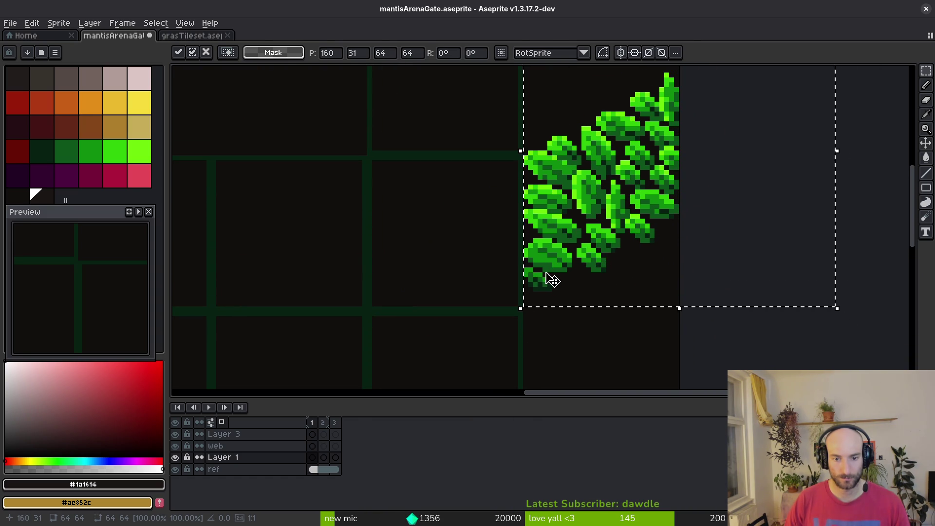
scroll(536, 301, up, 5)
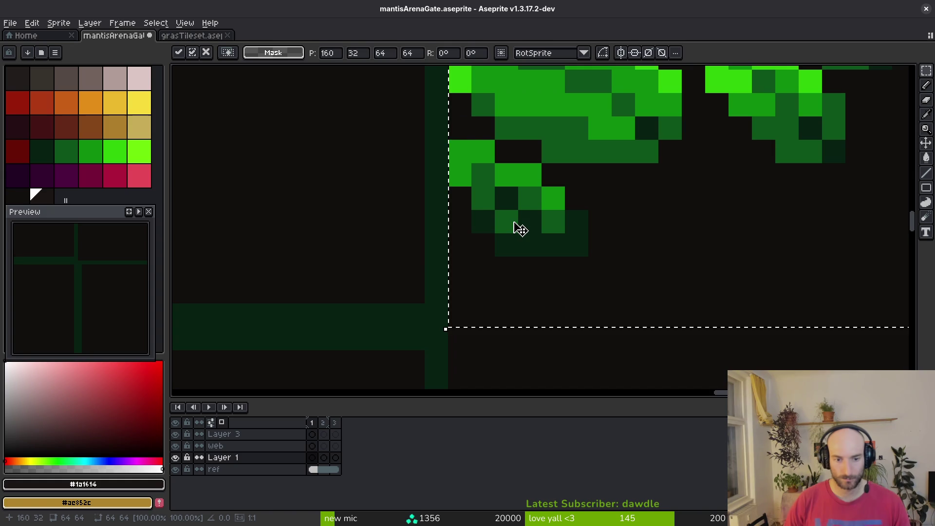
scroll(515, 225, down, 4)
key(Return)
scroll(510, 185, down, 6)
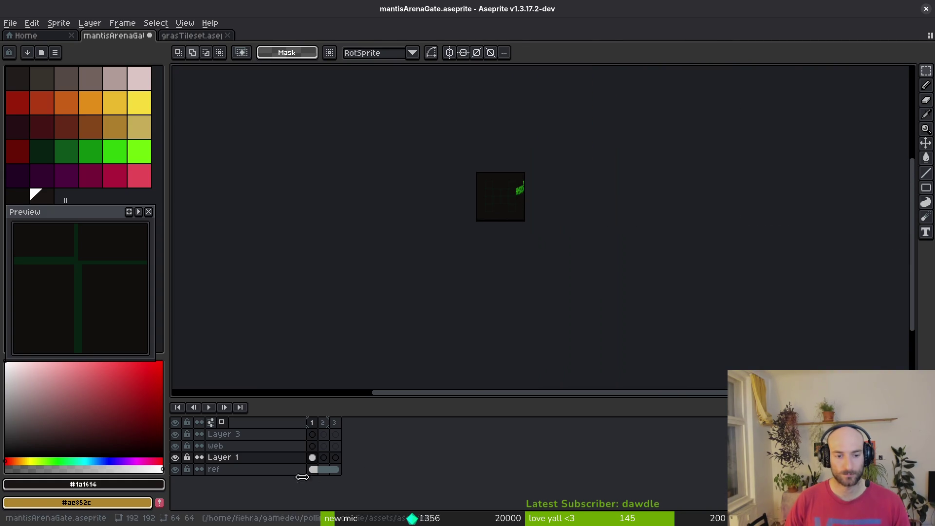
Dock grasTileset side by side with mantisArenaGate, then switch to the Godot level
click(312, 458)
key(ctrl+a)
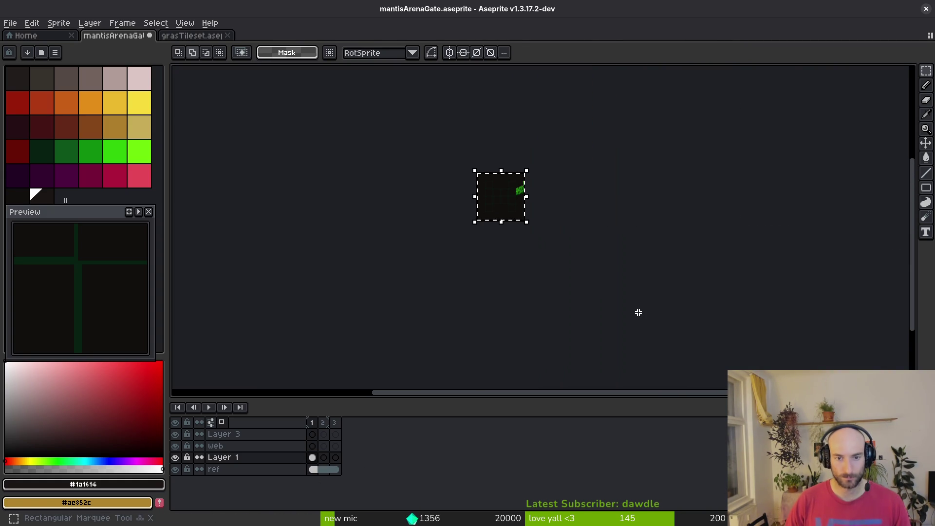
key(ctrl+d)
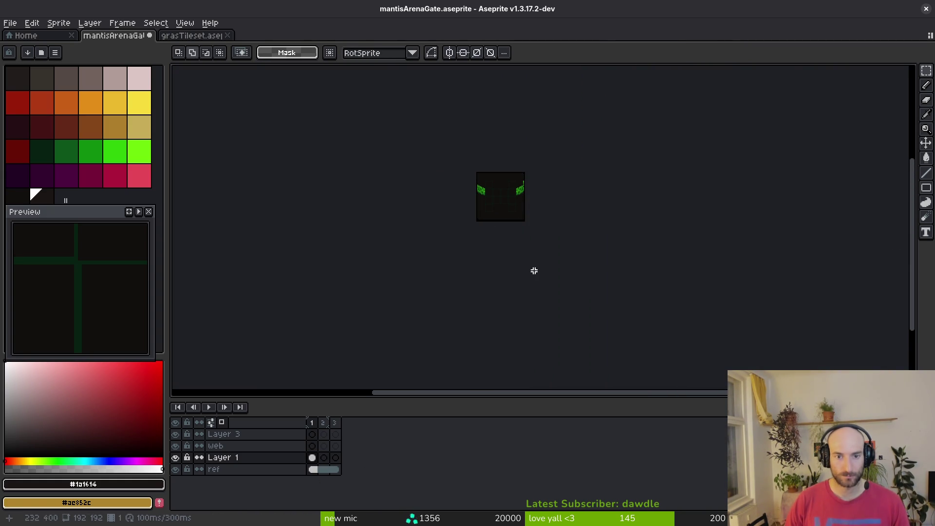
scroll(507, 196, up, 4)
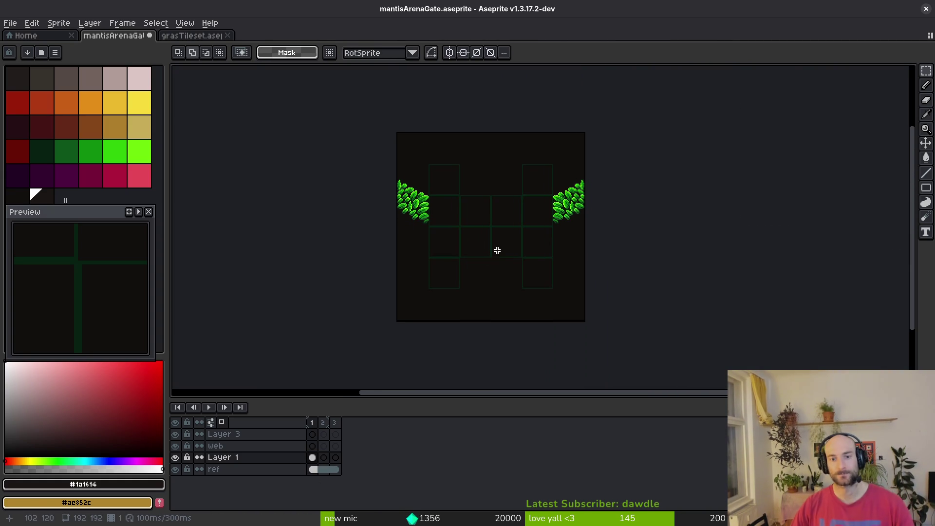
mouse_move(192, 36)
mouse_down()
mouse_move(186, 109)
mouse_move(204, 140)
mouse_up()
click(467, 234)
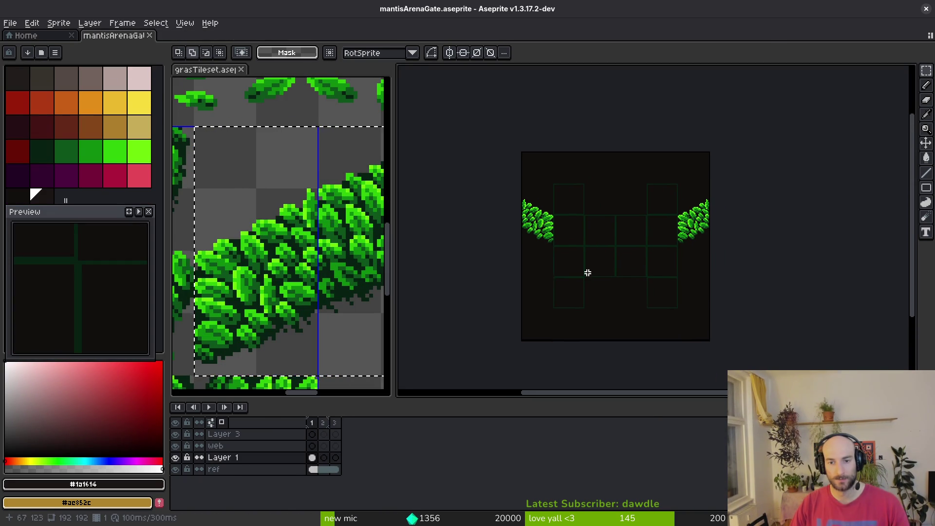
key(alt+Tab)
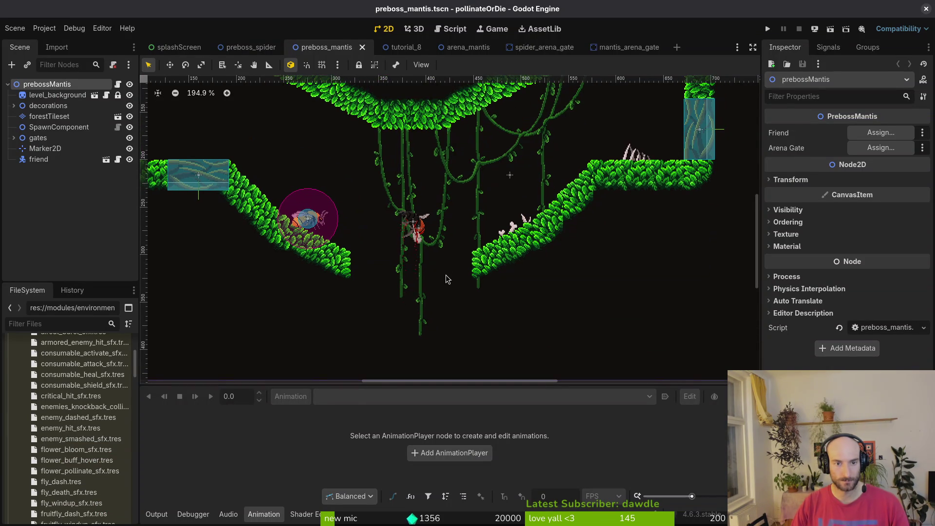
Return from Godot's preboss_mantis scene to the mantisArenaGate sprite in Aseprite
key(alt+Tab)
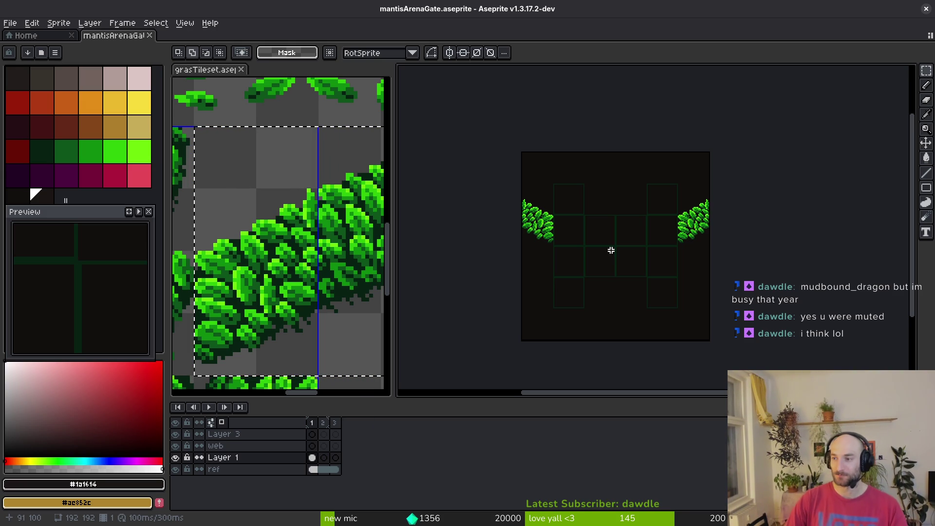
Activate the grass tileset and drop its floating leaf piece, clearing the selection
drag(649, 278, 584, 273)
scroll(651, 277, up, 2)
scroll(668, 282, down, 1)
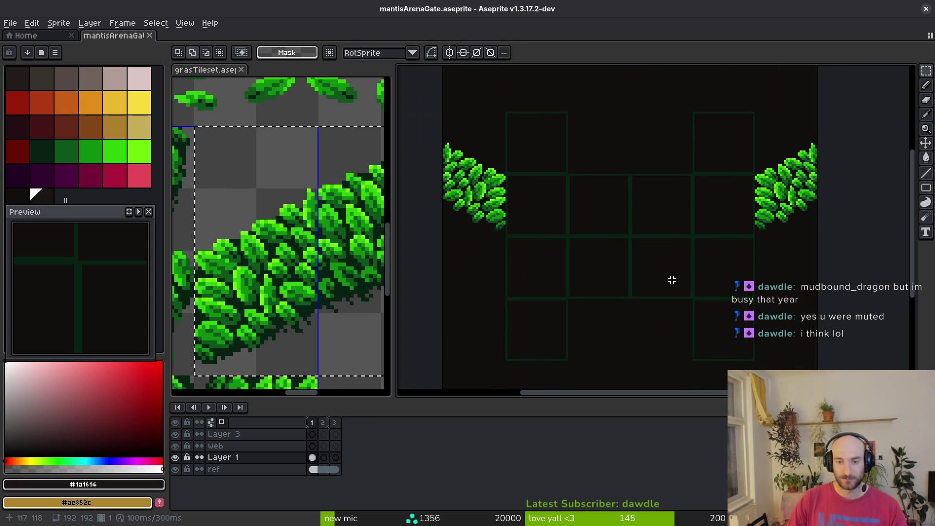
scroll(291, 261, down, 1)
click(291, 262)
scroll(295, 264, down, 2)
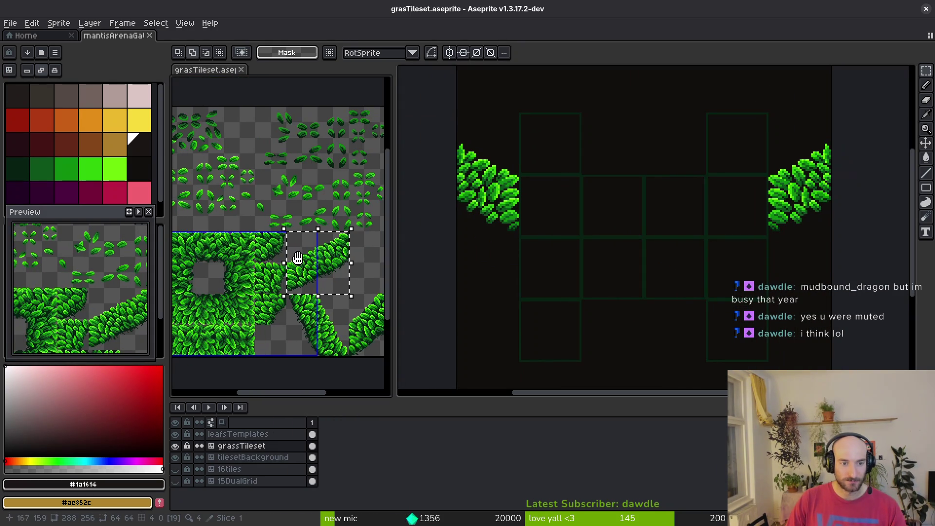
mouse_move(334, 321)
mouse_down()
mouse_move(311, 301)
mouse_move(320, 313)
mouse_up()
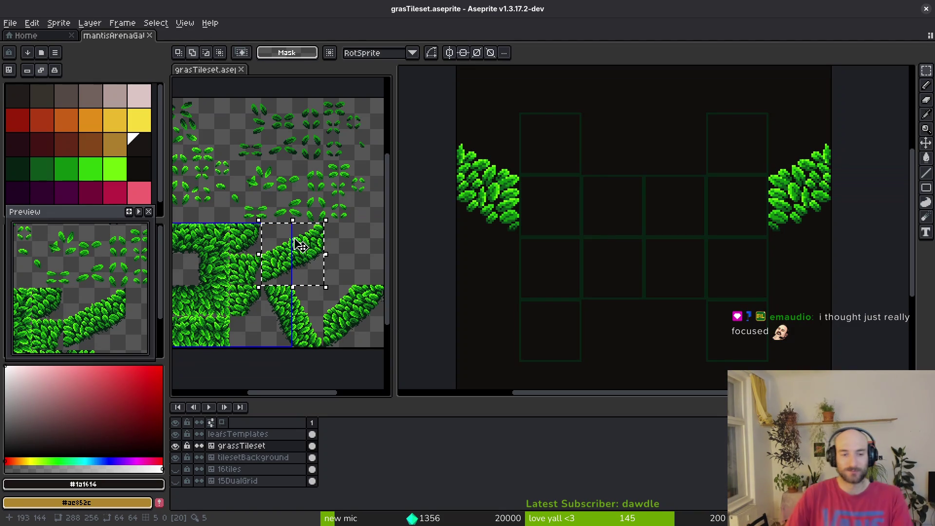
click(342, 260)
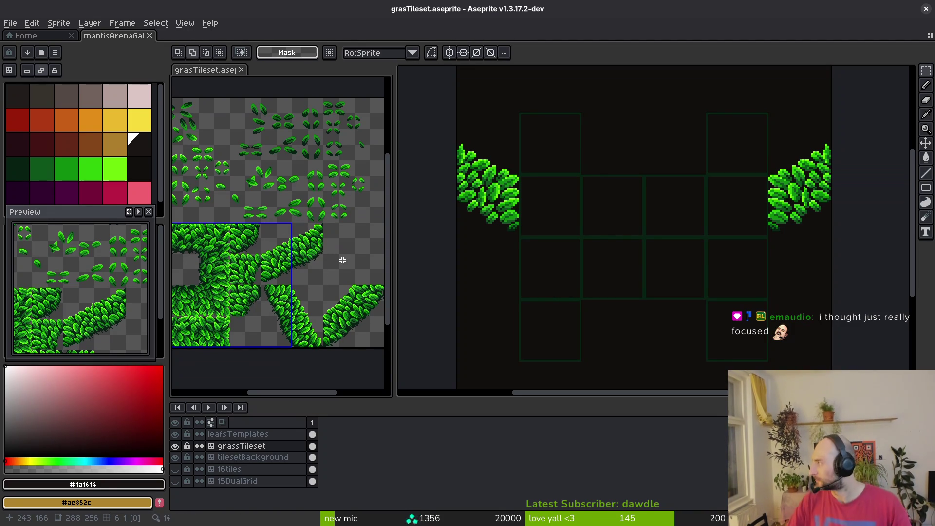
Go back to the mantisArenaGate sprite and look over its leaf-framed grid
click(663, 277)
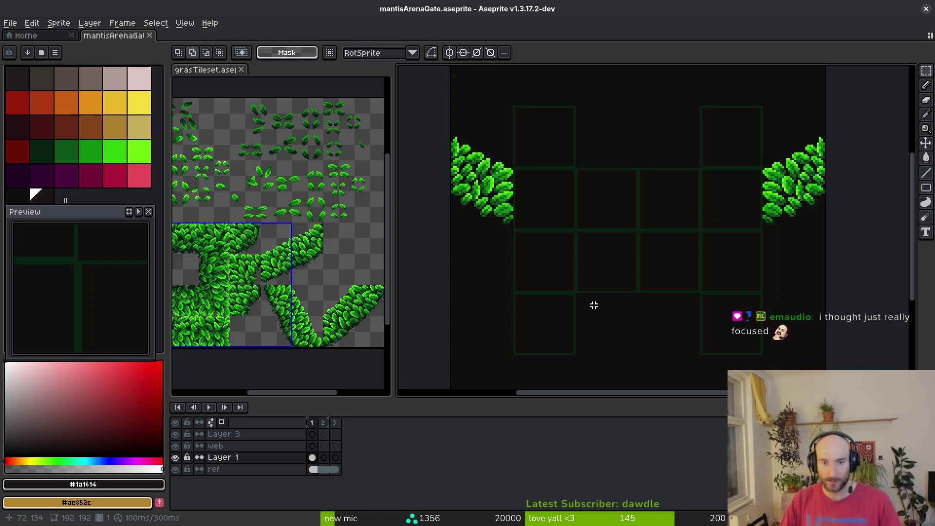
scroll(624, 331, right, 3)
scroll(295, 299, up, 2)
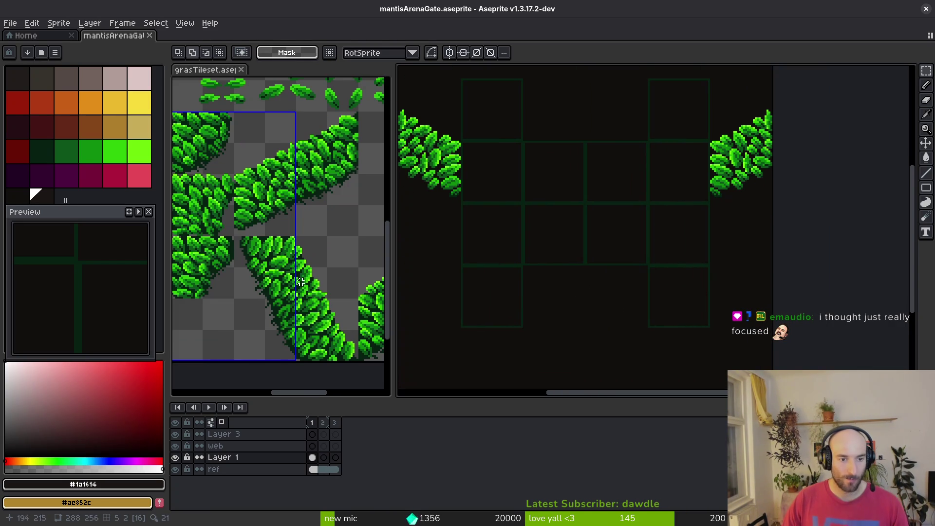
scroll(261, 289, up, 1)
scroll(484, 255, left, 2)
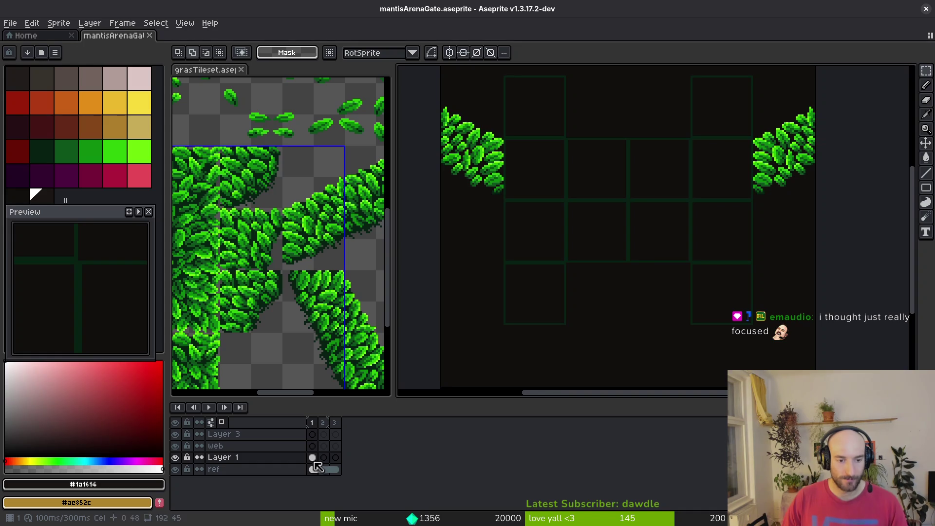
scroll(260, 191, up, 1)
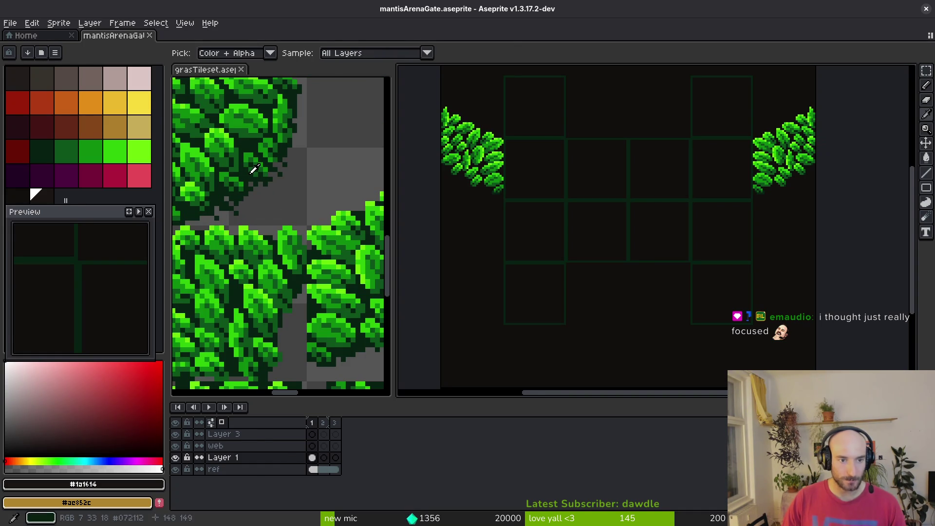
Replace the dark green #072112 grid lines with the dark purple of palette index 25
ctrl+click(246, 155)
key(f)
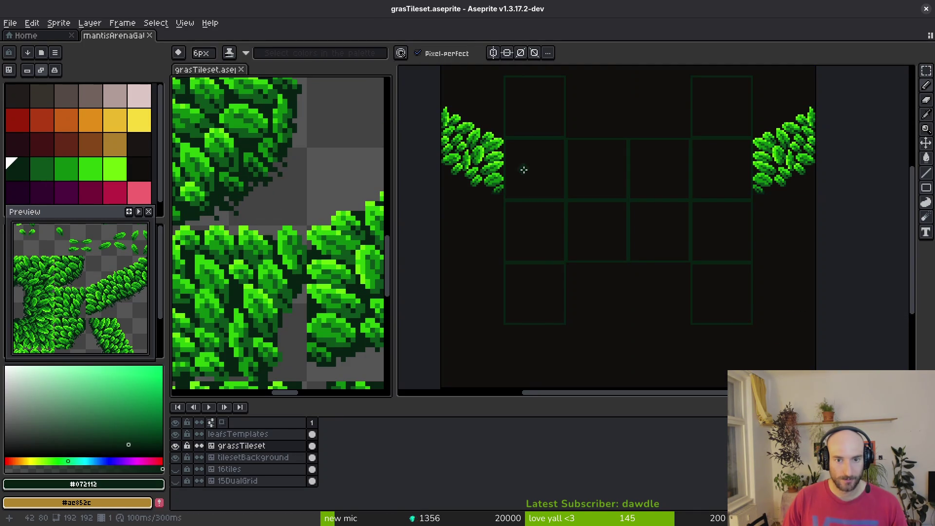
scroll(530, 187, up, 3)
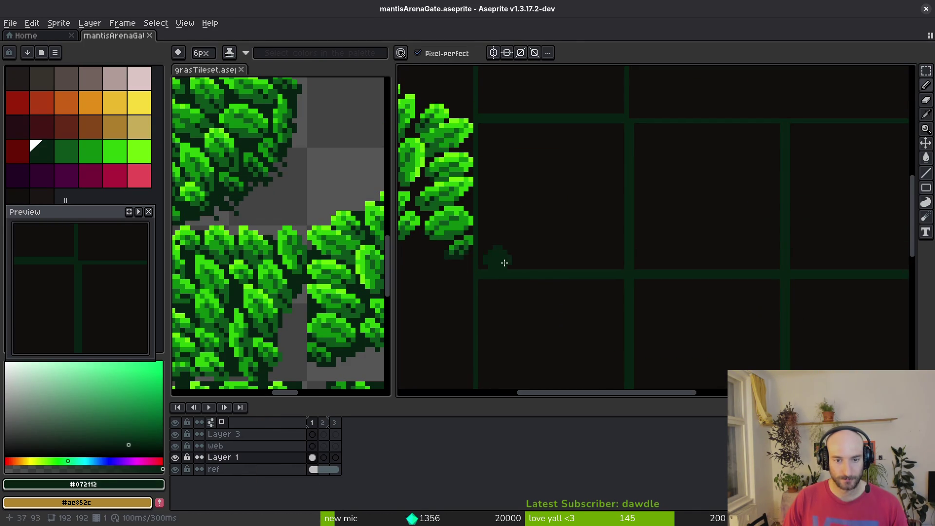
key(alt)
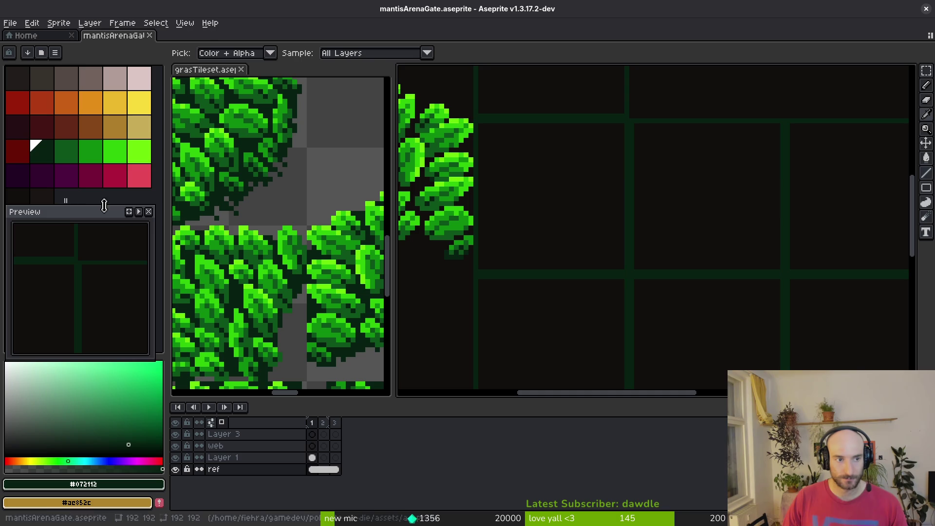
click(68, 180)
right_click(67, 183)
key(shift+r)
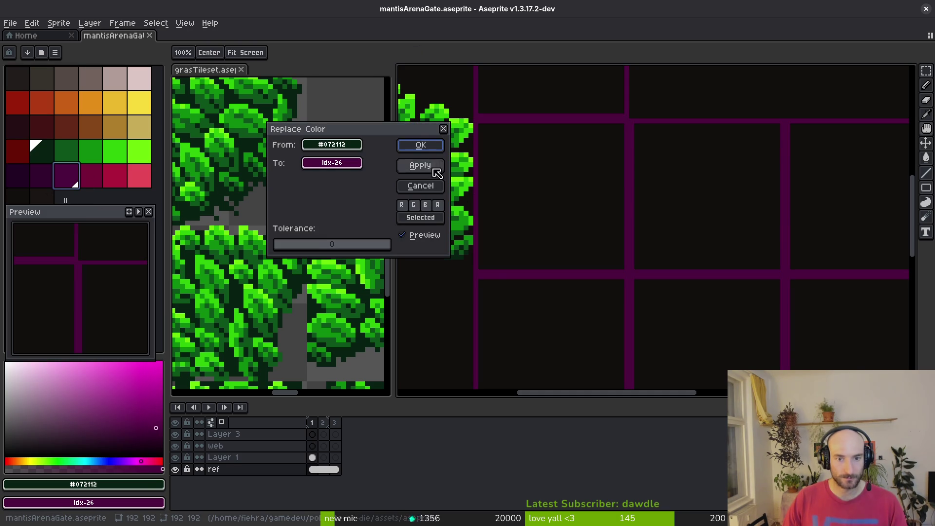
key(Escape)
right_click(42, 176)
key(shift+r)
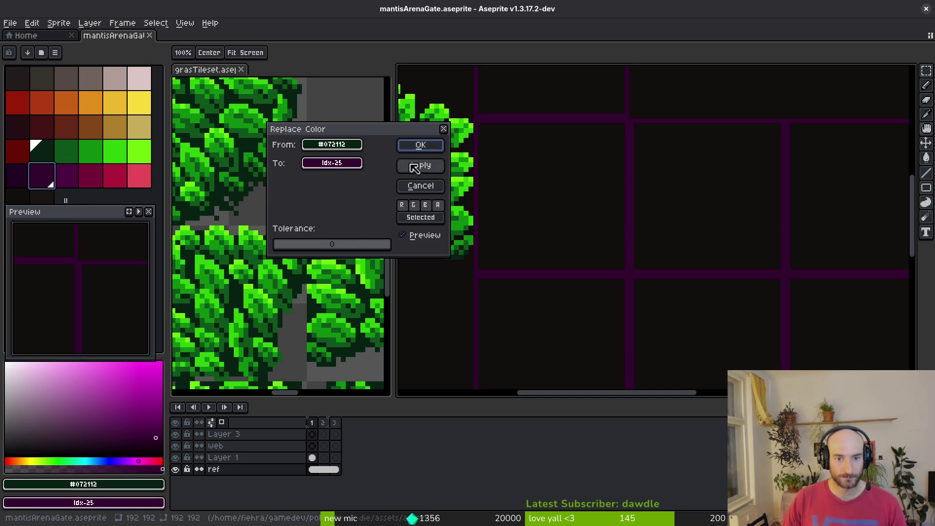
click(408, 147)
Rename the web layer to background and Layer 3 to leafs, then select background
scroll(570, 209, up, 1)
click(261, 445)
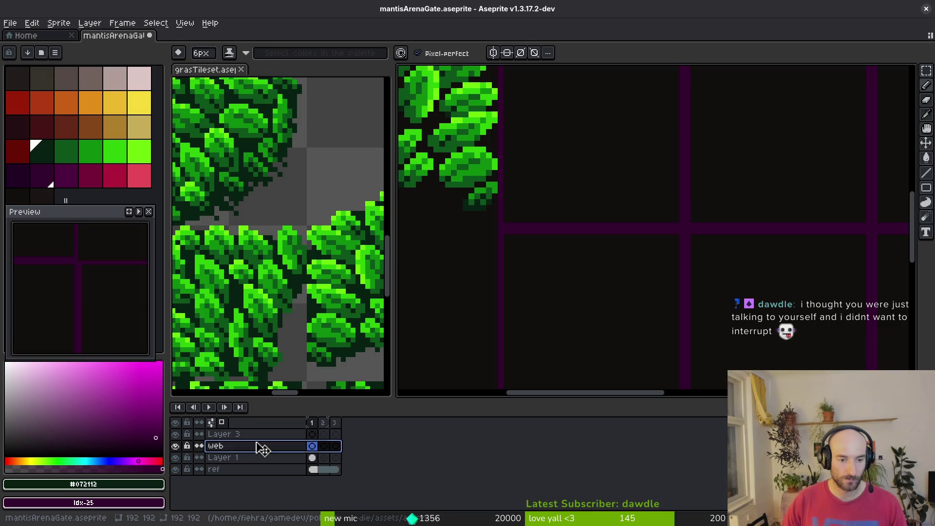
double_click(262, 447)
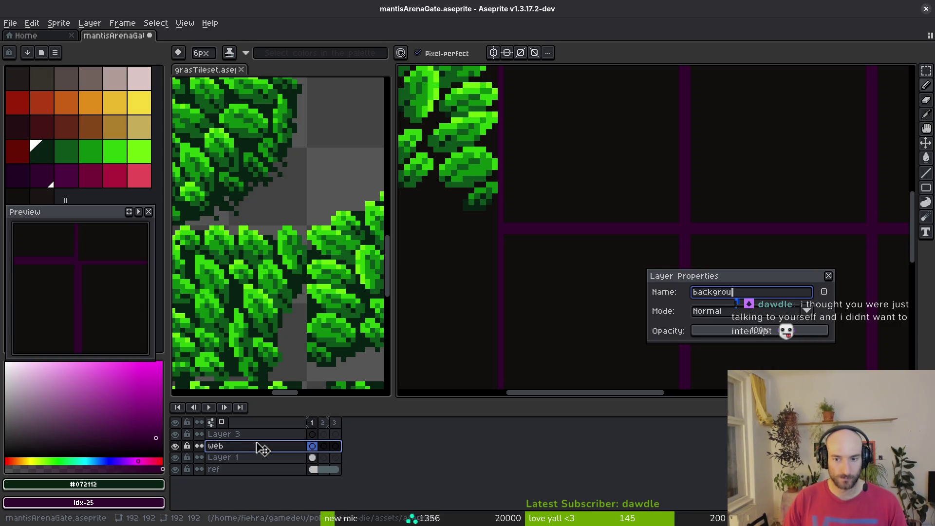
text(nd)
key(Return)
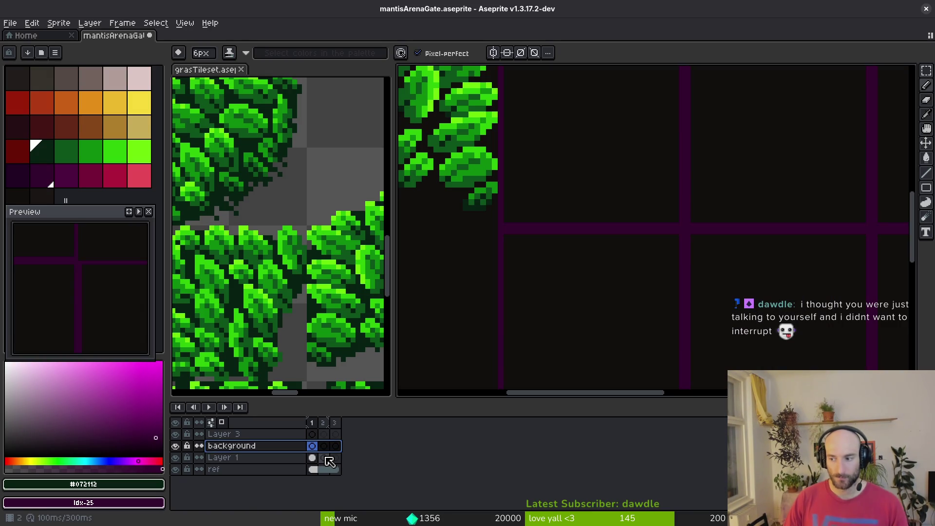
double_click(269, 437)
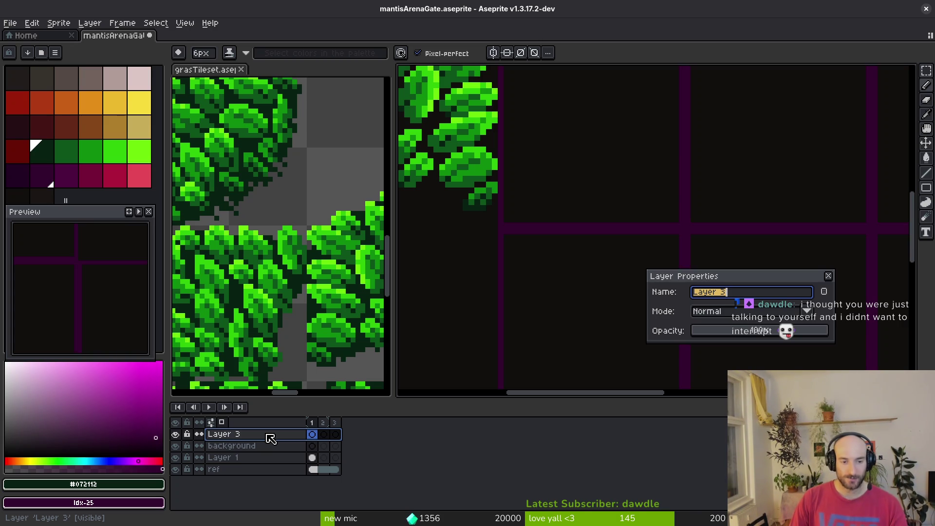
text(fs)
key(Return)
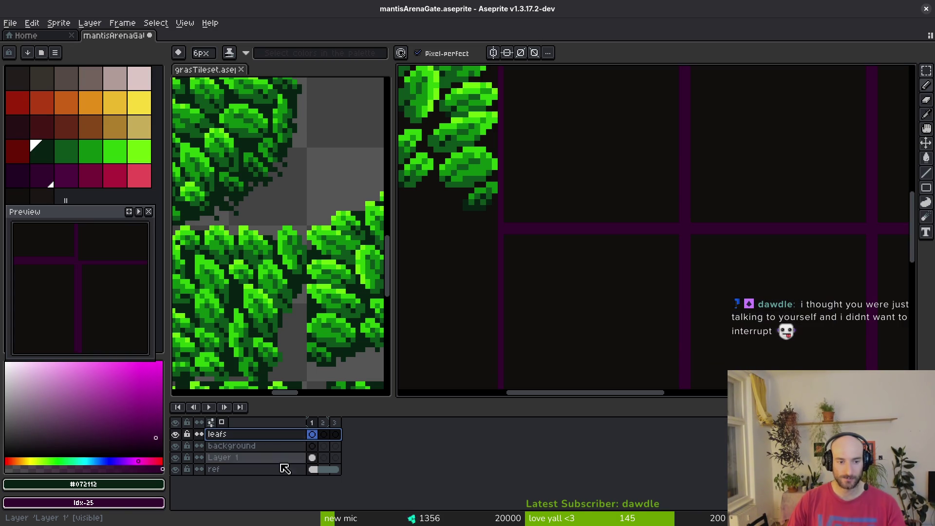
click(292, 446)
scroll(480, 369, down, 1)
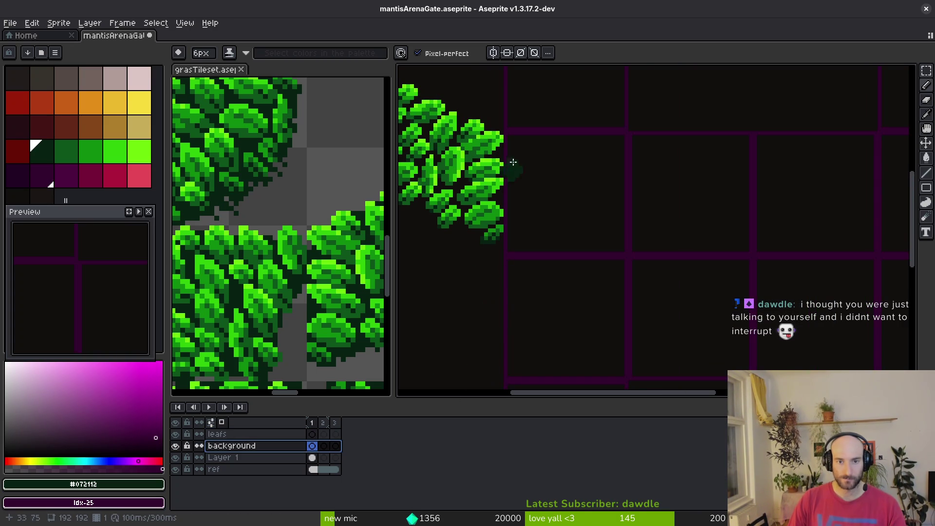
Paint a dark green branch shape running down from the left leaf cluster
scroll(531, 193, down, 1)
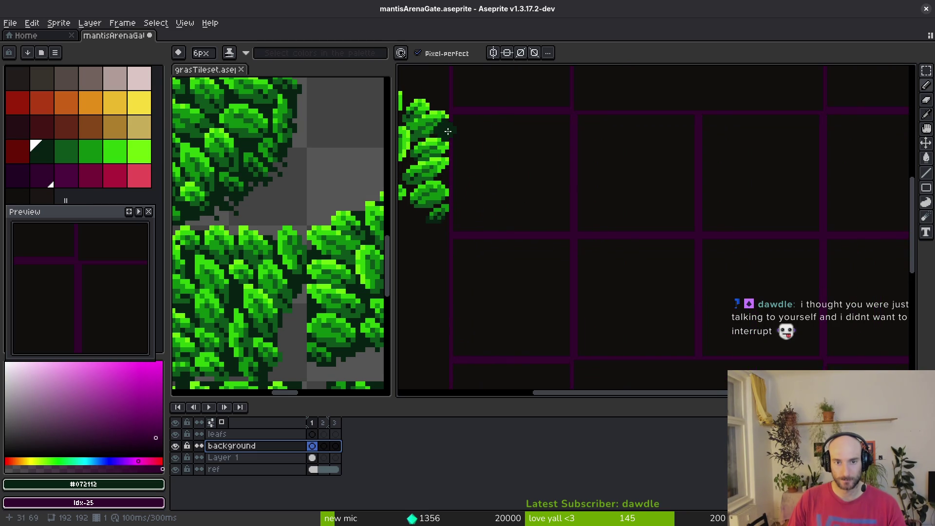
drag(452, 133, 551, 194)
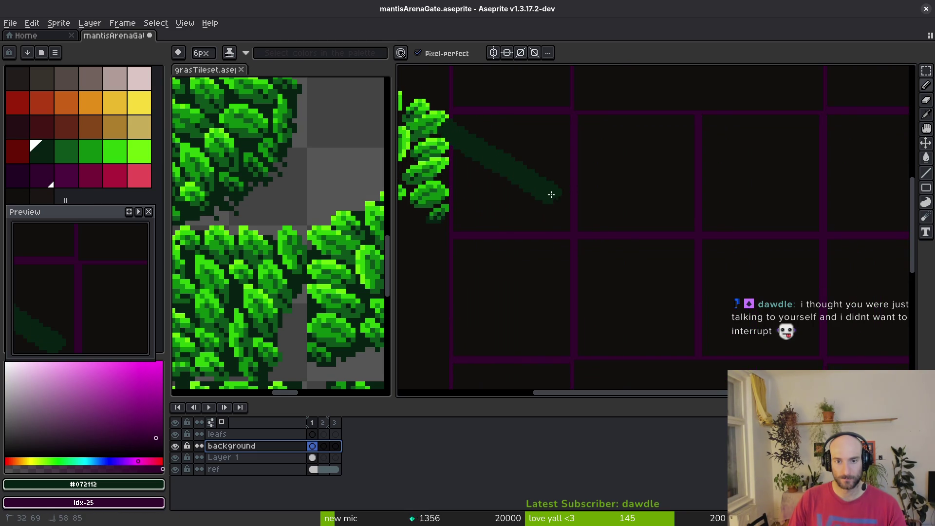
mouse_move(570, 265)
mouse_down()
mouse_move(537, 209)
mouse_move(477, 164)
mouse_up()
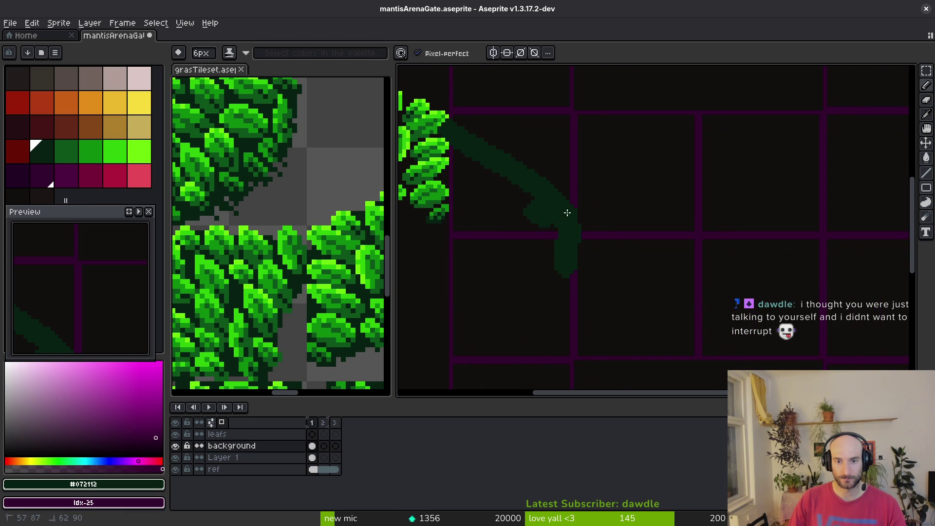
mouse_move(565, 208)
mouse_down()
mouse_move(514, 210)
mouse_move(466, 181)
mouse_up()
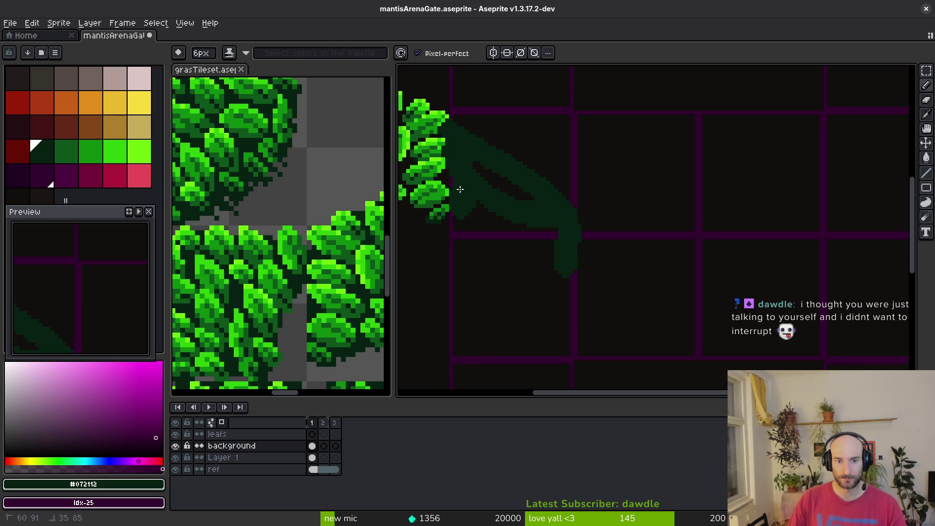
drag(468, 222, 541, 269)
drag(475, 164, 532, 198)
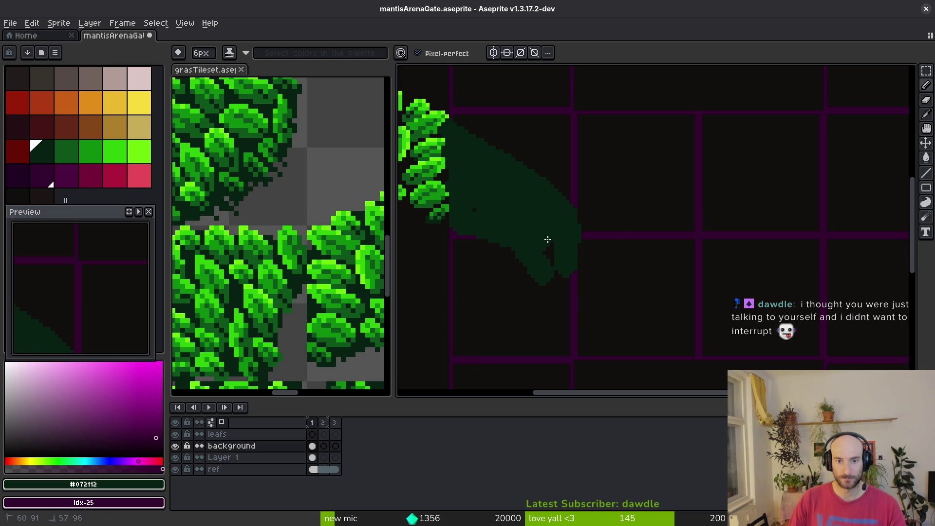
scroll(502, 217, down, 4)
scroll(503, 211, up, 3)
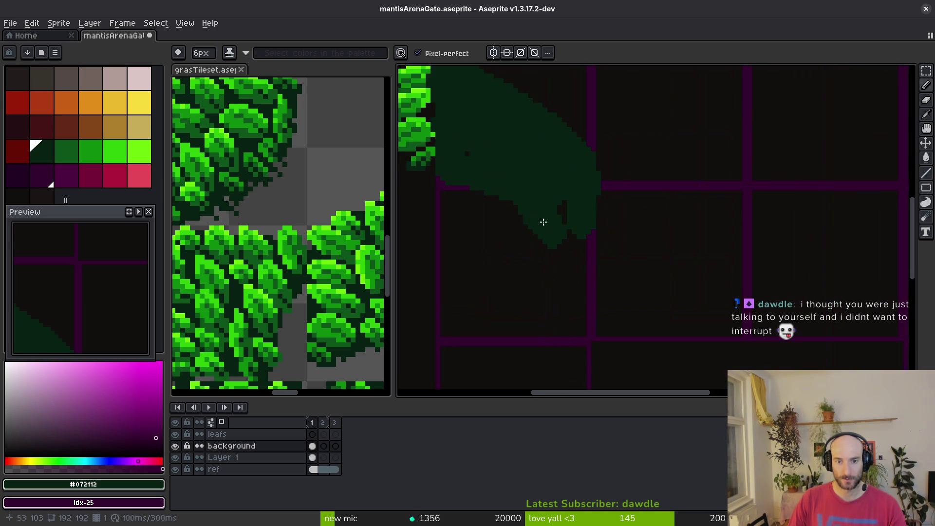
drag(554, 216, 562, 300)
mouse_move(543, 241)
mouse_down()
mouse_move(520, 221)
mouse_move(522, 250)
mouse_up()
scroll(522, 250, up, 2)
Erase a stray green strip, then paint dark green down both sides of the pillar
key(e)
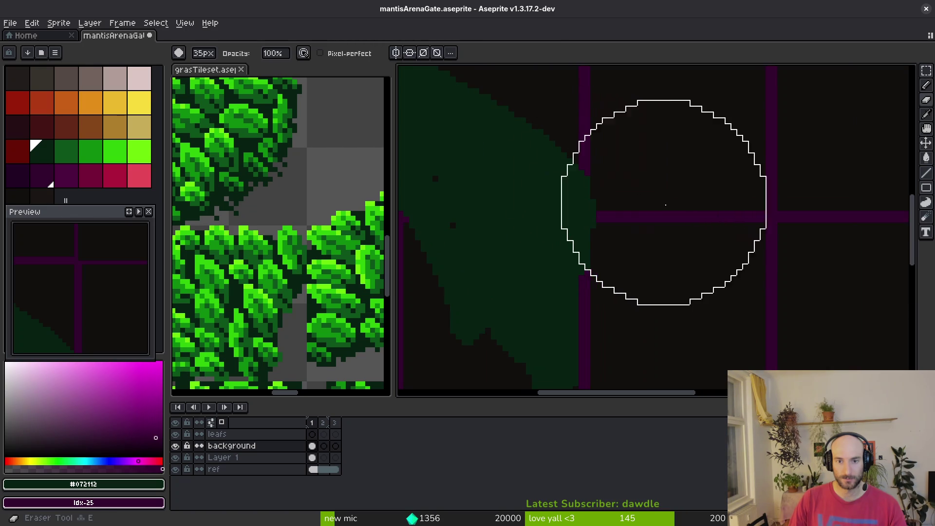
click(661, 215)
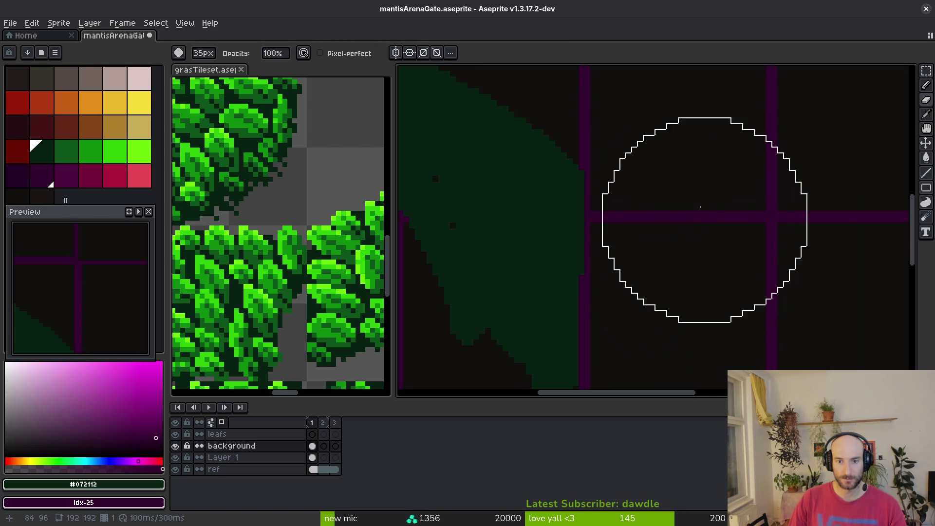
scroll(633, 156, down, 4)
key(b)
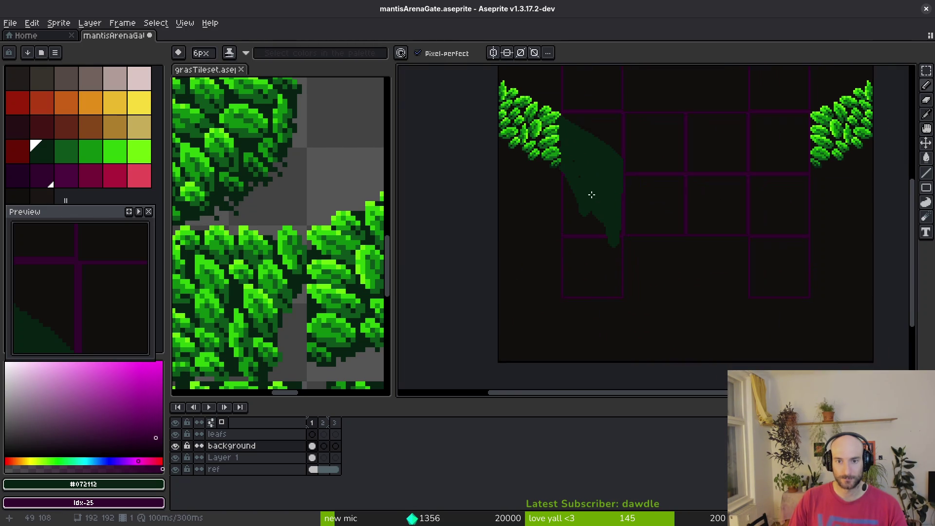
scroll(597, 203, up, 3)
mouse_move(512, 100)
mouse_down()
mouse_move(509, 326)
mouse_move(572, 330)
mouse_up()
mouse_move(599, 289)
mouse_down()
mouse_move(599, 213)
mouse_move(578, 214)
mouse_move(565, 321)
mouse_move(545, 215)
mouse_move(536, 322)
mouse_up()
scroll(558, 320, down, 3)
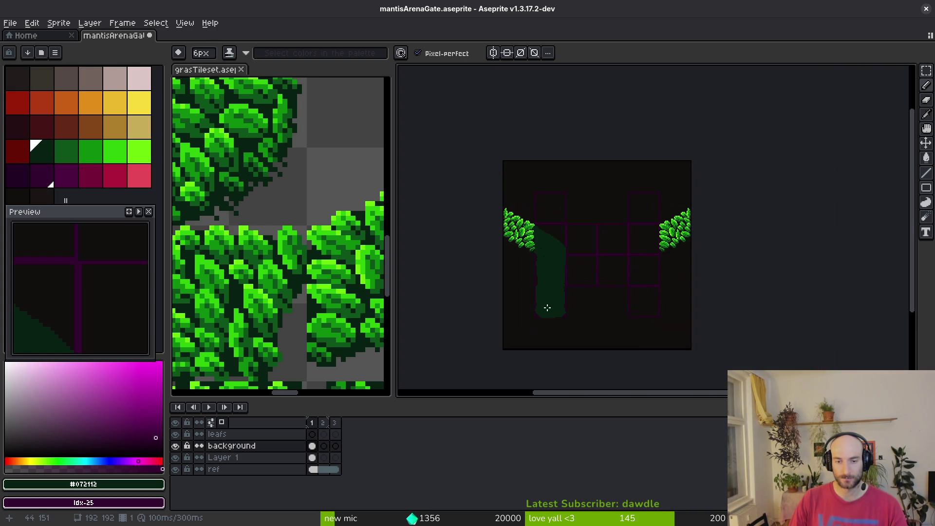
Extend the dark green pillar down to the sprite's bottom edge
scroll(525, 317, up, 4)
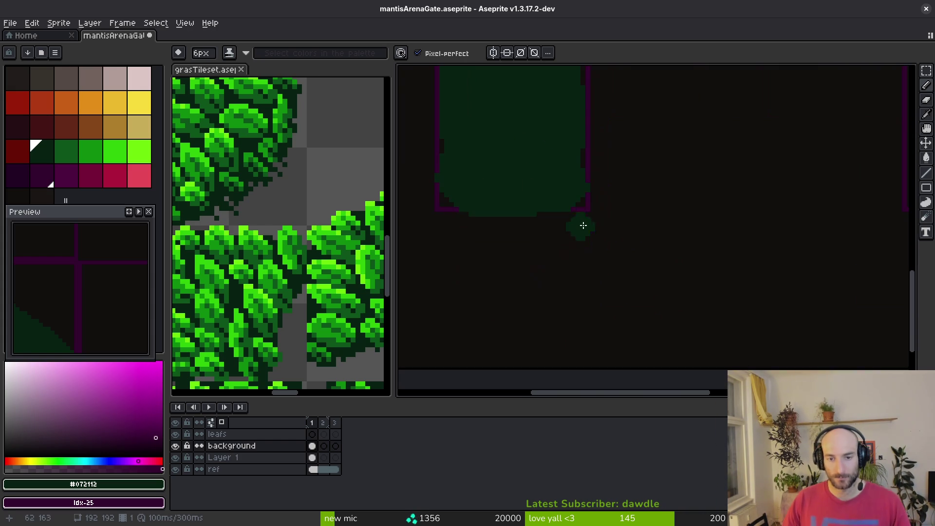
mouse_move(570, 212)
mouse_down()
mouse_move(576, 355)
mouse_move(555, 202)
mouse_move(518, 357)
mouse_move(476, 204)
mouse_move(455, 207)
mouse_up()
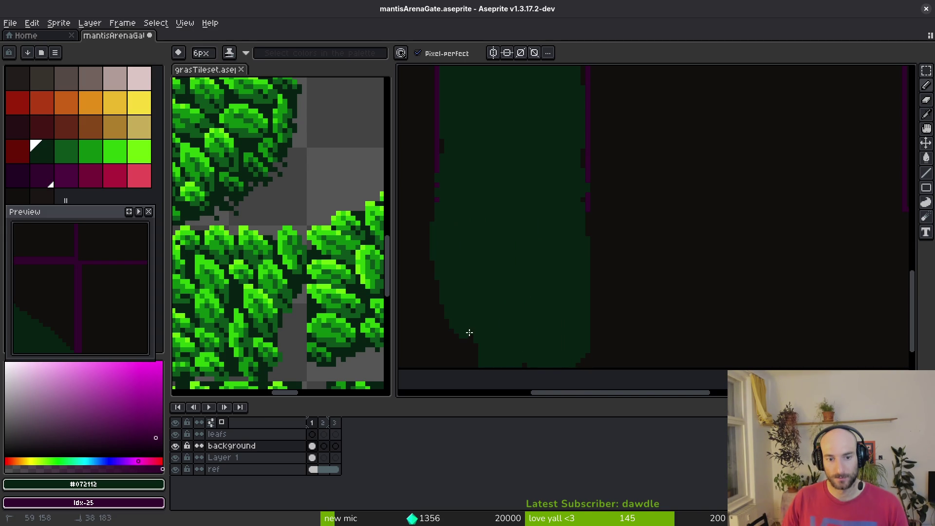
drag(466, 321, 461, 356)
scroll(532, 365, down, 2)
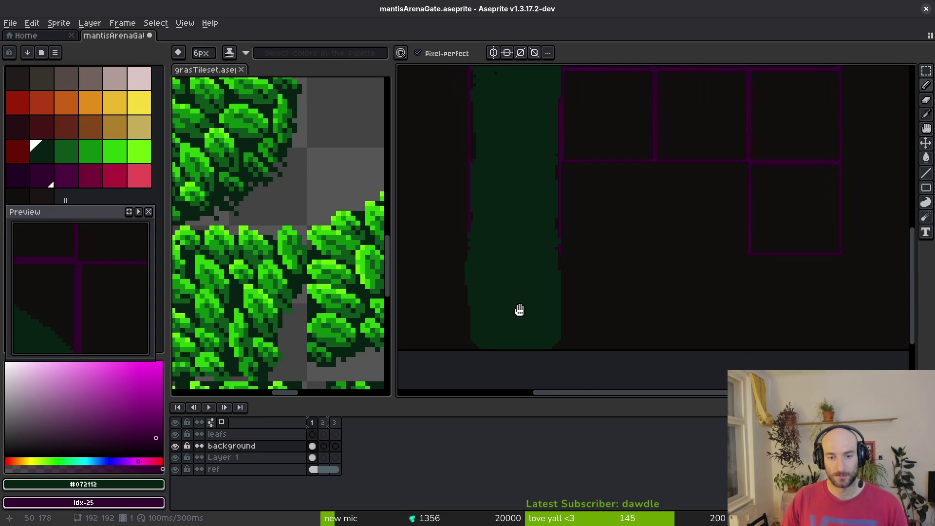
Cover the purple grid lines inside the pillar with a large dark green brush
key(e)
scroll(421, 281, up, 1)
scroll(422, 282, up, 2)
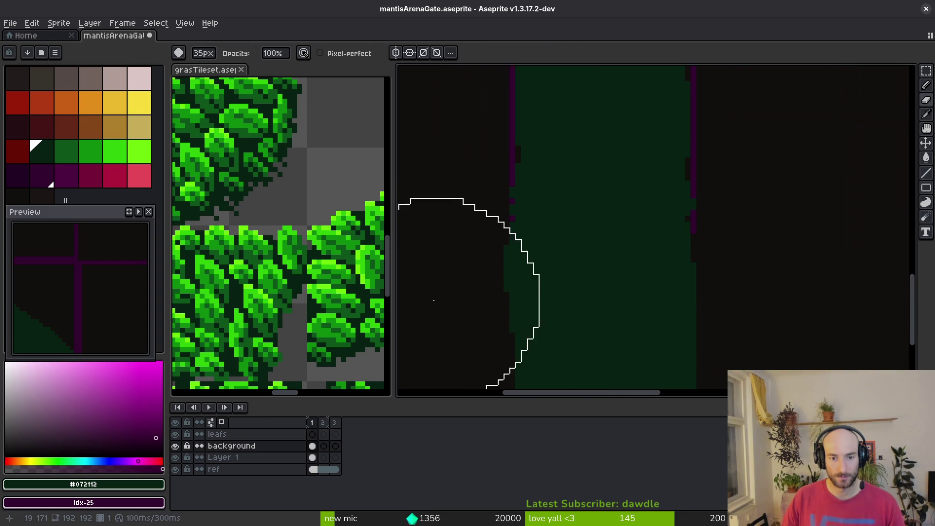
scroll(414, 306, down, 2)
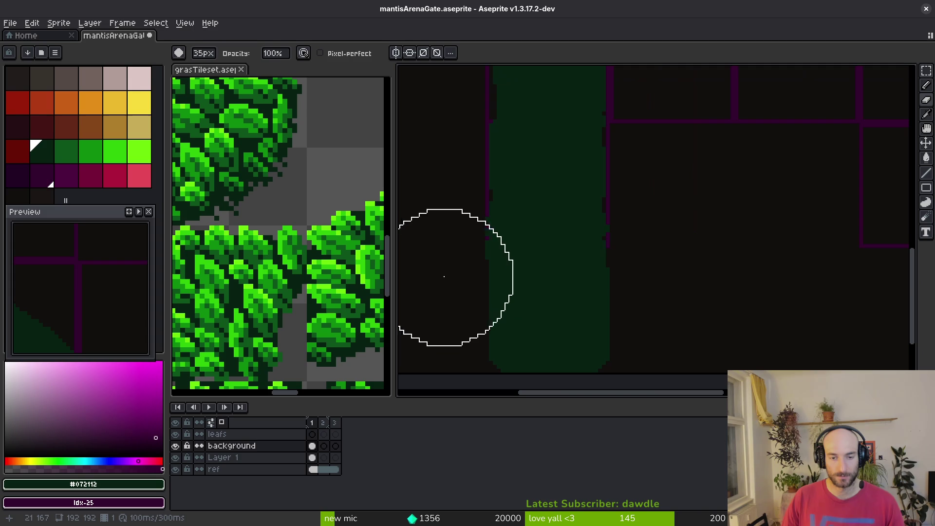
click(497, 270)
key(shift+b)
key(b)
Dab extra dark green pixels onto the pillar, checking the leaves above and the bottom
click(491, 339)
drag(481, 252, 499, 320)
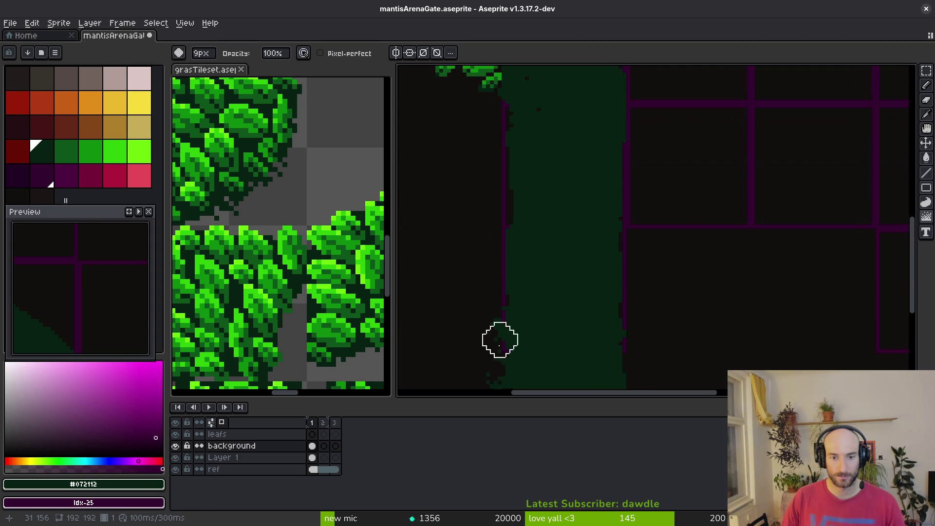
drag(501, 203, 499, 303)
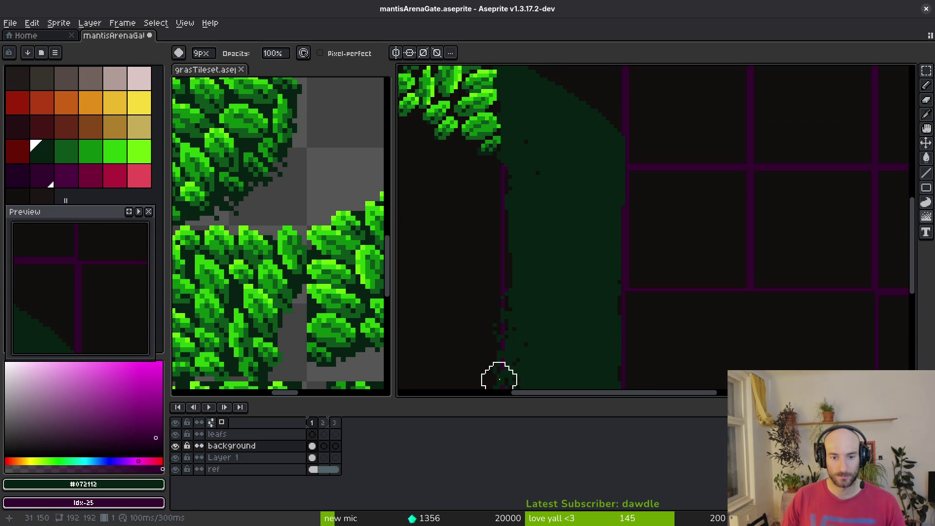
scroll(496, 167, up, 20)
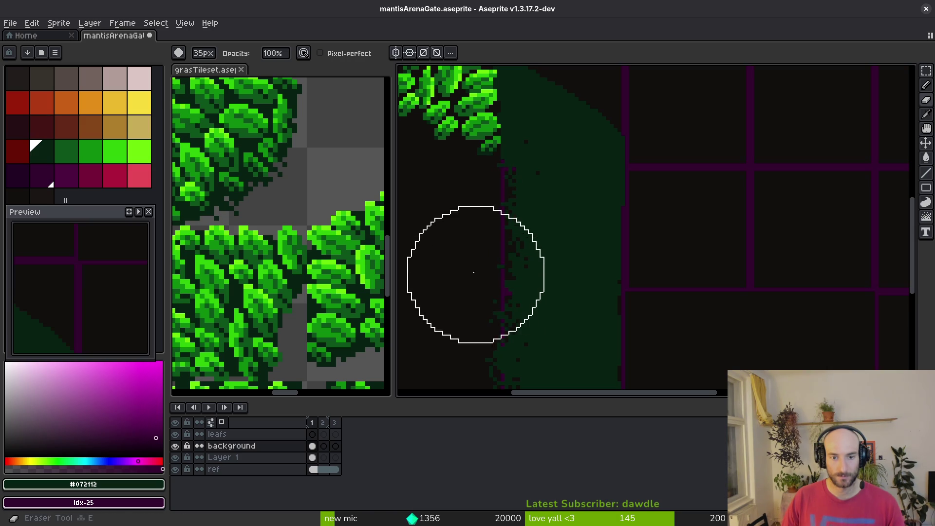
drag(435, 307, 441, 236)
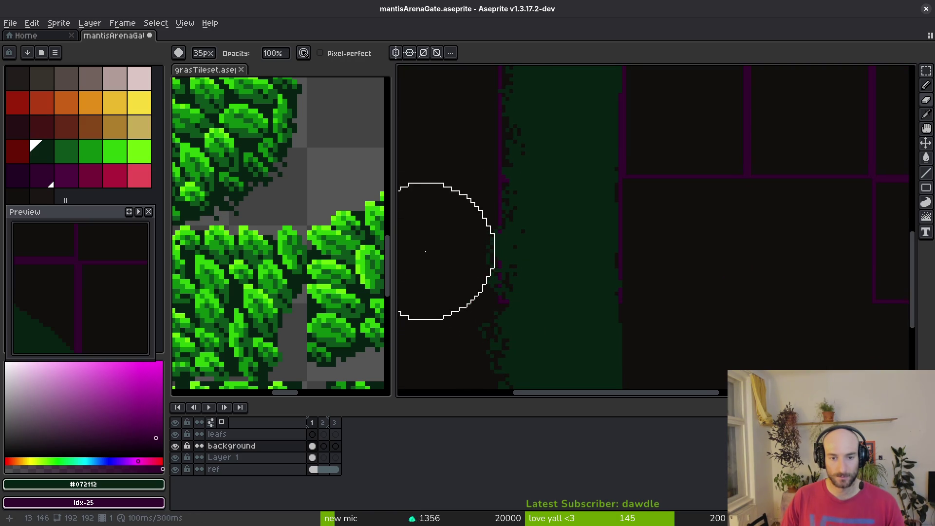
drag(429, 304, 453, 245)
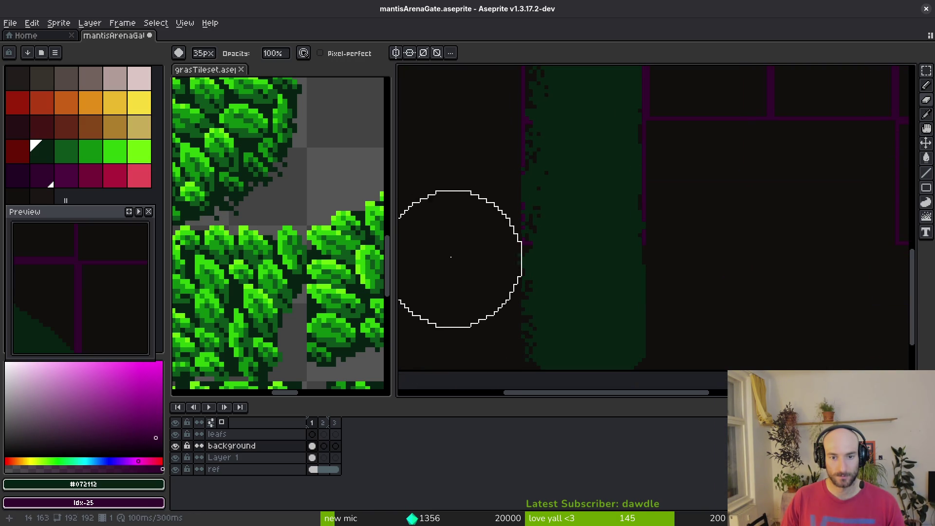
scroll(480, 268, down, 5)
Roughen the pillar's left edge with jagged dark green pixels
mouse_move(515, 266)
mouse_down()
mouse_move(522, 359)
mouse_move(519, 196)
mouse_move(507, 290)
mouse_up()
scroll(507, 351, up, 5)
key(b)
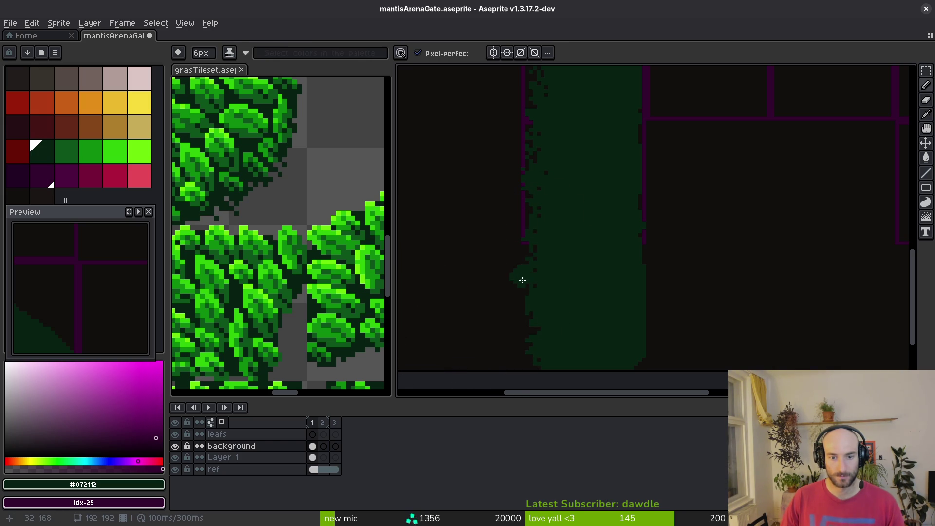
scroll(559, 298, down, 1)
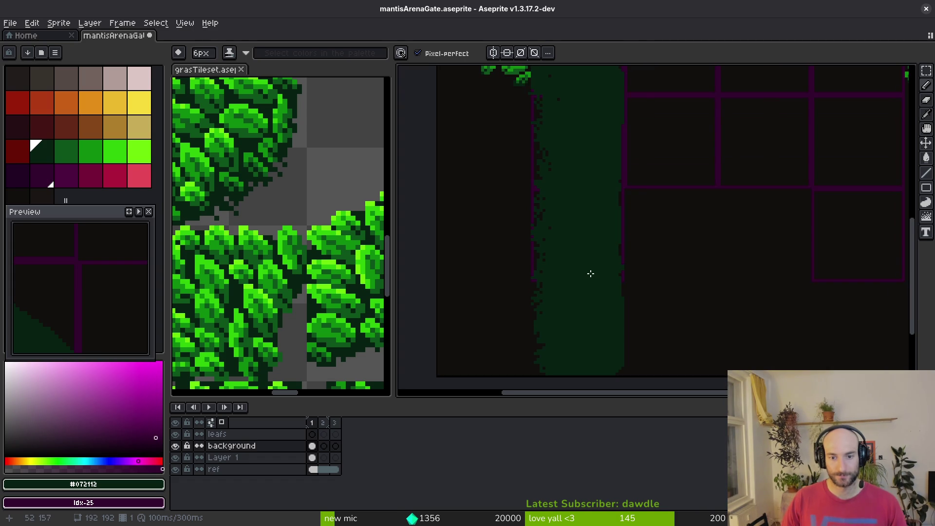
scroll(558, 240, up, 1)
scroll(563, 246, down, 1)
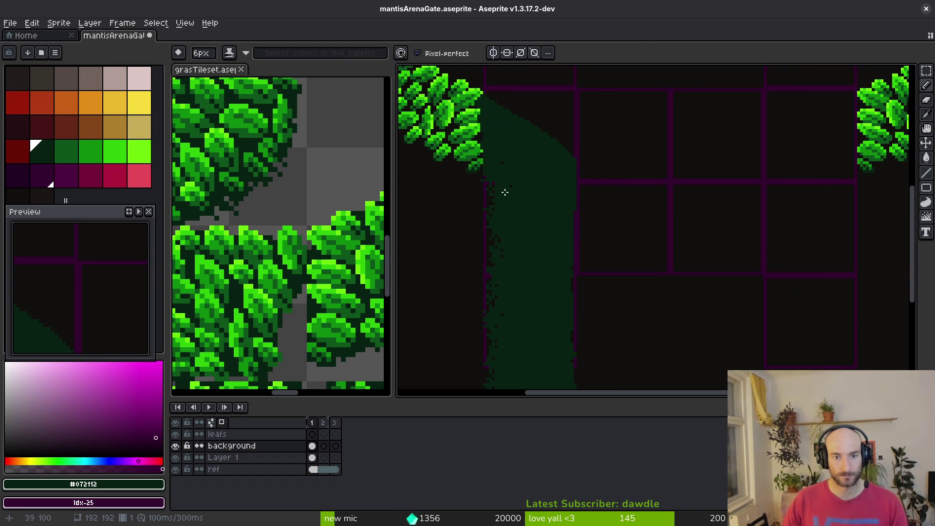
scroll(520, 234, down, 1)
scroll(311, 258, down, 1)
mouse_move(273, 256)
mouse_down()
mouse_move(265, 221)
mouse_move(310, 256)
mouse_up()
Select an exact 32×32 leaf block in grasTileset and copy it
scroll(321, 265, up, 3)
key(m)
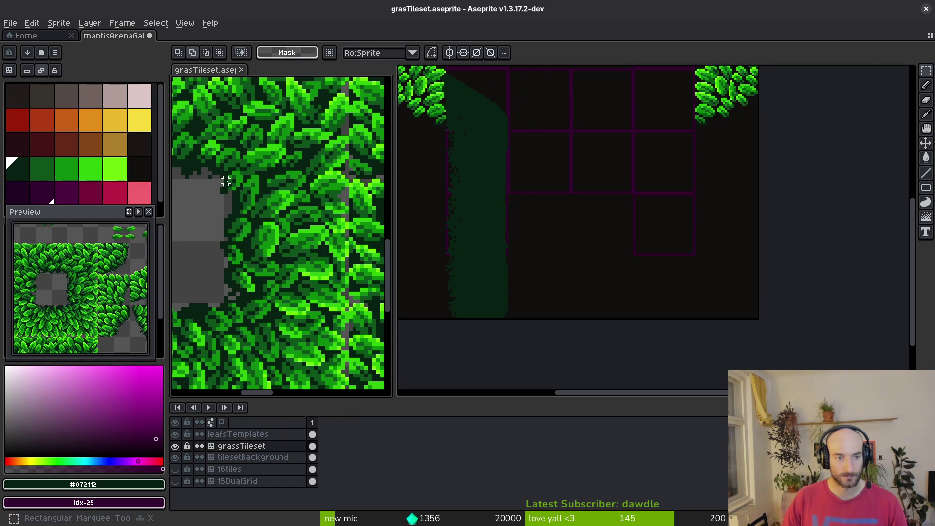
mouse_move(226, 185)
mouse_down()
mouse_move(304, 300)
mouse_move(343, 302)
mouse_up()
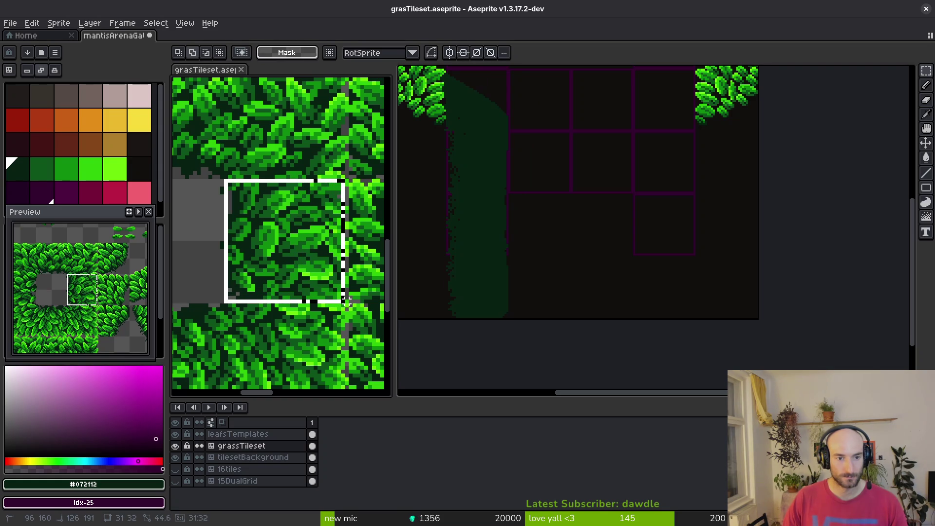
drag(346, 302, 350, 306)
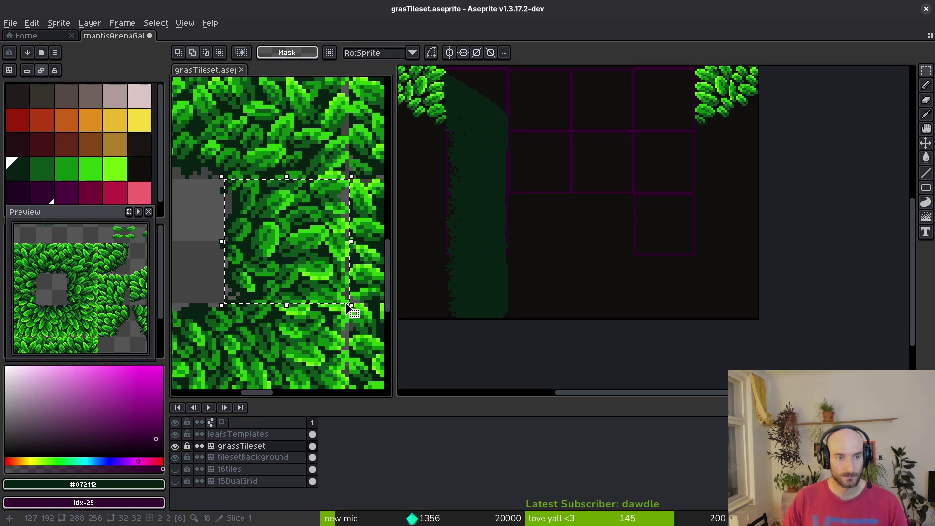
key(ctrl+x)
Paste the leaf block onto mantisArenaGate's leafs layer over the left pillar
key(ctrl+z)
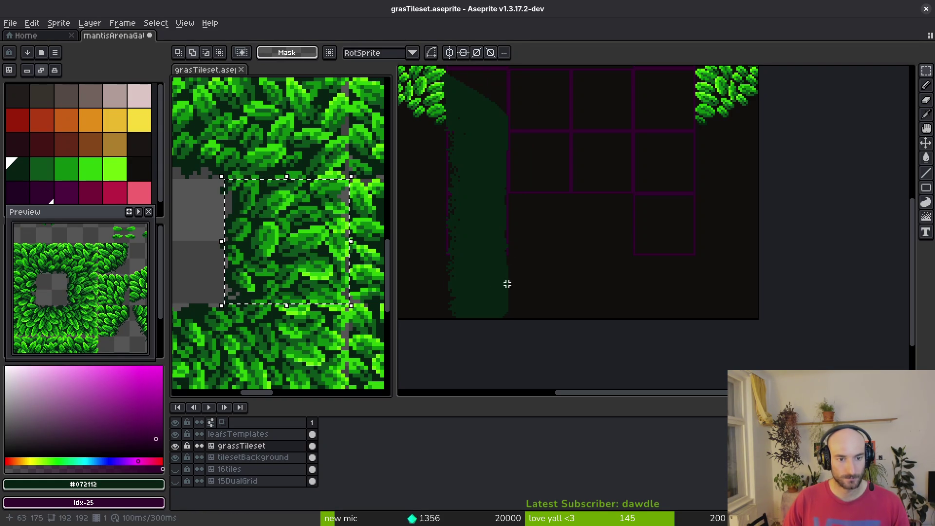
key(ctrl+Tab)
key(ctrl+v)
mouse_move(609, 329)
mouse_down()
mouse_move(526, 271)
mouse_move(499, 214)
mouse_up()
scroll(489, 208, up, 2)
key(Escape)
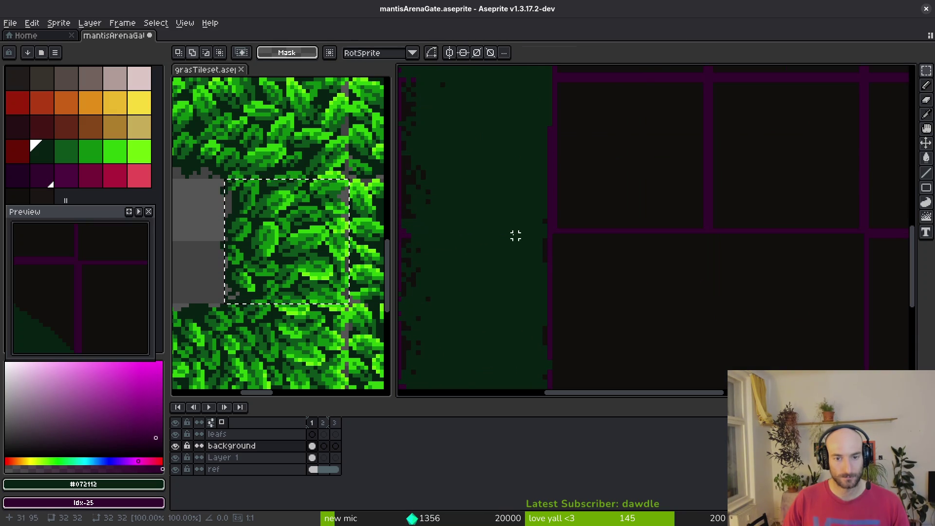
key(alt+Up)
scroll(501, 232, down, 2)
key(ctrl+v)
drag(696, 253, 527, 250)
scroll(524, 250, up, 1)
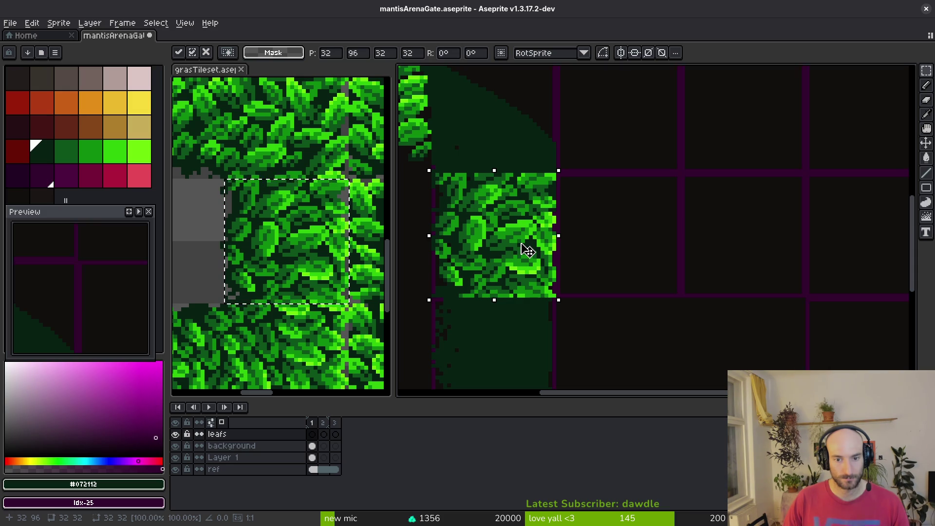
Nudge the pasted leaf block into alignment with the arrow keys and commit it
key(Left)
key(Up)
key(Right)
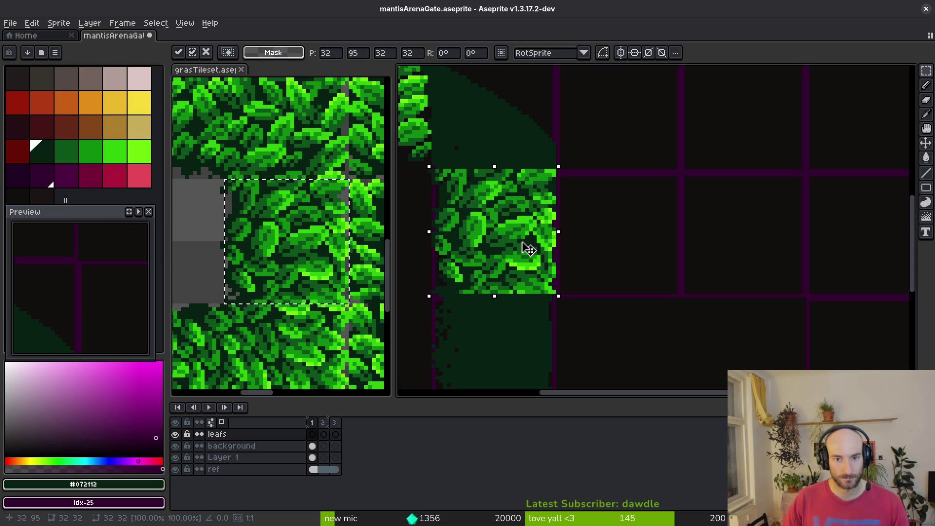
scroll(525, 247, down, 3)
key(Return)
Duplicate the leaf block 32 px lower, moving it down toward the bottom edge, and commit it
drag(531, 236, 532, 300)
scroll(532, 300, up, 3)
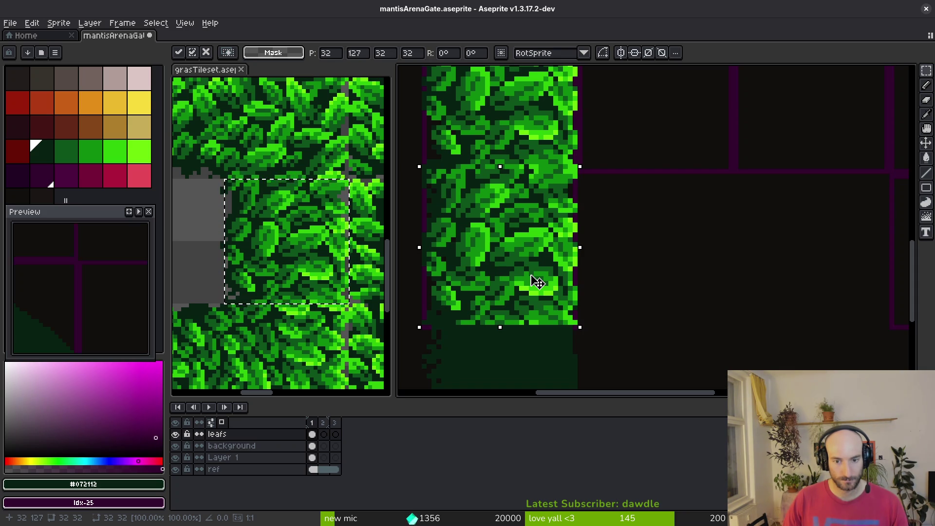
mouse_move(536, 281)
mouse_down()
mouse_move(509, 313)
mouse_move(562, 357)
mouse_move(645, 371)
mouse_move(647, 348)
mouse_move(632, 330)
mouse_move(518, 225)
mouse_move(528, 249)
mouse_up()
scroll(521, 239, up, 5)
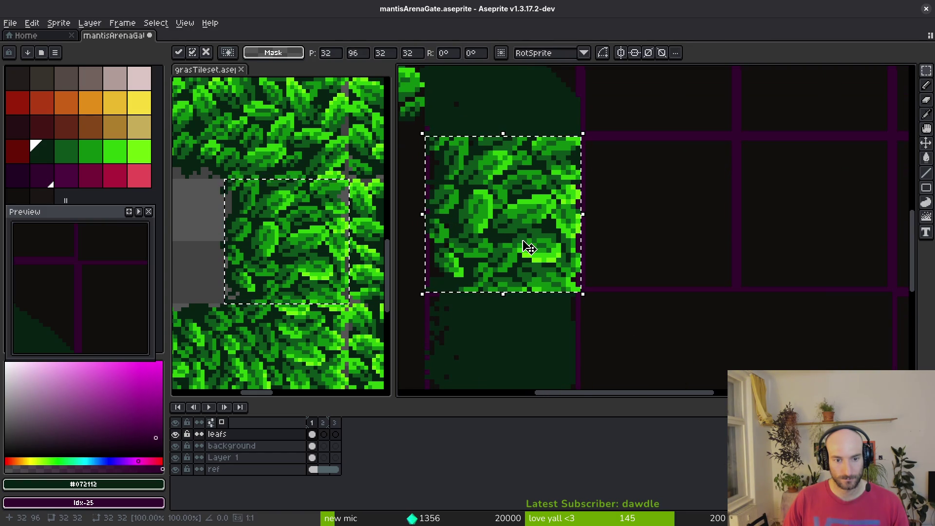
scroll(555, 293, down, 3)
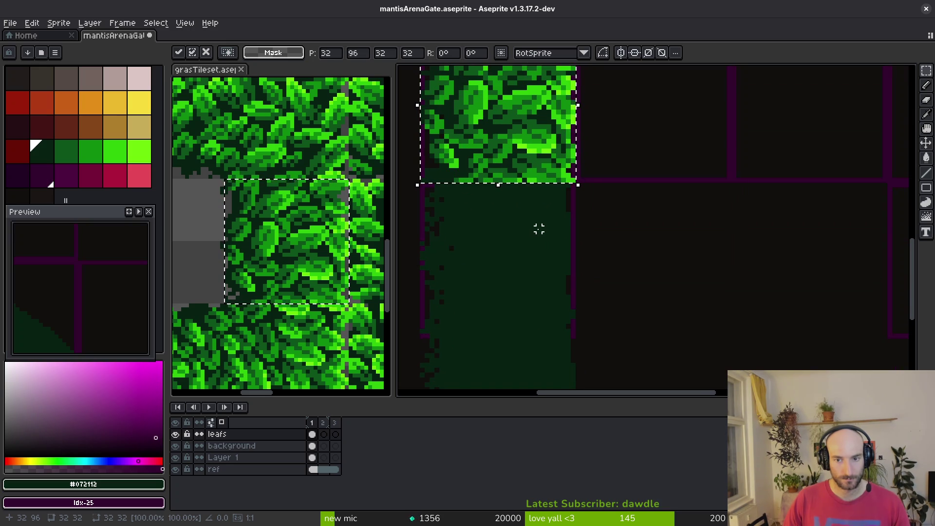
mouse_move(533, 160)
mouse_down()
mouse_move(534, 296)
mouse_move(524, 327)
mouse_move(535, 314)
mouse_up()
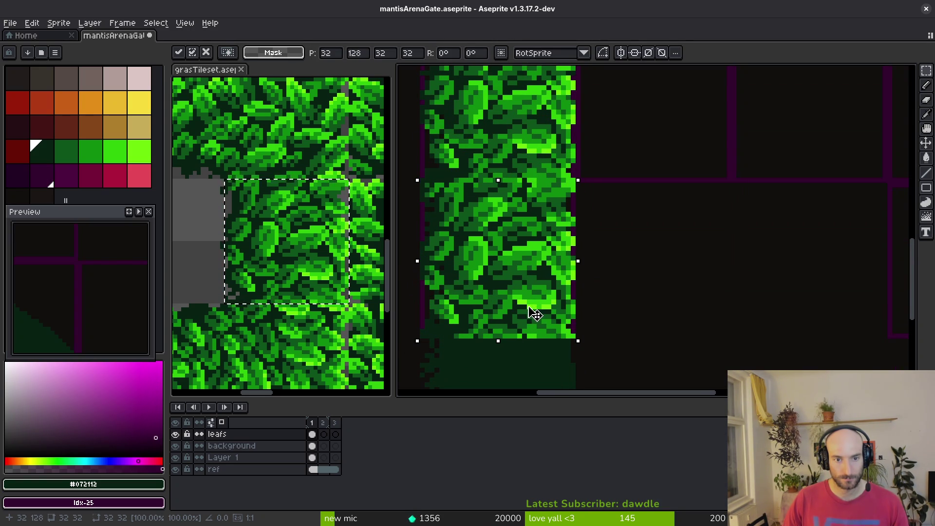
scroll(536, 219, down, 3)
mouse_move(534, 217)
mouse_down()
mouse_move(534, 273)
mouse_move(536, 263)
mouse_up()
scroll(525, 274, up, 3)
key(Return)
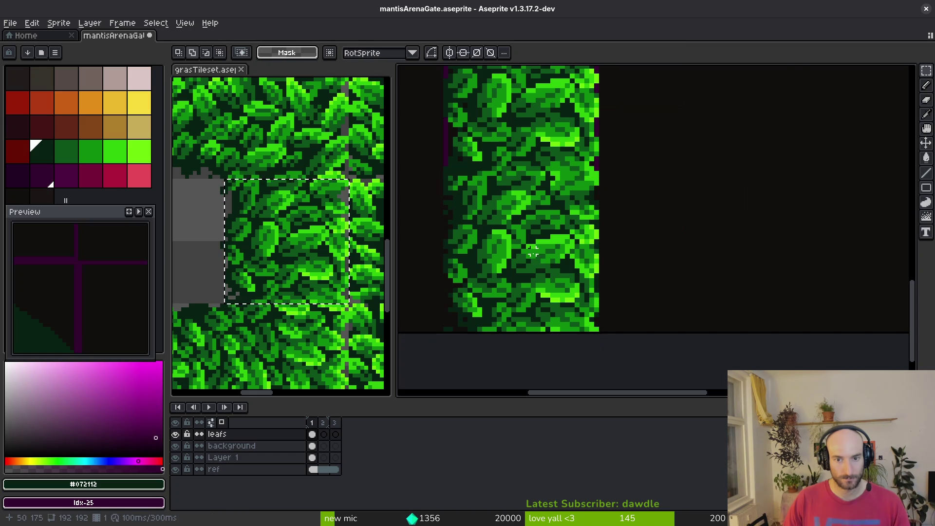
scroll(538, 247, down, 2)
scroll(683, 276, down, 3)
scroll(484, 188, up, 2)
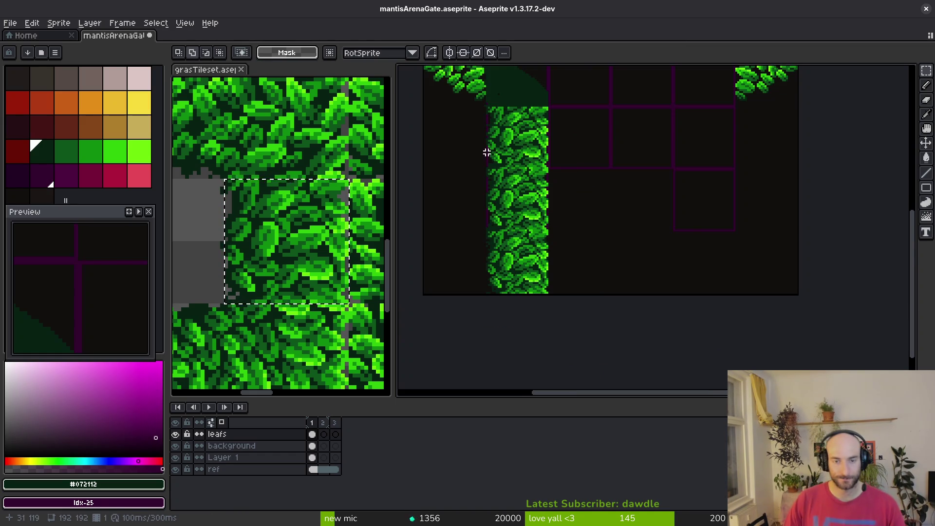
Select all and paste a mirrored leaf pillar on the right side
scroll(538, 267, down, 2)
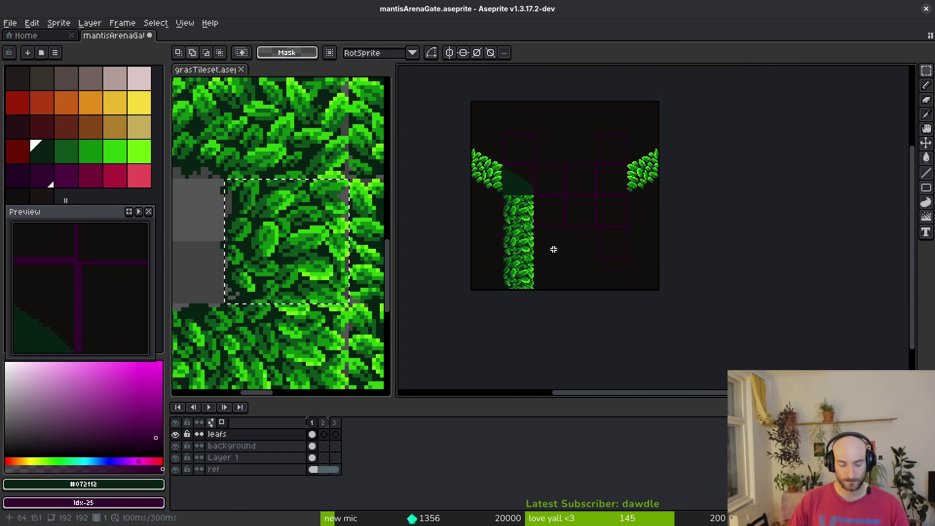
key(ctrl+a)
key(ctrl+v)
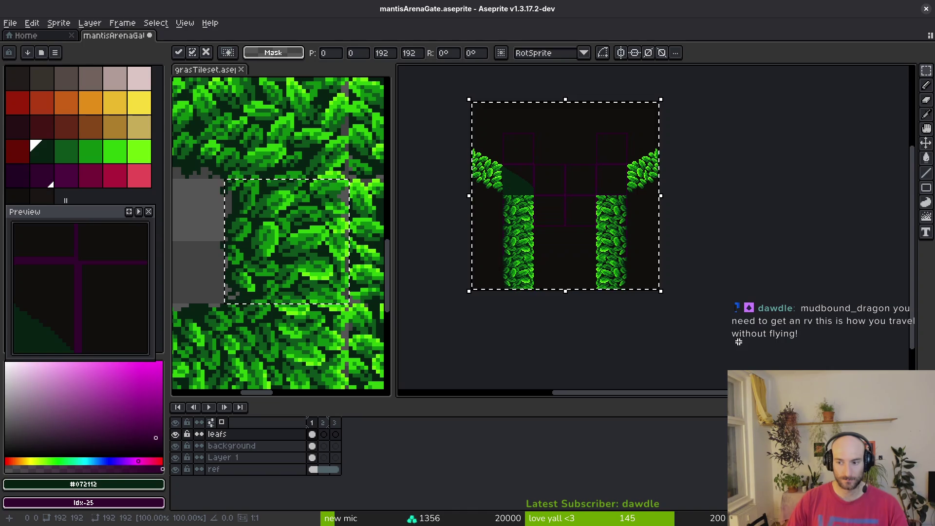
key(Return)
scroll(635, 284, up, 3)
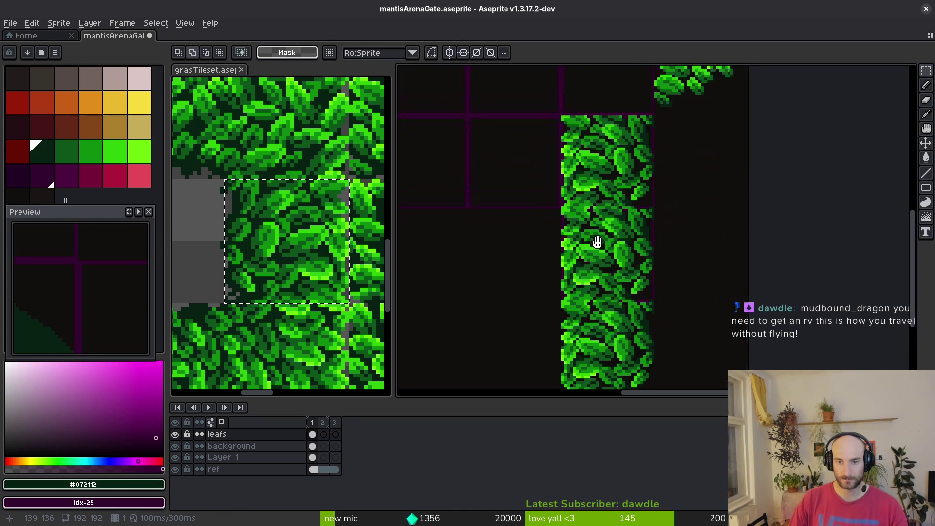
scroll(591, 220, down, 3)
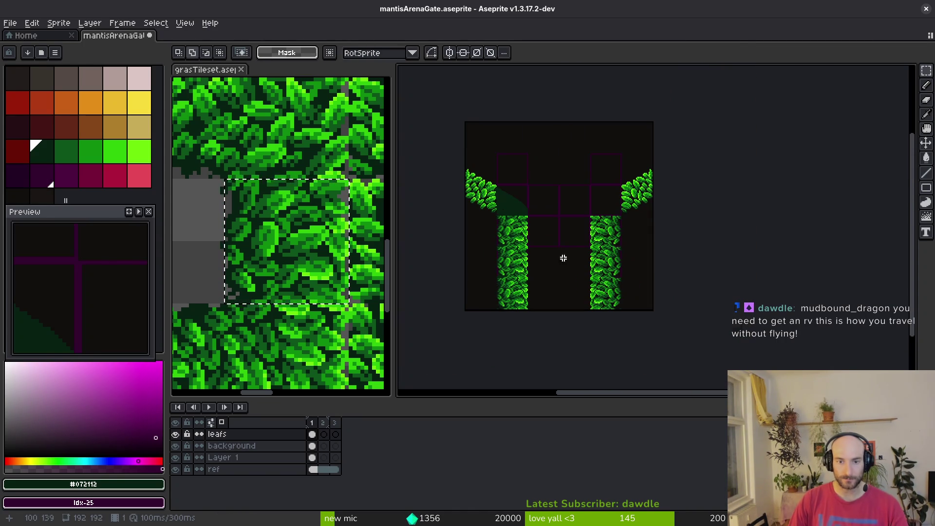
scroll(563, 264, up, 3)
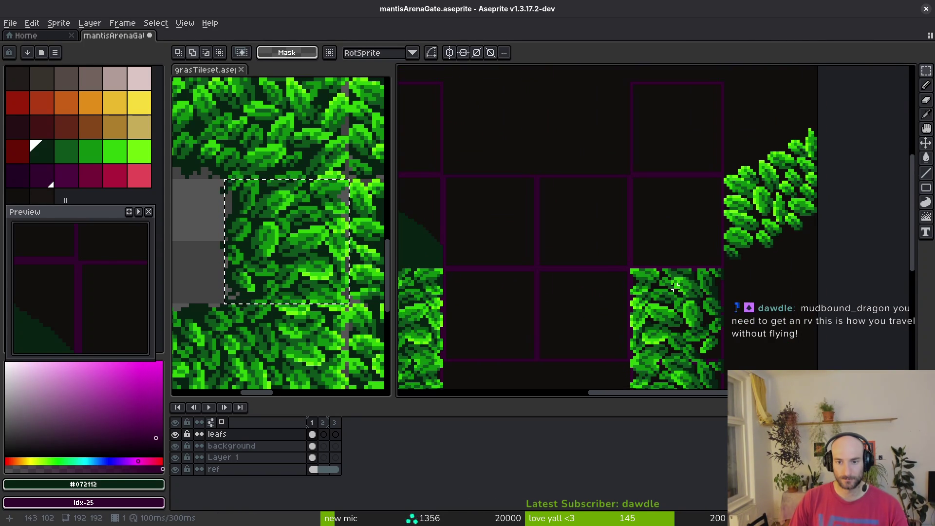
scroll(691, 307, down, 4)
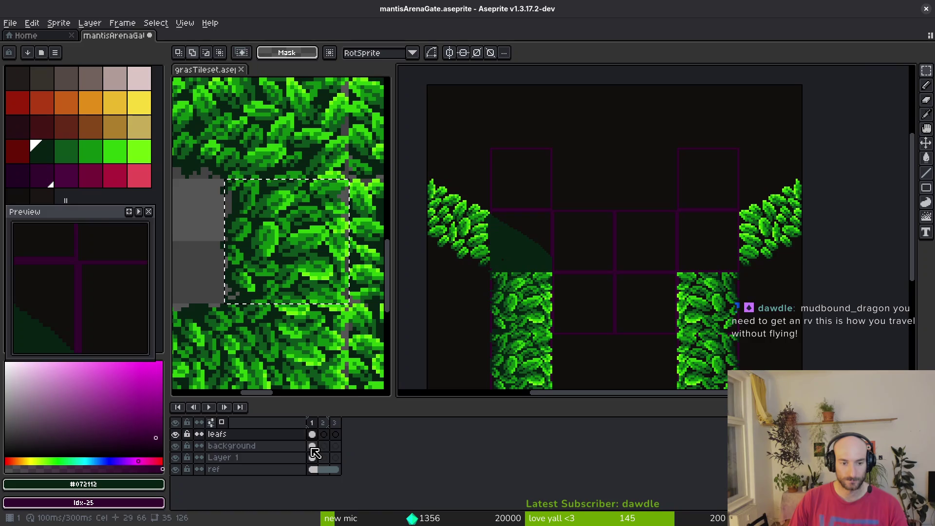
Select the entire background layer, apply an empty transform, and save the gate sprite
click(313, 448)
scroll(426, 278, down, 5)
key(m)
key(ctrl+a)
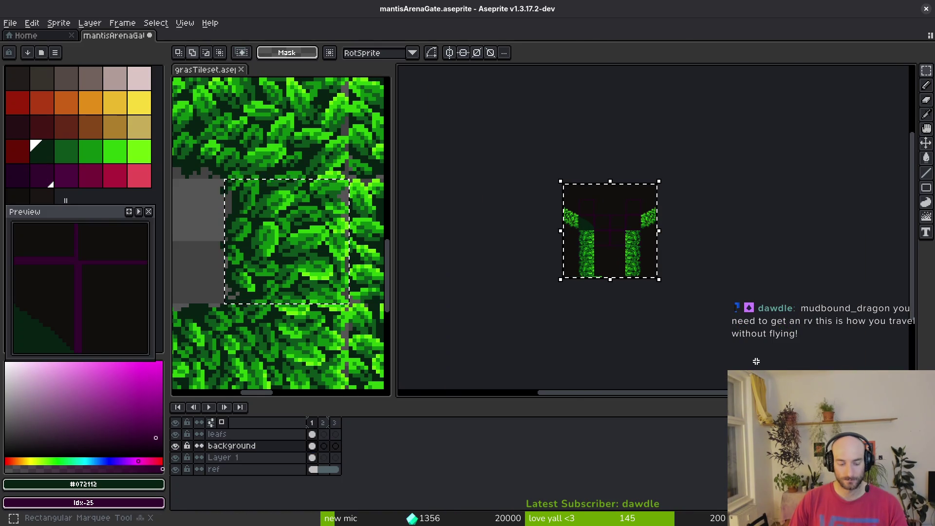
key(ctrl+t)
key(Return)
key(ctrl+s)
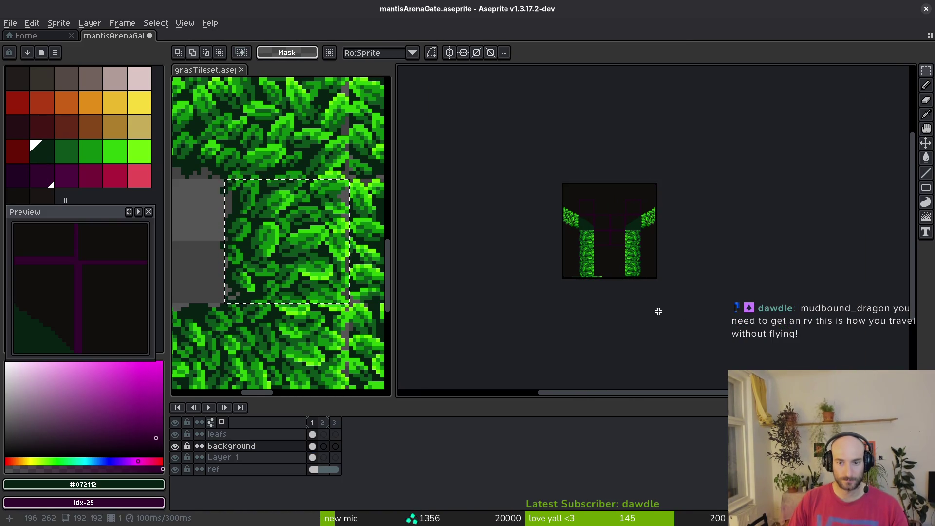
Show grasTileset's leafsTemplates area zoomed in and pick the Lasso tool
scroll(604, 213, up, 5)
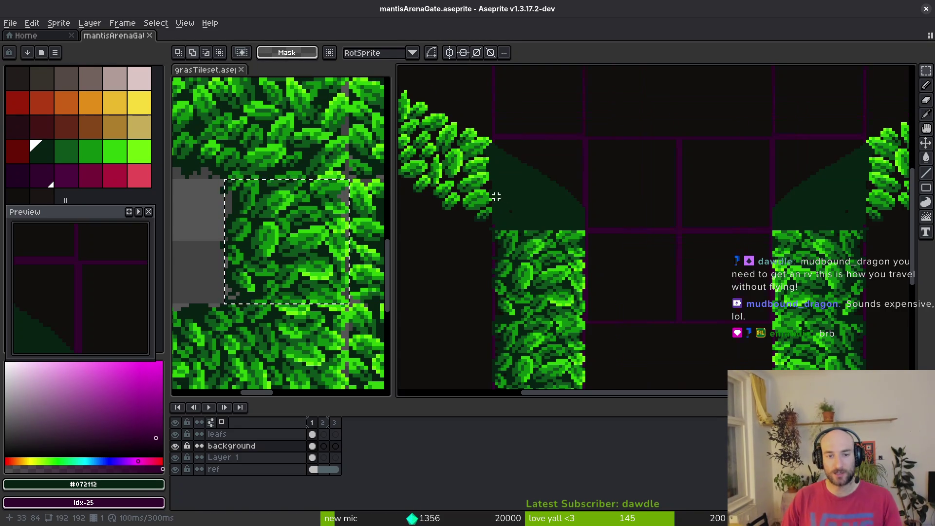
scroll(498, 197, up, 2)
scroll(288, 219, down, 3)
click(292, 234)
scroll(294, 238, up, 3)
scroll(285, 238, down, 1)
scroll(280, 237, up, 3)
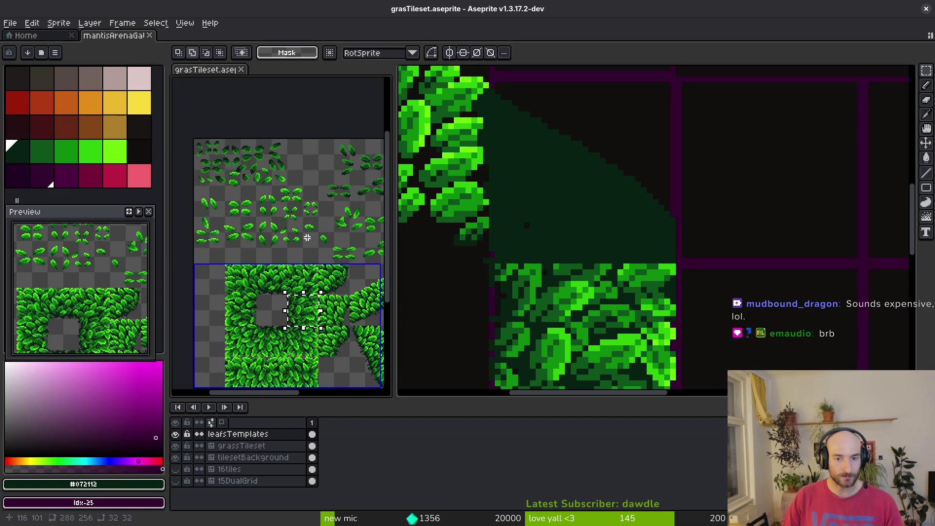
scroll(278, 236, down, 1)
scroll(310, 205, up, 1)
key(shift+w)
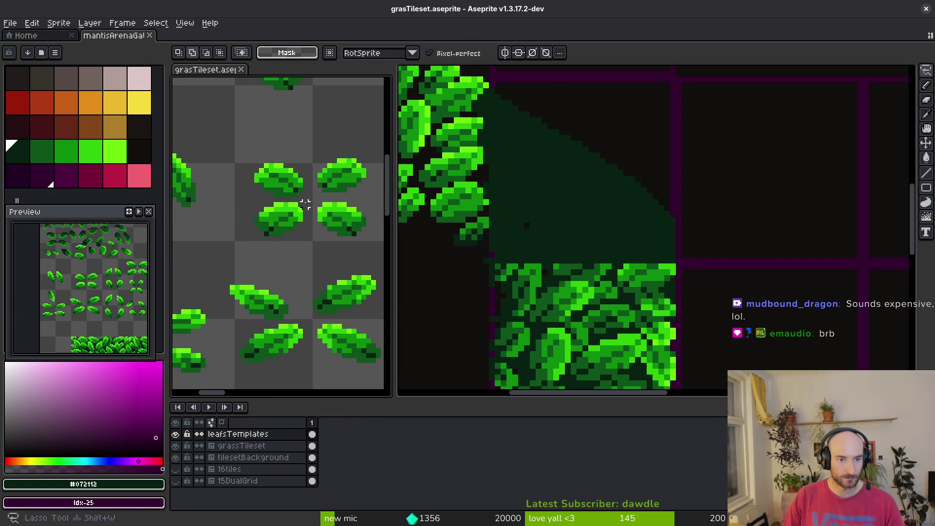
Lasso a leaf template in grasTileset, paste it into the gate sprite and move it lower
drag(305, 209, 304, 206)
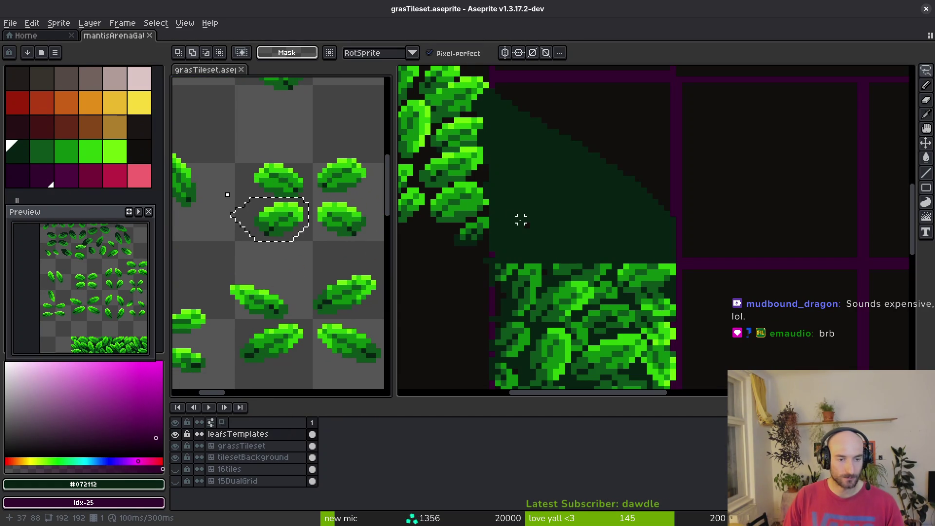
click(567, 208)
key(ctrl+v)
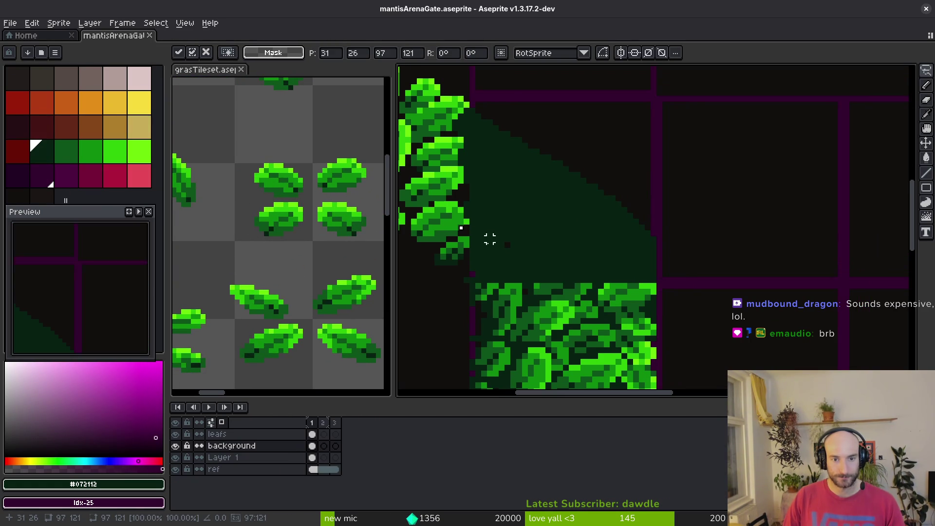
scroll(474, 242, down, 1)
scroll(504, 238, down, 2)
scroll(511, 146, up, 3)
drag(519, 161, 526, 221)
scroll(541, 234, down, 5)
click(294, 268)
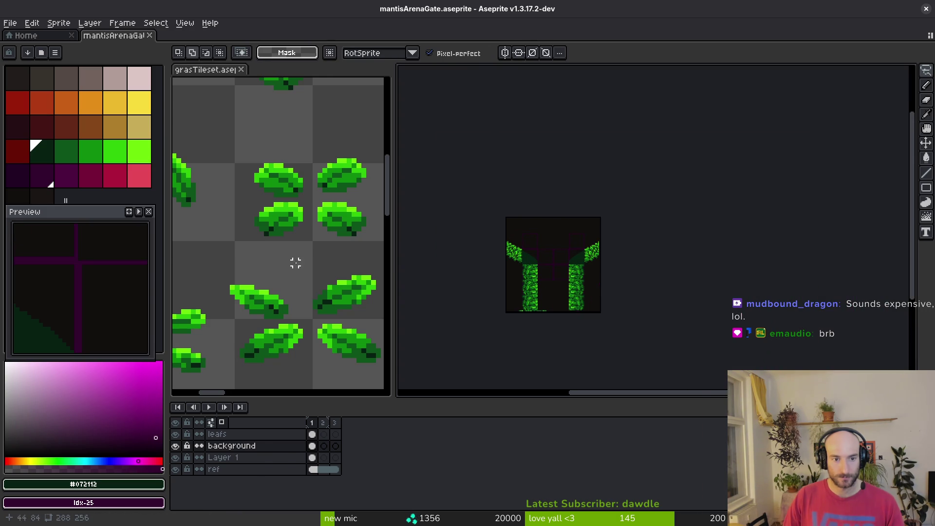
Lasso a second tileset leaf and paste it into the gate sprite, nudging it into position
drag(254, 237, 257, 224)
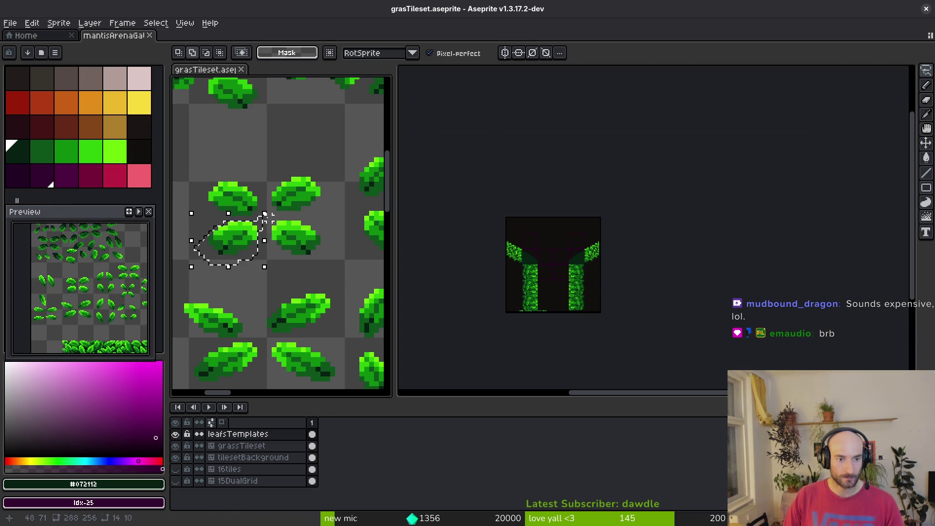
click(535, 268)
scroll(535, 267, up, 3)
key(ctrl+v)
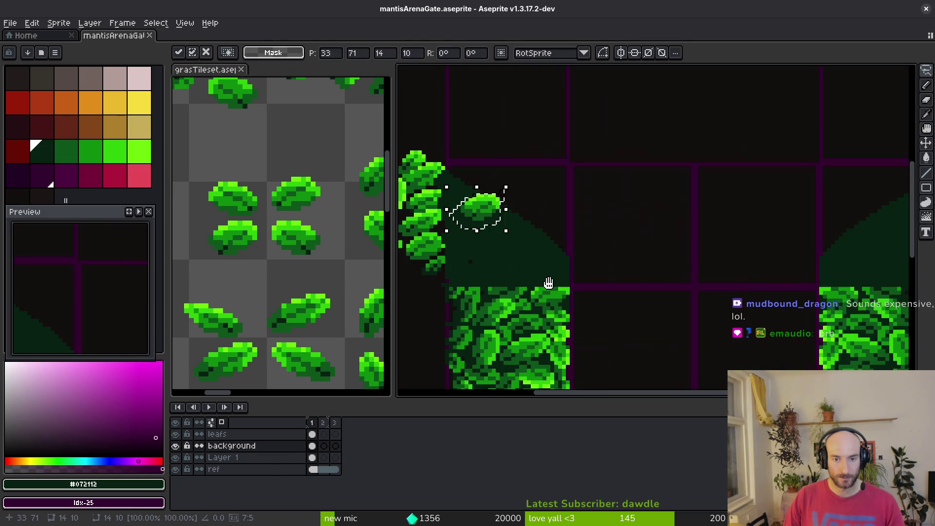
scroll(484, 234, down, 1)
mouse_move(484, 234)
mouse_down()
mouse_move(448, 213)
mouse_move(554, 261)
mouse_move(589, 313)
mouse_up()
scroll(578, 302, up, 1)
mouse_move(329, 286)
mouse_down()
mouse_move(246, 221)
mouse_move(271, 186)
mouse_up()
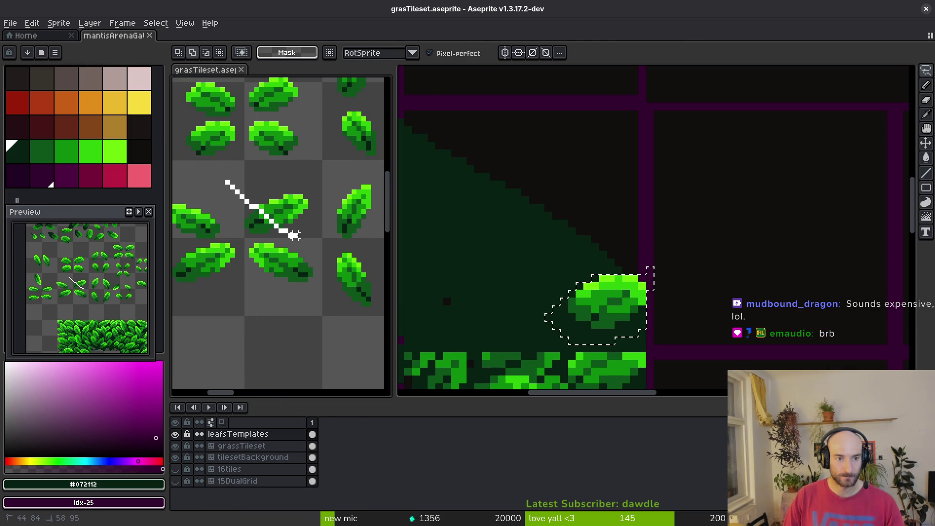
Marquee-copy a slanted leaf from the tileset, paste it into the gate, stretch it slightly and commit
key(m)
drag(314, 235, 318, 238)
key(ctrl+c)
click(628, 304)
key(ctrl+v)
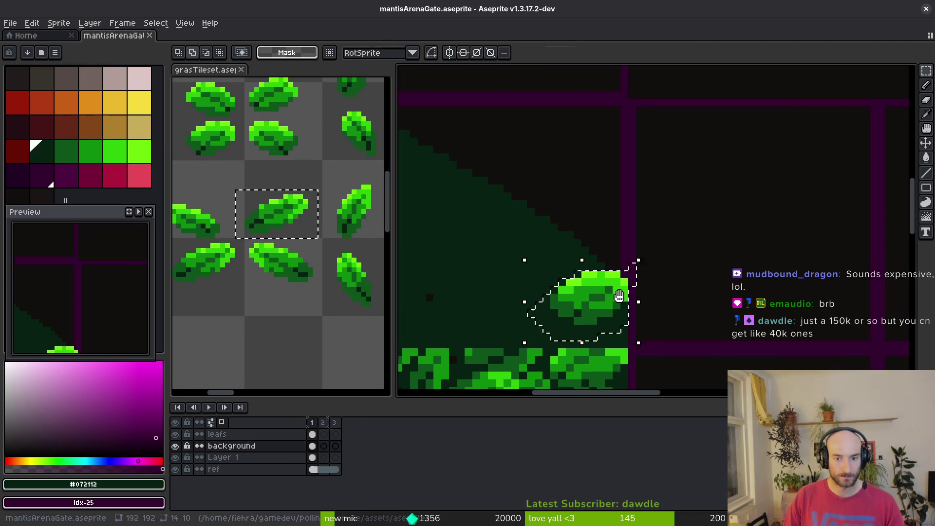
mouse_move(599, 291)
mouse_down()
mouse_move(591, 325)
mouse_move(532, 219)
mouse_move(526, 157)
mouse_move(527, 214)
mouse_up()
click(536, 254)
Undo the trial pastes and paste the leaf onto the leafs layer over the canopy slope, near 46,86
drag(525, 248, 644, 320)
key(ctrl+z)
key(ctrl+z)
key(ctrl+z)
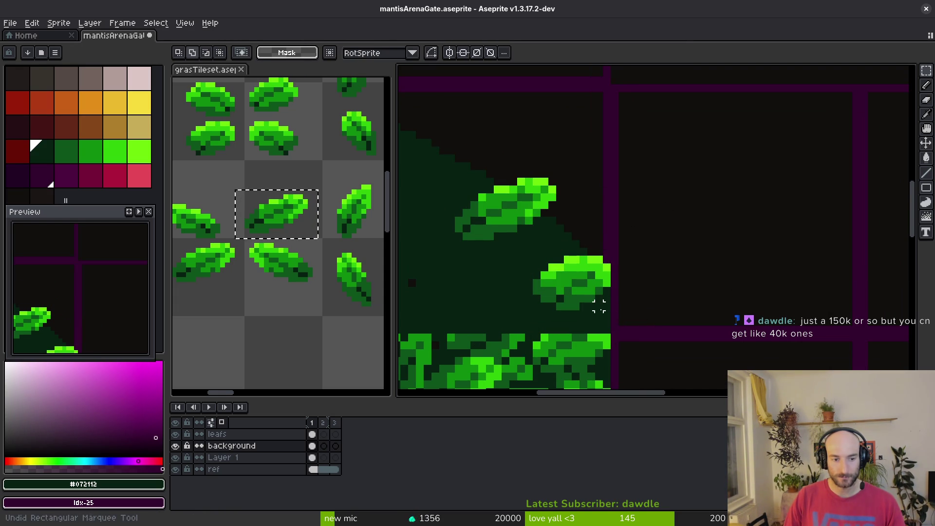
click(323, 435)
key(ctrl+v)
mouse_move(567, 292)
mouse_down()
mouse_move(593, 295)
mouse_move(590, 304)
mouse_move(536, 258)
mouse_move(547, 249)
mouse_up()
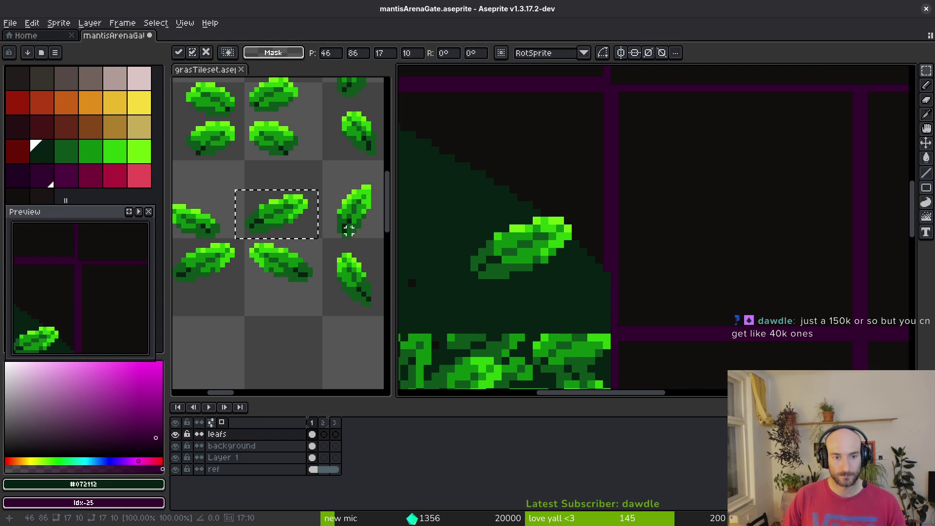
Select a small 9×8 tileset leaf, paste it into the gate near the canopy edge and commit
scroll(292, 185, down, 3)
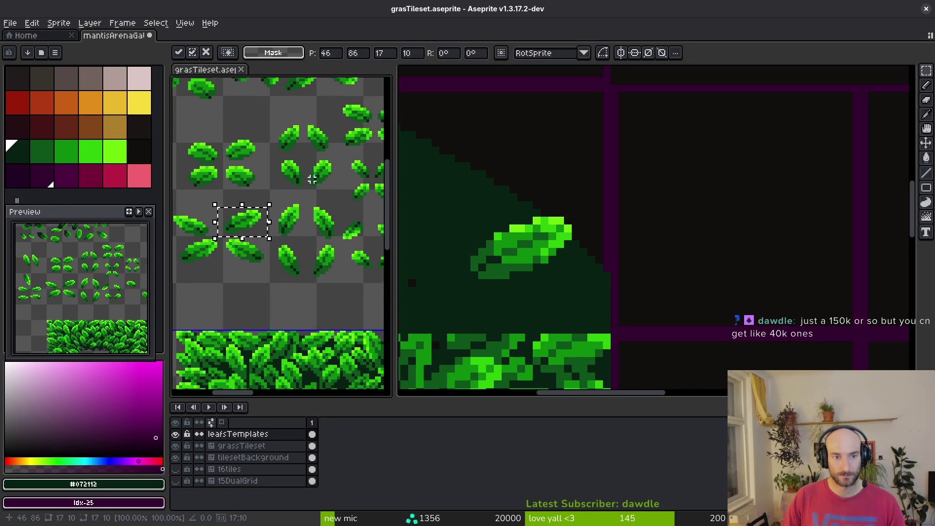
scroll(341, 181, up, 3)
drag(298, 145, 341, 180)
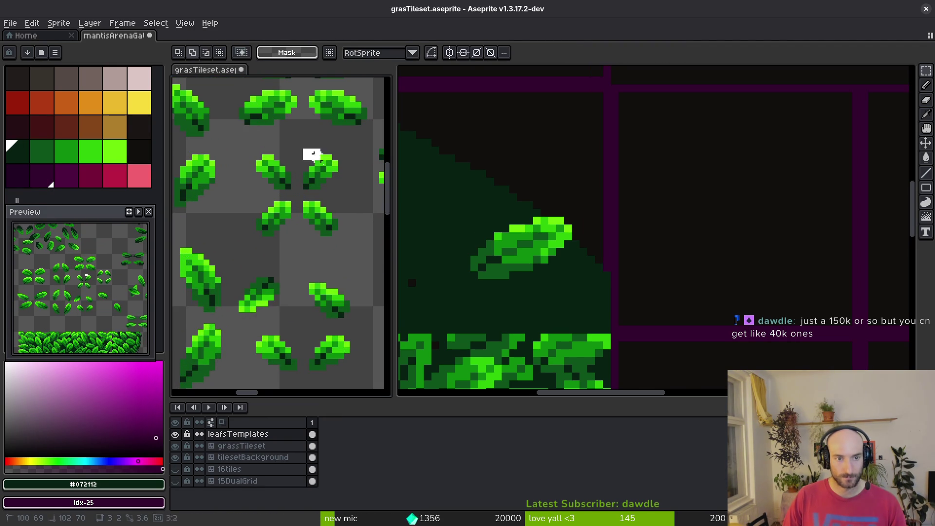
click(404, 197)
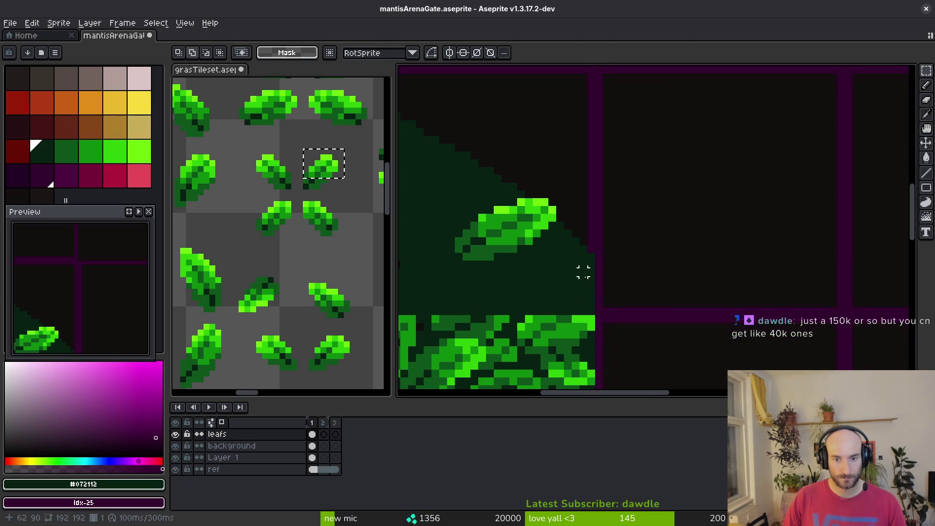
key(ctrl+v)
mouse_move(904, 136)
mouse_down()
mouse_move(621, 282)
mouse_move(575, 295)
mouse_up()
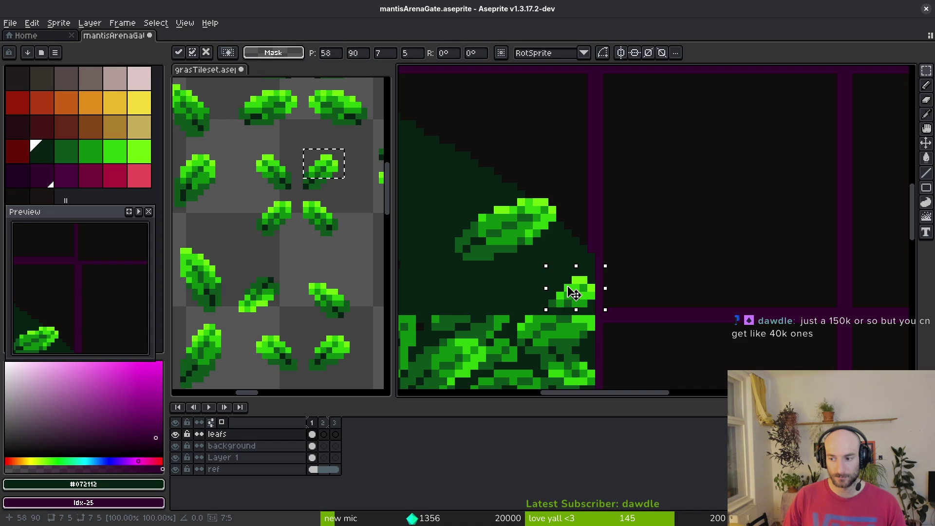
key(Return)
Reselect the small leaf, shift it down and right, and drop a piece of the upper leaf lower
scroll(612, 330, down, 3)
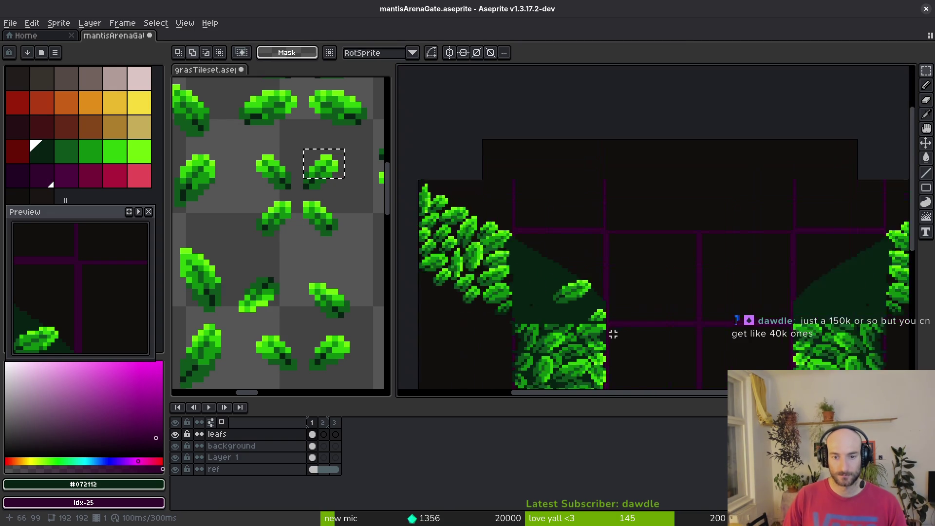
scroll(608, 319, up, 2)
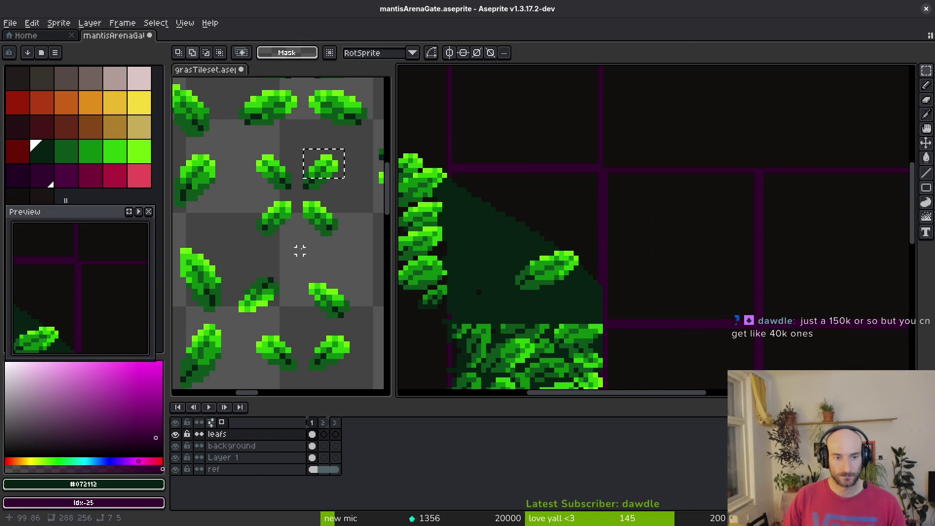
scroll(298, 248, down, 2)
scroll(298, 248, right, 2)
scroll(630, 291, down, 1)
drag(534, 229, 580, 250)
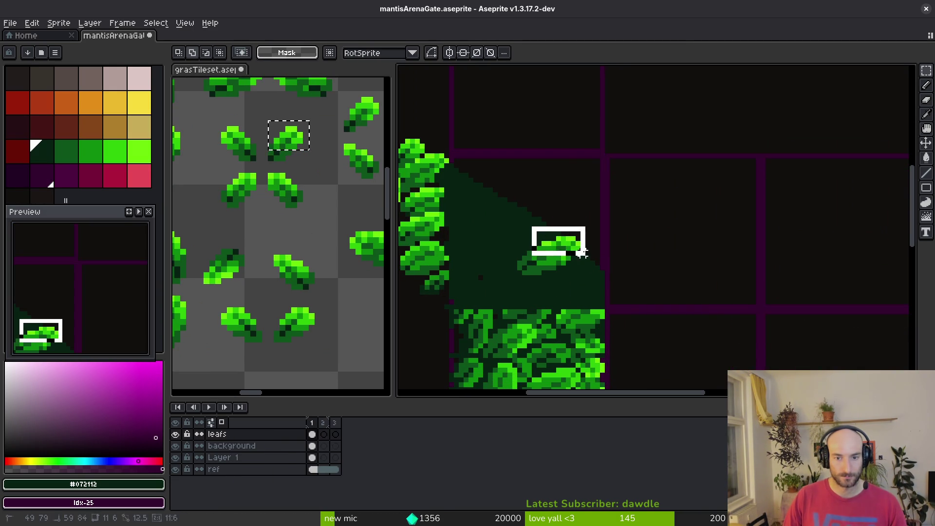
scroll(595, 261, up, 2)
mouse_move(418, 164)
mouse_down()
mouse_move(606, 254)
mouse_move(596, 245)
mouse_up()
scroll(595, 246, down, 2)
mouse_move(530, 151)
mouse_down()
mouse_move(580, 202)
mouse_move(590, 271)
mouse_move(513, 140)
mouse_move(577, 158)
mouse_move(607, 247)
mouse_move(599, 276)
mouse_move(608, 287)
mouse_up()
mouse_move(464, 126)
mouse_down()
mouse_move(523, 161)
mouse_move(574, 299)
mouse_up()
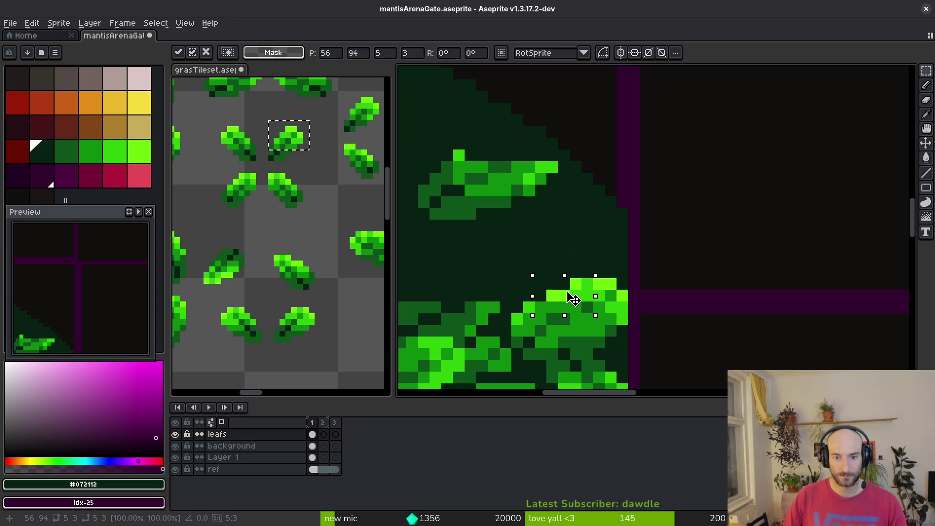
click(574, 298)
Undo the two moves and instead place a light-green patch onto the lower leaf
scroll(565, 298, up, 1)
key(ctrl+z)
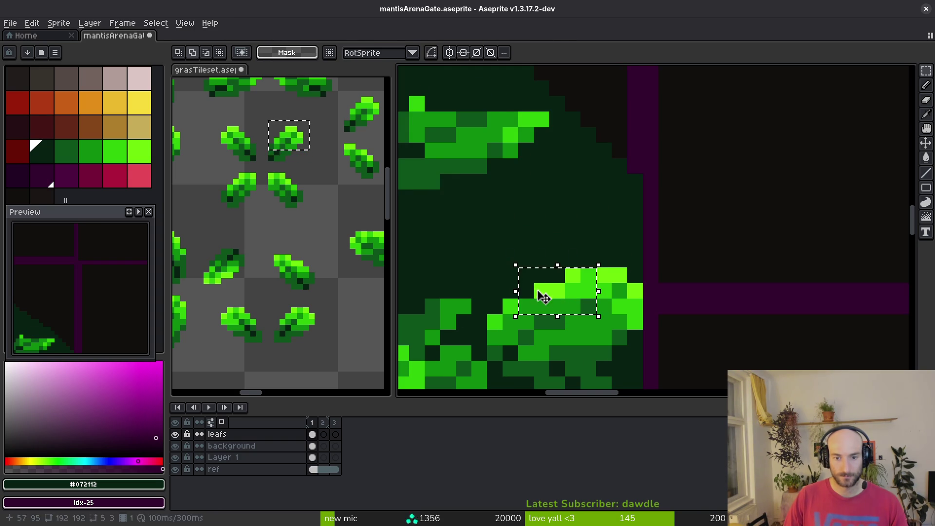
key(ctrl+z)
mouse_move(465, 88)
mouse_down()
mouse_move(553, 276)
mouse_move(541, 278)
mouse_move(546, 295)
mouse_up()
key(Return)
Delete the leaf on the canopy slope and save the gate sprite
scroll(585, 258, down, 5)
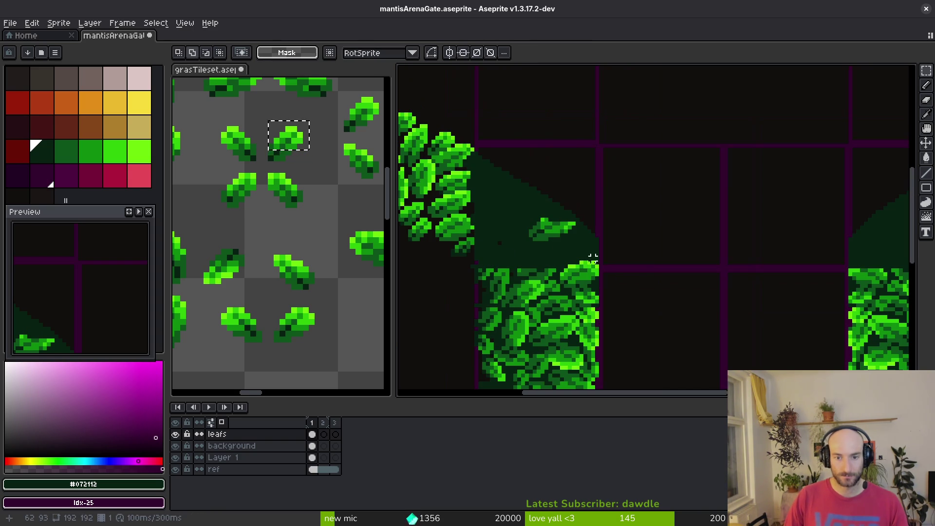
scroll(568, 254, up, 3)
scroll(502, 198, up, 2)
drag(428, 110, 641, 238)
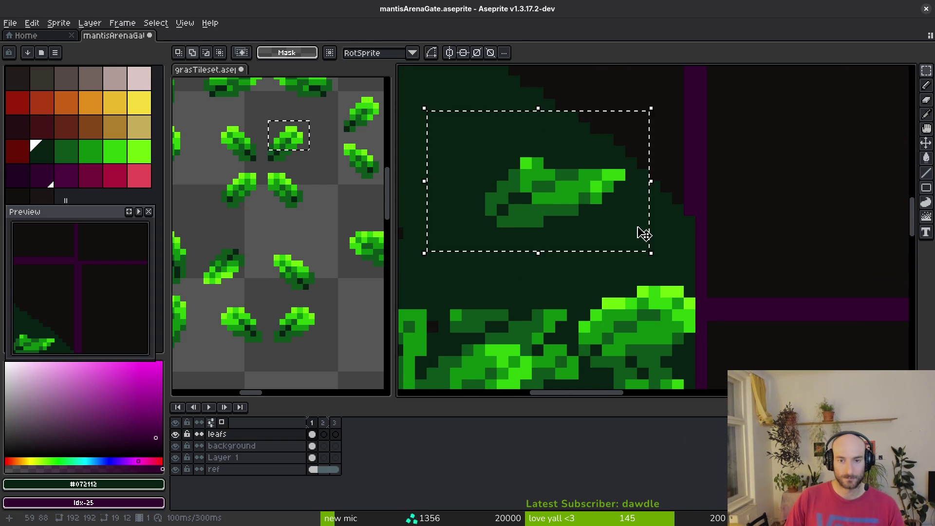
key(Delete)
key(ctrl+s)
Browse the grasTileset leaf templates and copy the chosen leaf
scroll(240, 245, down, 3)
scroll(217, 194, down, 5)
scroll(213, 258, up, 2)
scroll(213, 258, up, 5)
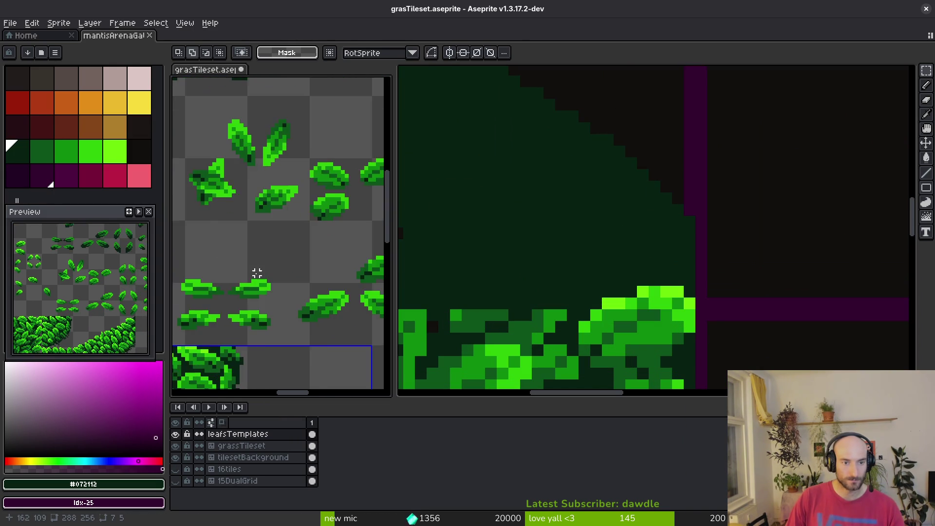
scroll(271, 242, up, 3)
scroll(272, 242, right, 3)
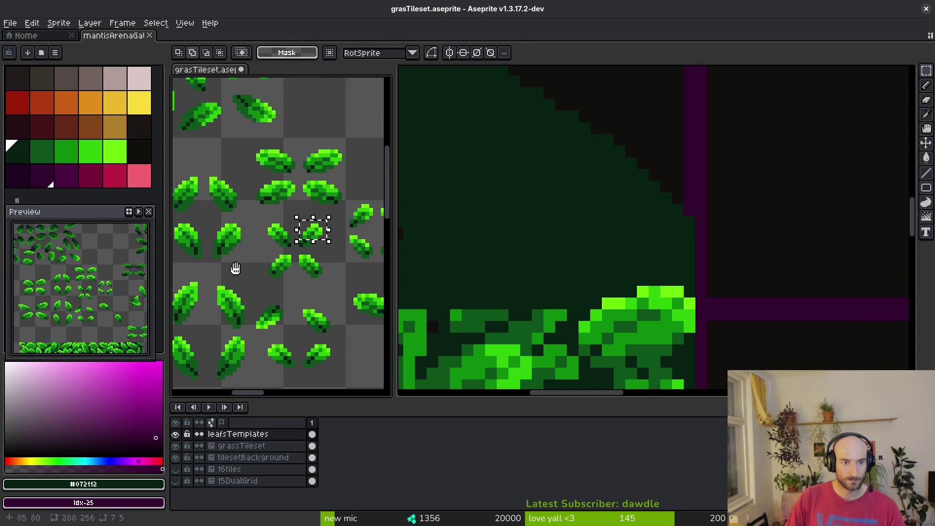
scroll(344, 254, up, 1)
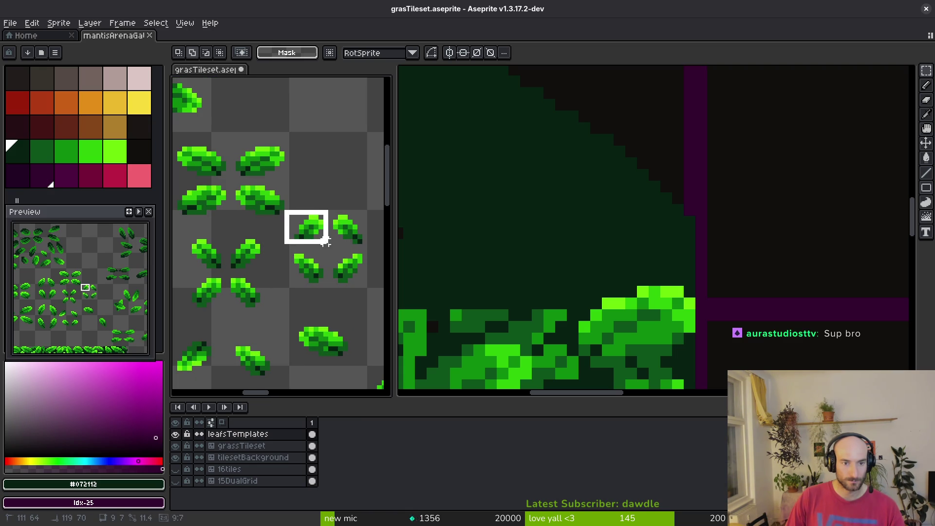
key(ctrl+c)
Paste the copied leaf into mantisArenaGate, one pixel lower, and commit it
click(663, 282)
key(ctrl+v)
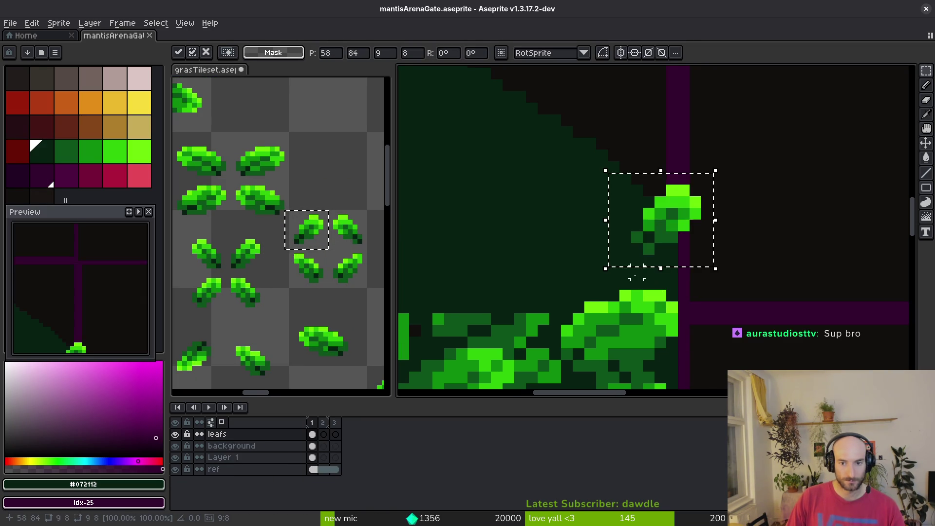
drag(663, 270, 667, 275)
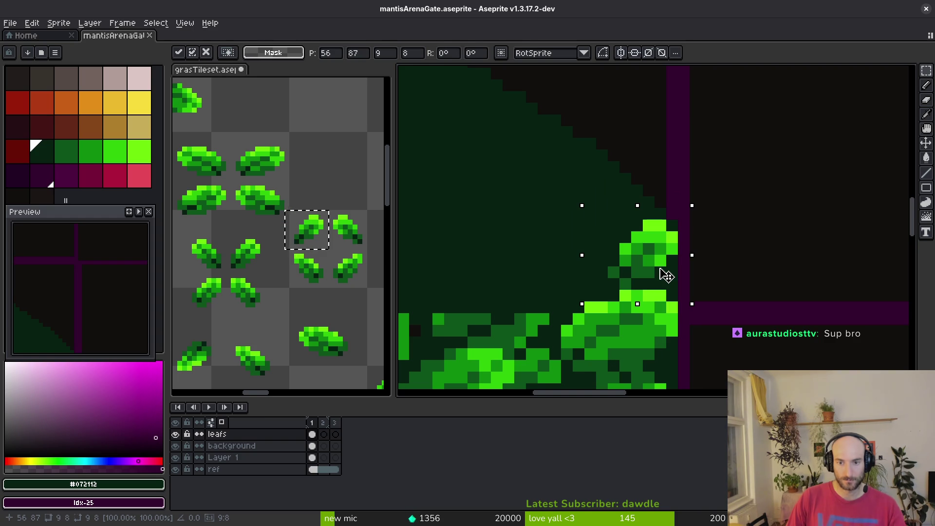
click(301, 257)
Select another tileset leaf and paste it into the gate, then discard that paste
scroll(301, 256, down, 2)
scroll(294, 251, left, 4)
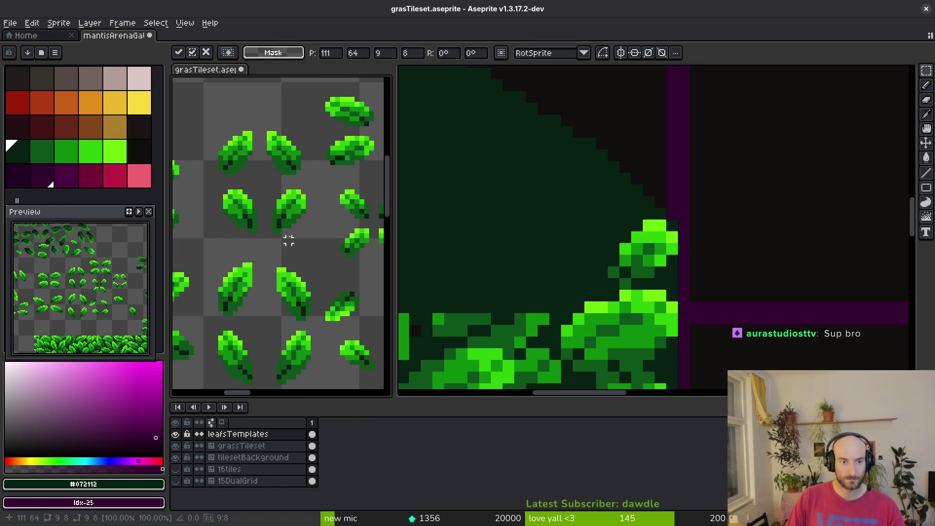
scroll(269, 201, left, 5)
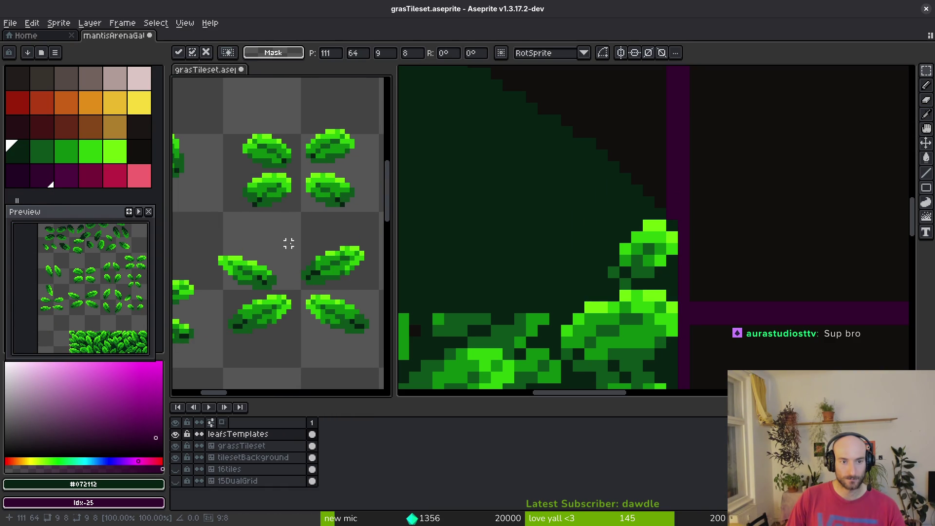
scroll(294, 265, left, 3)
scroll(287, 263, down, 1)
scroll(243, 249, right, 3)
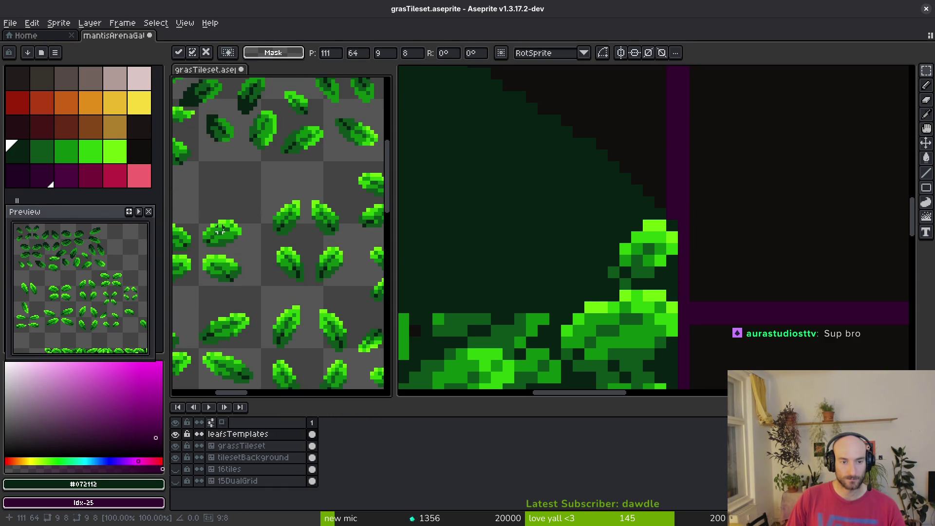
drag(214, 164, 257, 205)
click(580, 250)
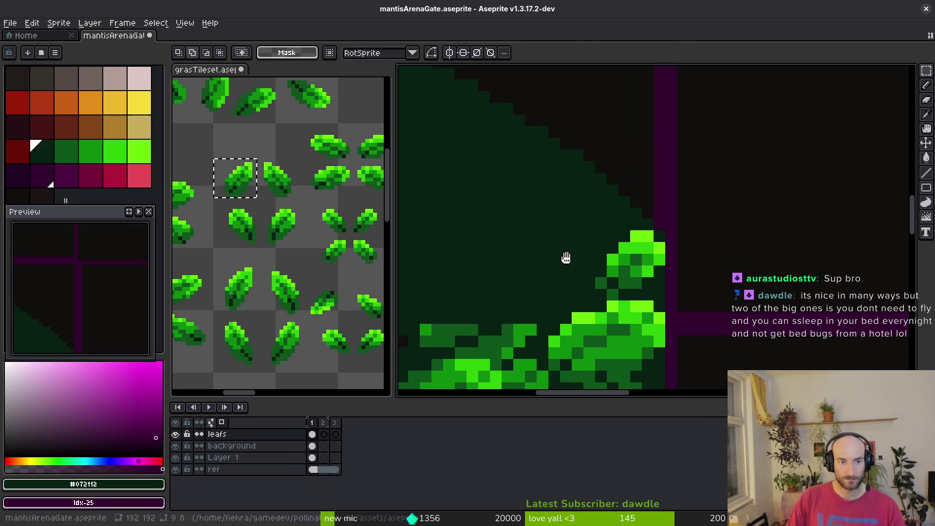
key(ctrl+v)
scroll(467, 231, down, 1)
key(Escape)
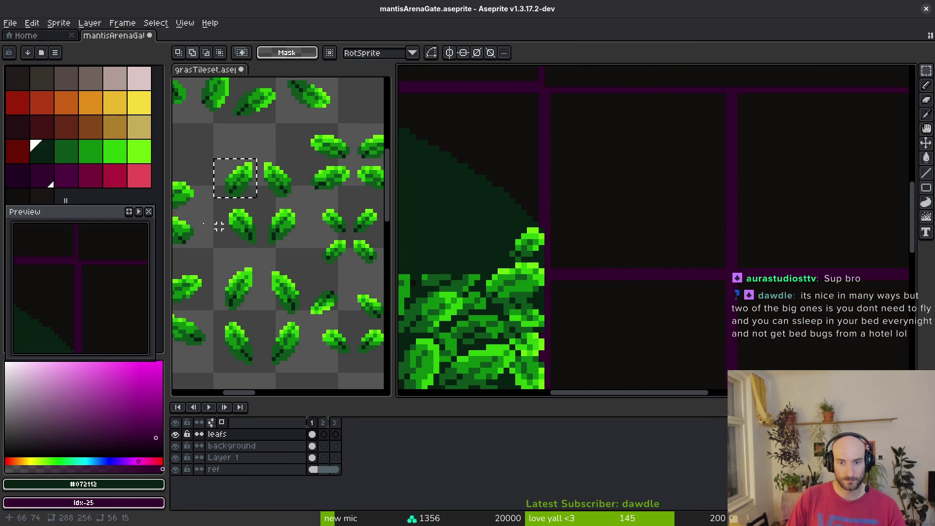
Paste a 12×7 tileset leaf beside the grass clump at about 43,90 and commit it
click(244, 192)
drag(210, 153, 265, 208)
click(471, 242)
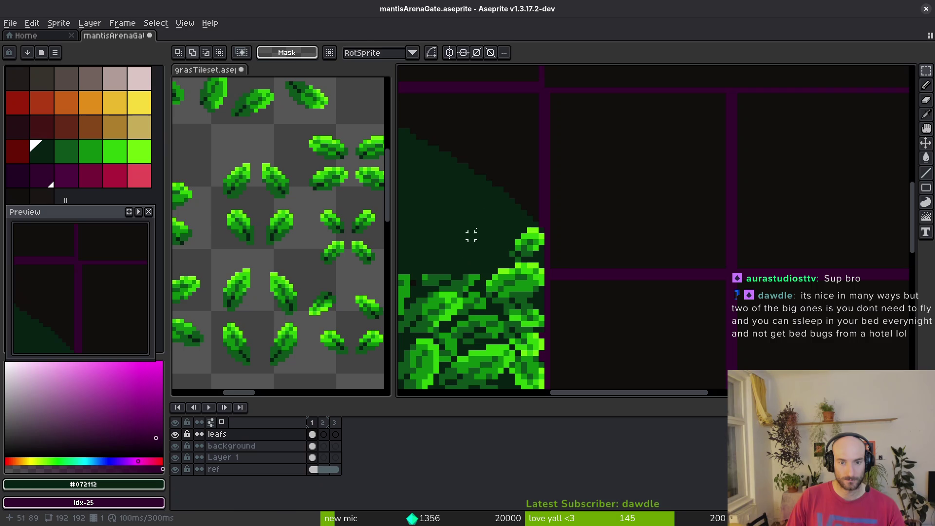
key(ctrl+v)
mouse_move(575, 94)
mouse_down()
mouse_move(485, 234)
mouse_move(493, 236)
mouse_up()
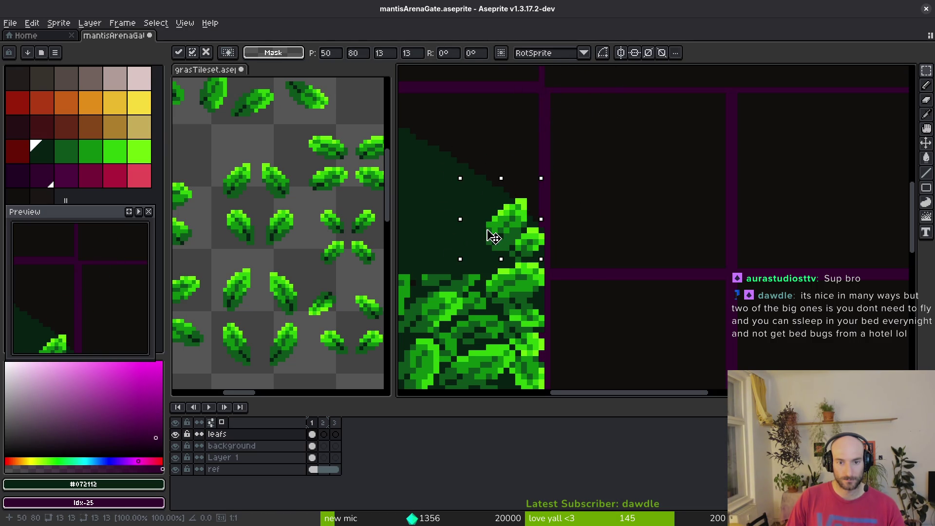
key(Return)
Paste another tileset leaf onto the canopy's lower edge and commit it
scroll(506, 254, down, 1)
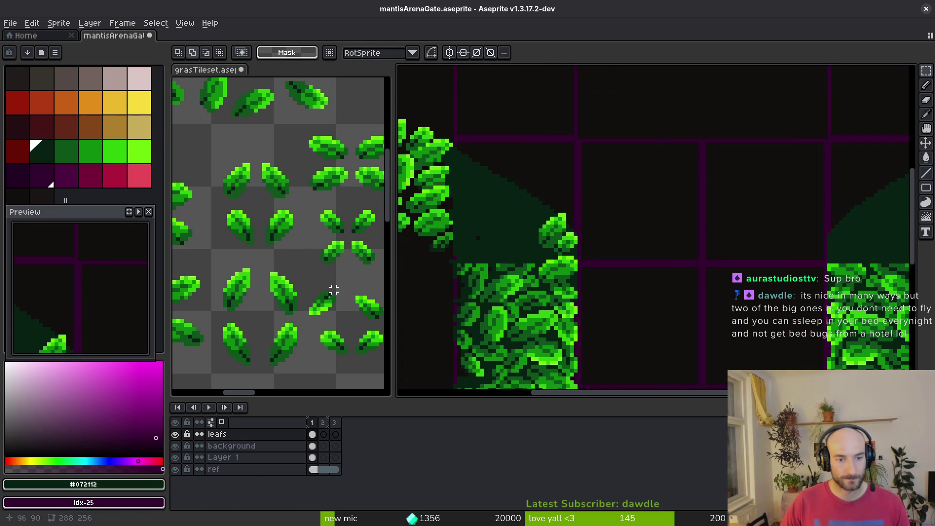
scroll(341, 278, right, 10)
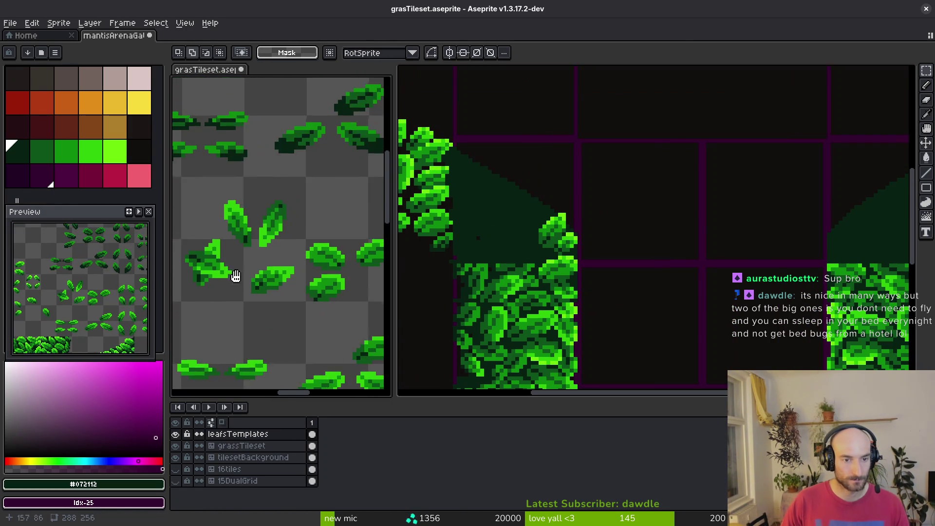
scroll(289, 174, up, 2)
drag(286, 147, 336, 179)
click(571, 288)
key(ctrl+v)
mouse_move(652, 97)
mouse_down()
mouse_move(595, 226)
mouse_move(516, 288)
mouse_move(524, 280)
mouse_up()
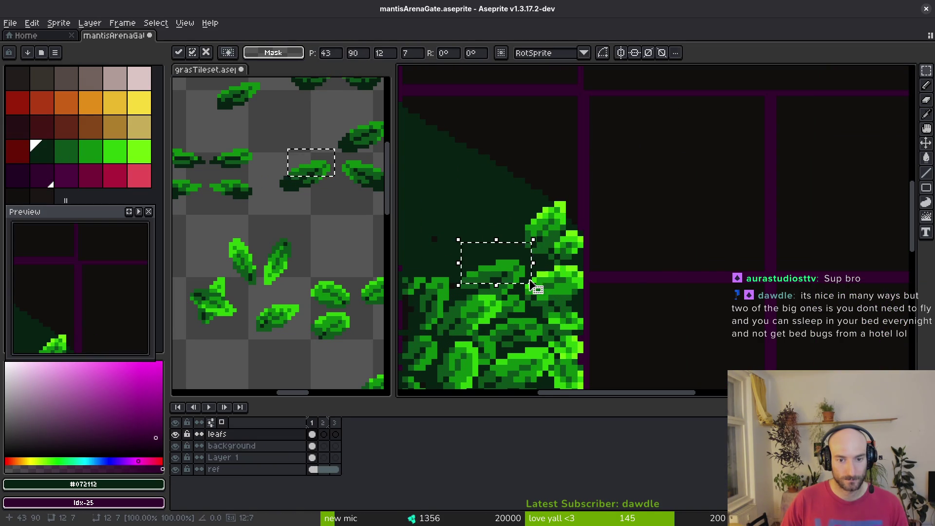
key(Return)
Browse the tileset and select its lower-right leaf for the next paste
scroll(597, 273, down, 1)
drag(184, 177, 299, 238)
scroll(292, 234, down, 3)
drag(278, 142, 326, 173)
scroll(193, 244, right, 2)
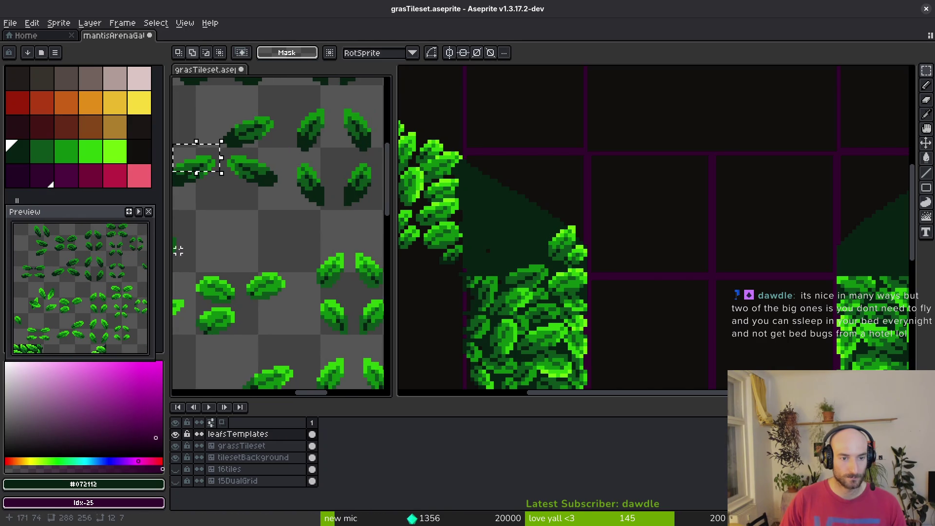
scroll(182, 247, up, 6)
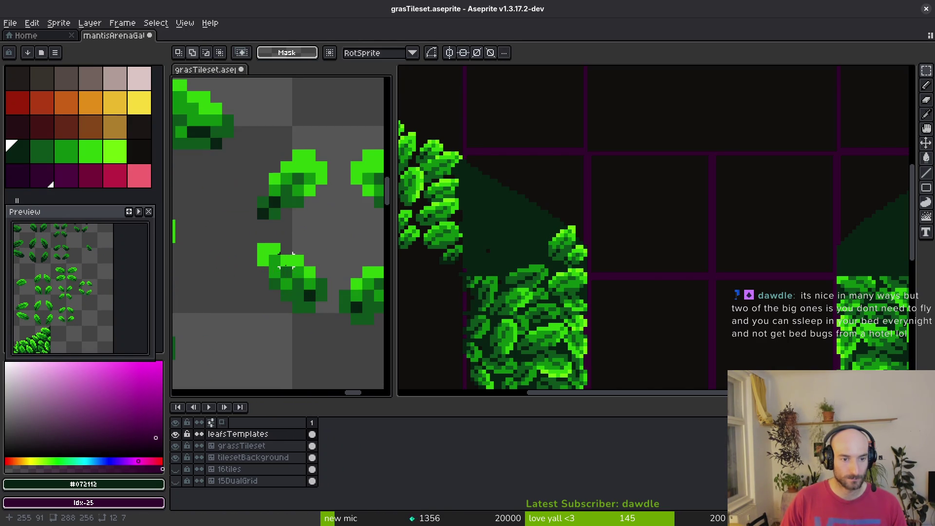
scroll(292, 255, right, 2)
drag(262, 237, 334, 313)
click(530, 264)
scroll(530, 265, up, 1)
Paste the leaf into the gate and drop it beside the grass pillar, near 52,90
scroll(529, 264, up, 1)
key(ctrl+v)
scroll(709, 288, down, 2)
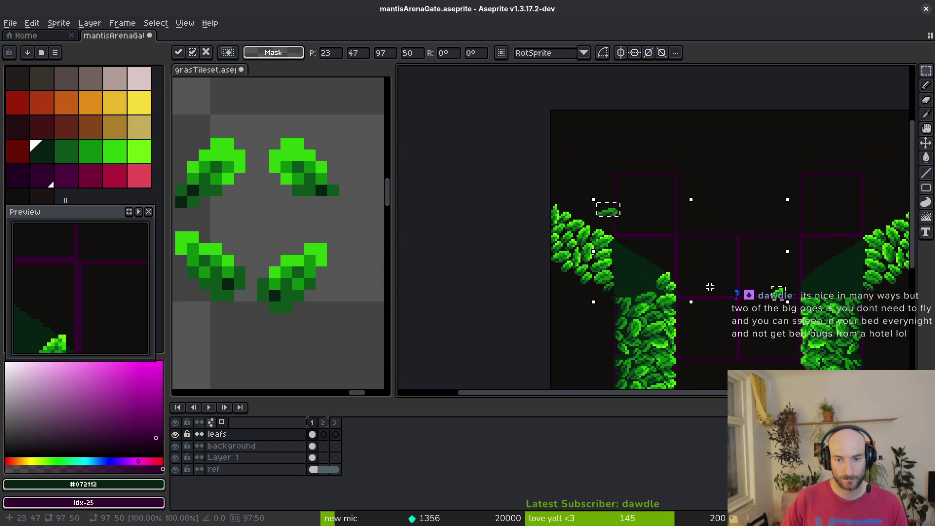
scroll(712, 287, right, 2)
drag(529, 210, 688, 276)
scroll(689, 275, up, 2)
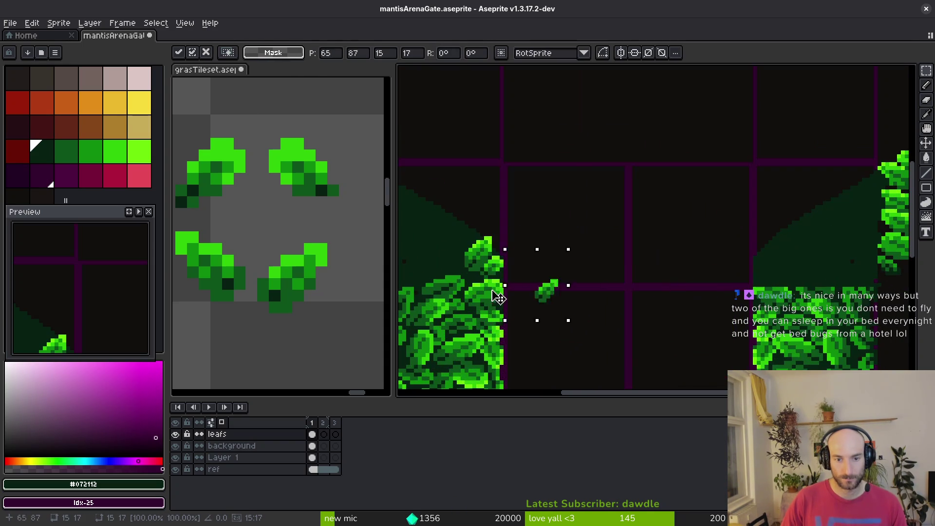
scroll(565, 300, up, 2)
mouse_move(480, 271)
mouse_down()
mouse_move(476, 287)
mouse_move(637, 225)
mouse_up()
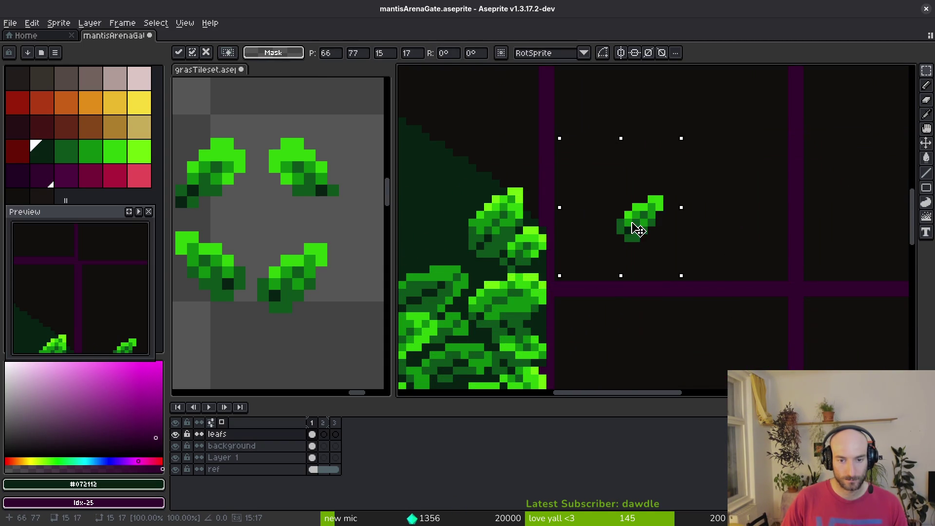
scroll(637, 225, up, 2)
key(e)
click(615, 246)
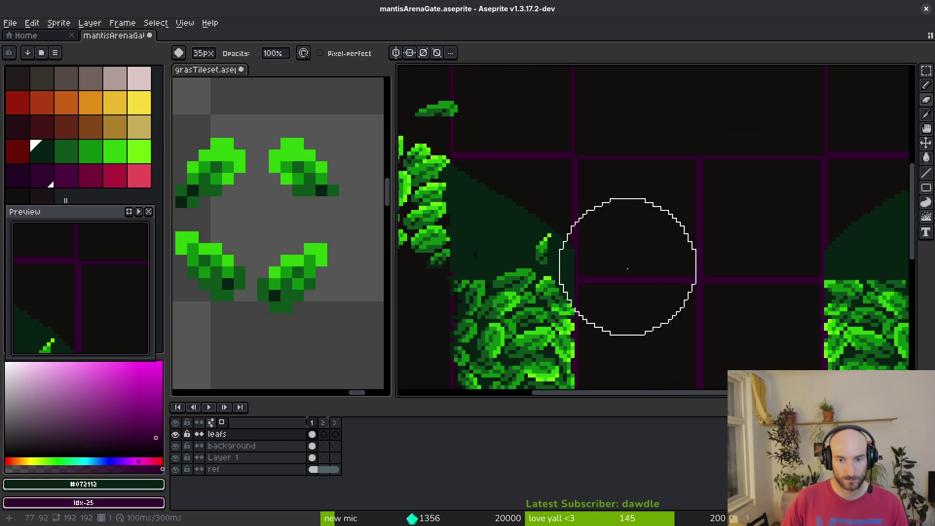
Erase the stray pixels around the new leaf with a 1px eraser
key(ctrl+z)
scroll(632, 253, down, 5)
scroll(623, 251, down, 10)
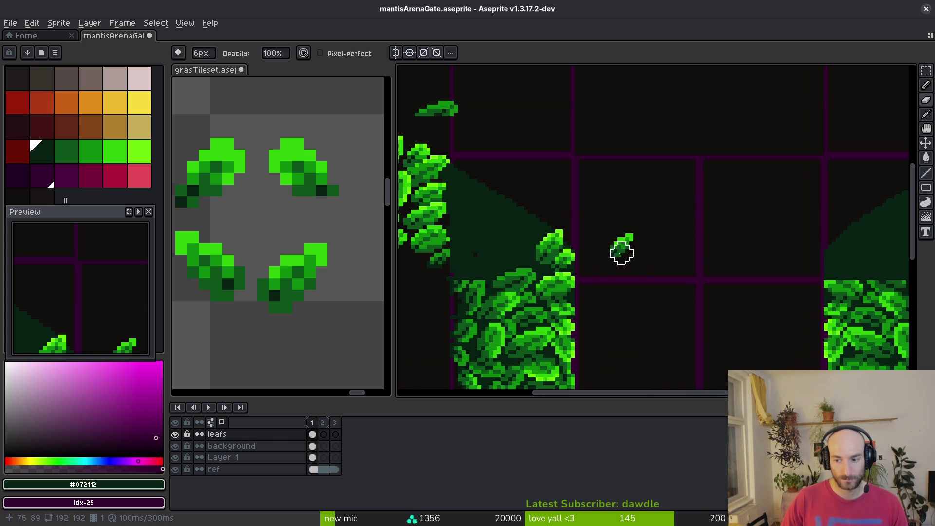
scroll(608, 269, up, 10)
drag(549, 274, 611, 212)
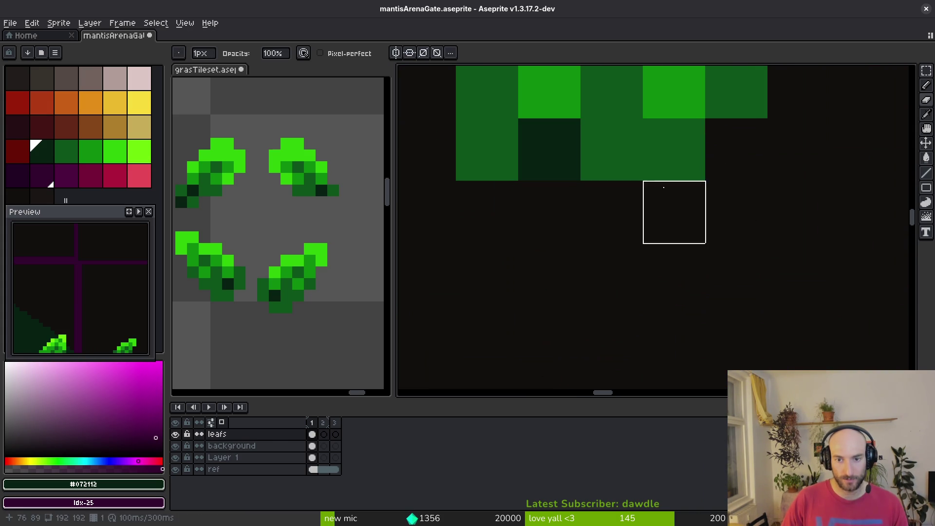
click(611, 149)
scroll(712, 213, down, 3)
Marquee the right-hand leaf, move it over the large leaf, and deselect
key(m)
drag(680, 115, 906, 238)
mouse_move(789, 219)
mouse_down()
mouse_move(501, 284)
mouse_move(469, 308)
mouse_move(461, 301)
mouse_move(727, 289)
mouse_up()
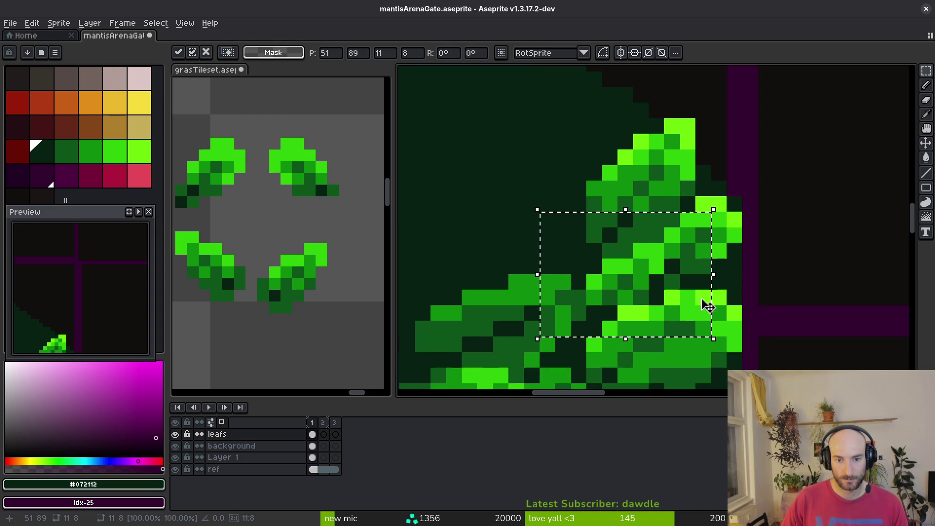
mouse_move(629, 285)
mouse_down()
mouse_move(768, 265)
mouse_move(810, 204)
mouse_up()
key(ctrl+d)
Reposition the right-hand leaf onto the big leaf, undoing an accidental erase, and deselect
key(e)
key(m)
drag(726, 103, 847, 226)
mouse_move(778, 189)
mouse_down()
mouse_move(740, 246)
mouse_move(575, 312)
mouse_move(828, 176)
mouse_move(796, 237)
mouse_up()
key(e)
key(ctrl+z)
mouse_move(866, 171)
mouse_down()
mouse_move(636, 309)
mouse_move(621, 304)
mouse_up()
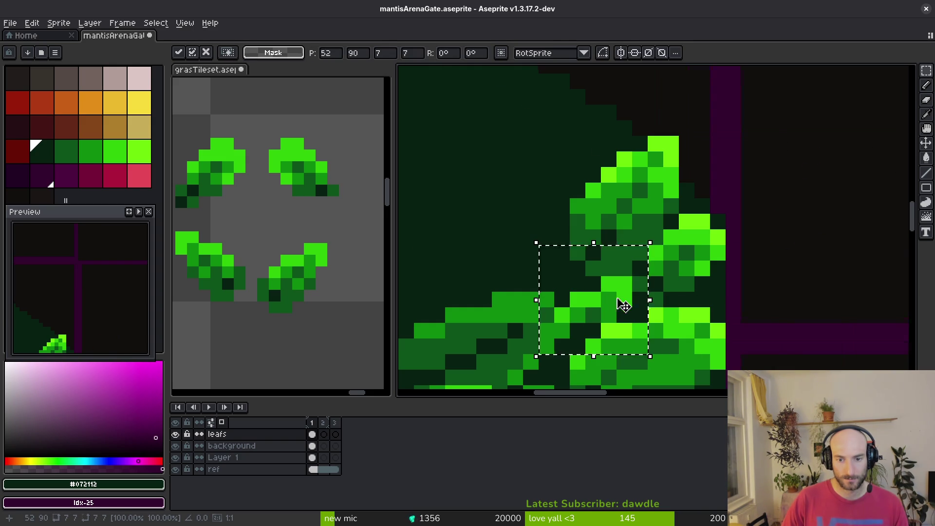
key(ctrl+d)
scroll(623, 300, down, 3)
scroll(630, 302, up, 3)
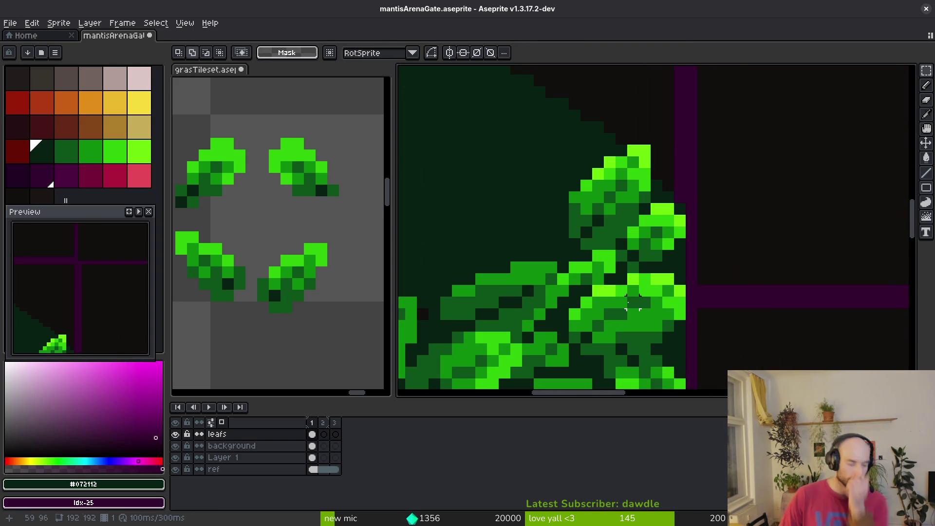
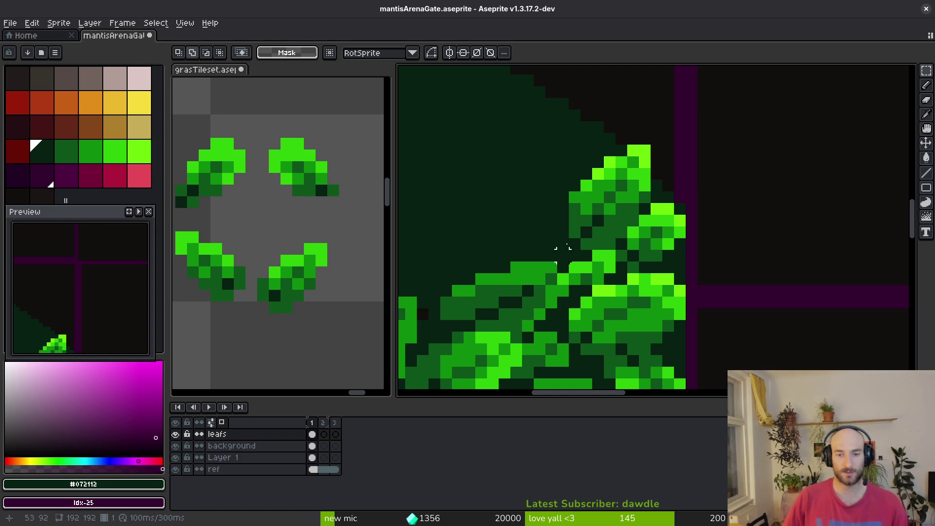
Erase the small leaf clump above the gate's bush and save the gate
scroll(563, 239, down, 3)
drag(475, 106, 525, 134)
key(Delete)
key(ctrl+s)
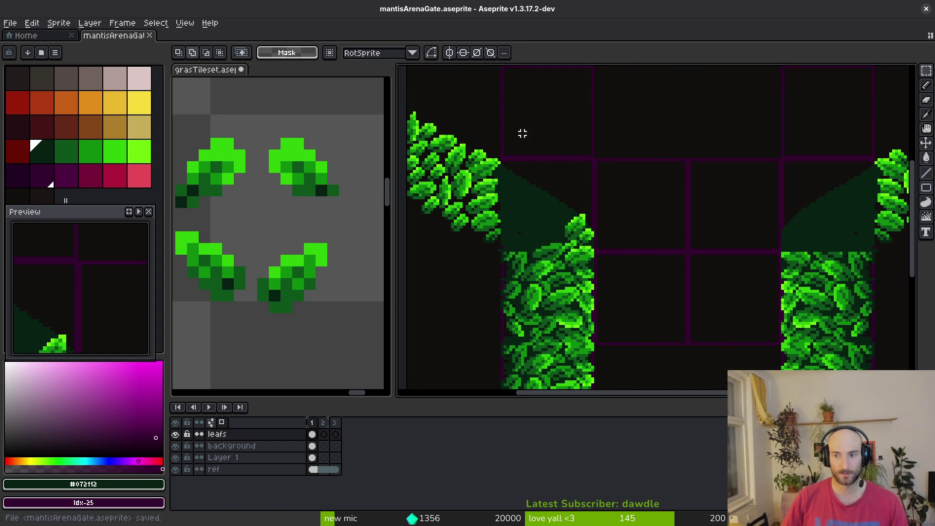
Pan the grass tileset to a single leaf and marquee-select it
scroll(265, 236, down, 3)
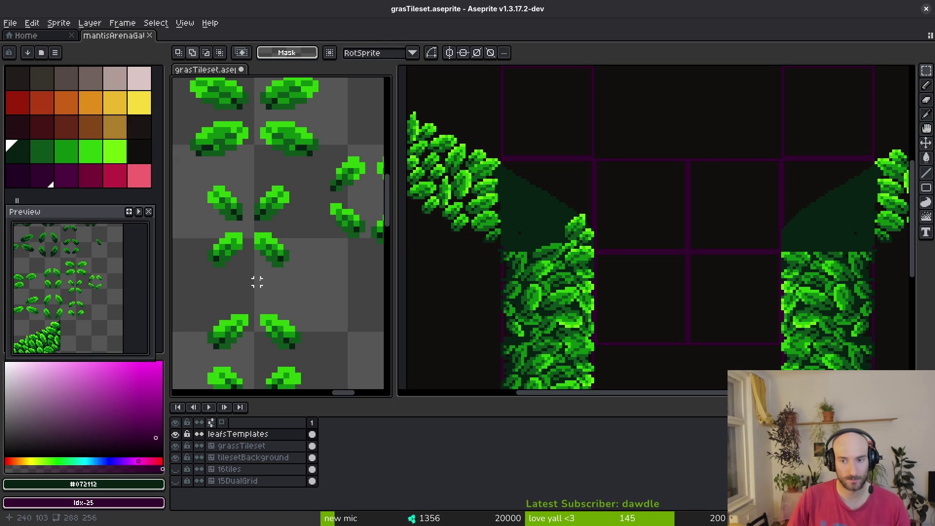
scroll(257, 282, down, 1)
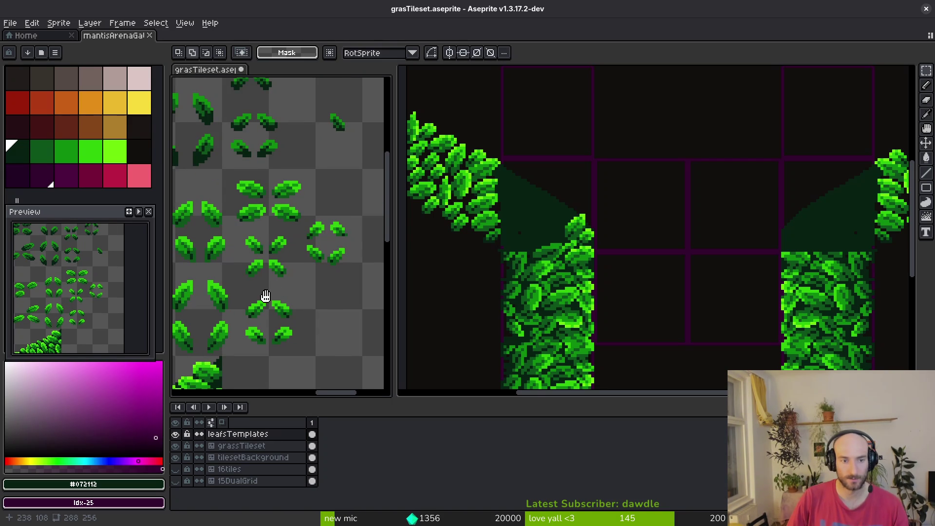
scroll(308, 327, down, 1)
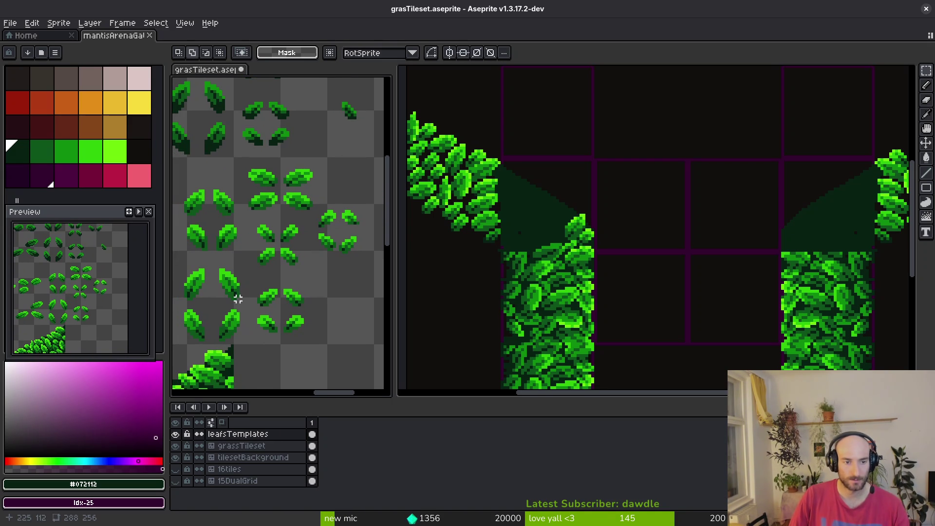
scroll(302, 216, up, 1)
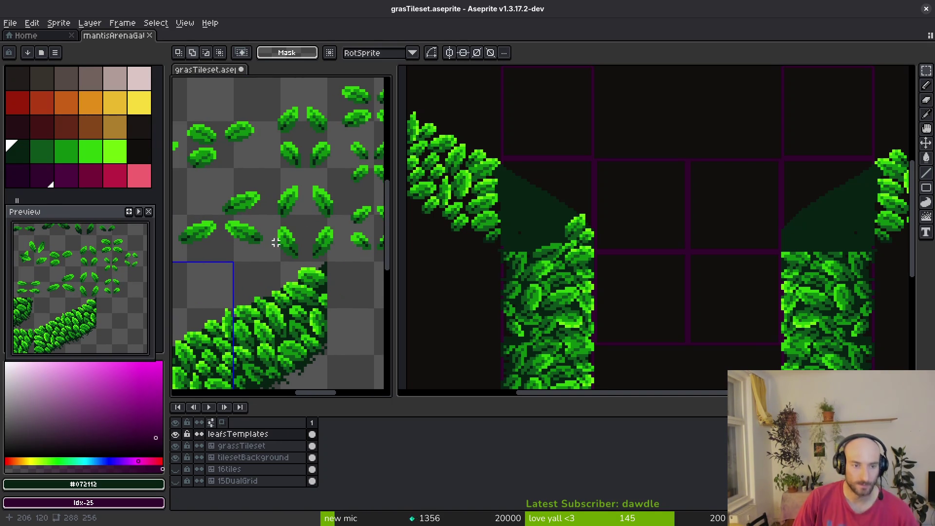
scroll(275, 243, left, 2)
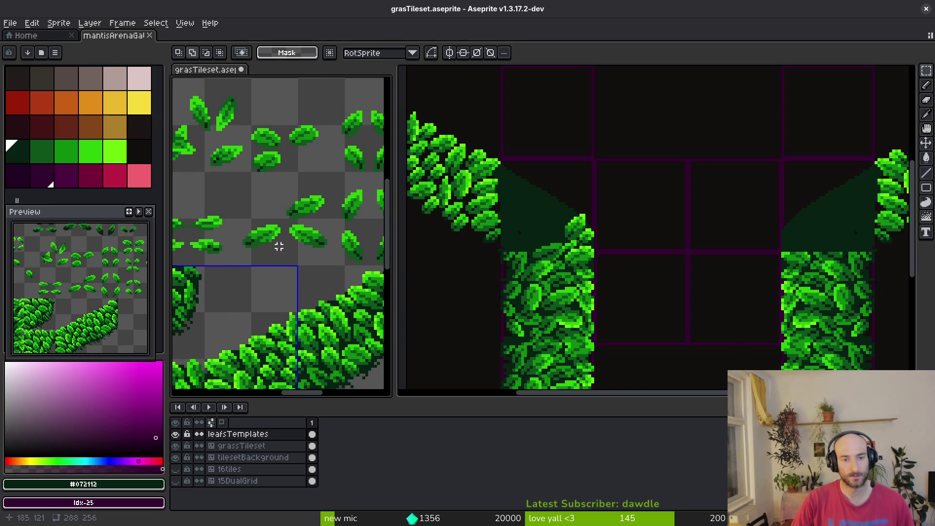
mouse_move(280, 248)
mouse_down()
mouse_move(338, 236)
mouse_move(271, 223)
mouse_up()
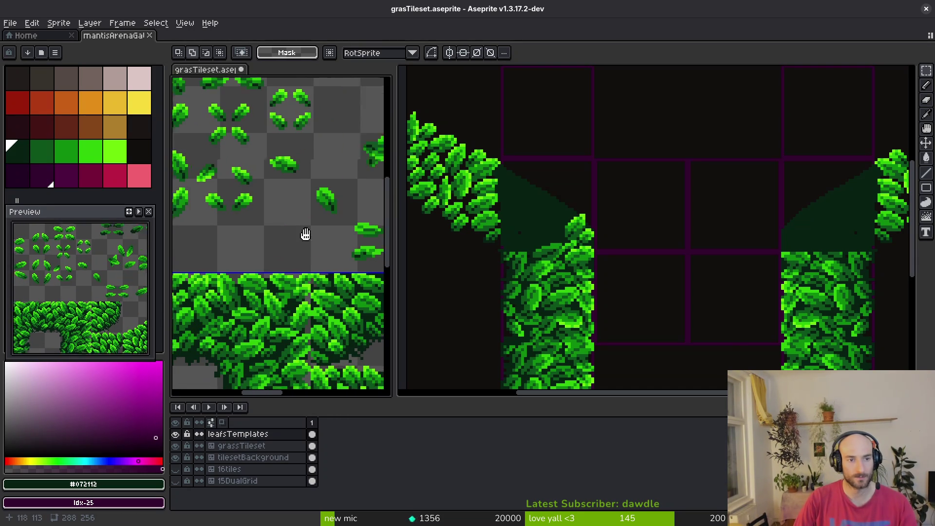
scroll(273, 222, up, 2)
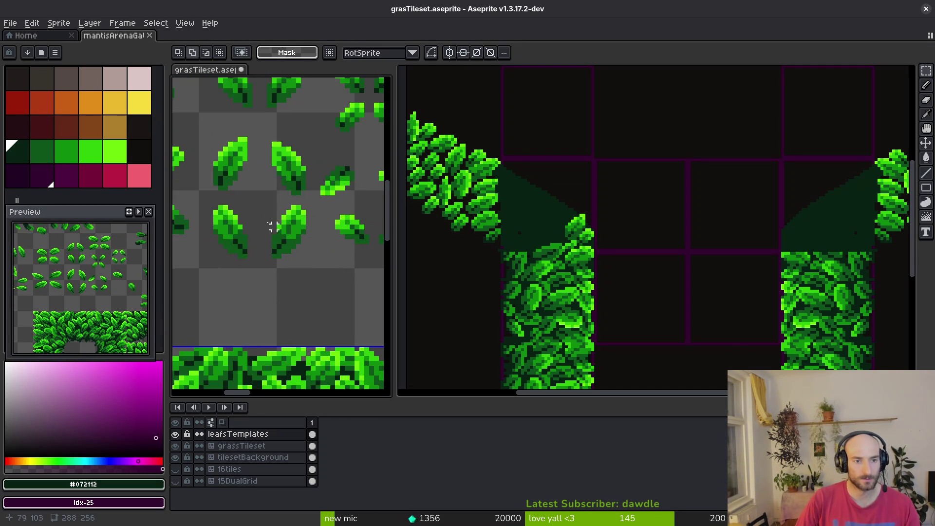
drag(210, 133, 260, 193)
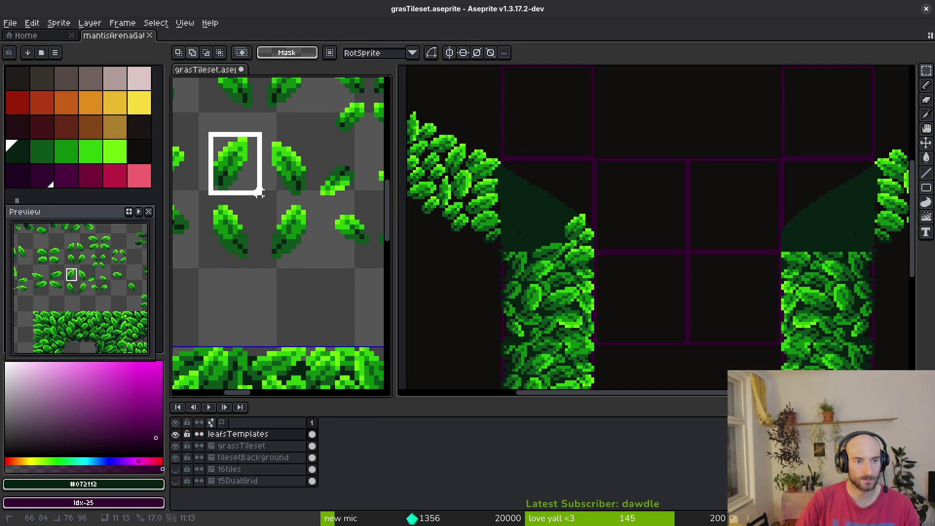
Paste the tileset leaf into the gate and drop it on the left pillar's dark bend
click(555, 244)
scroll(555, 244, up, 2)
key(ctrl+v)
drag(648, 255, 560, 229)
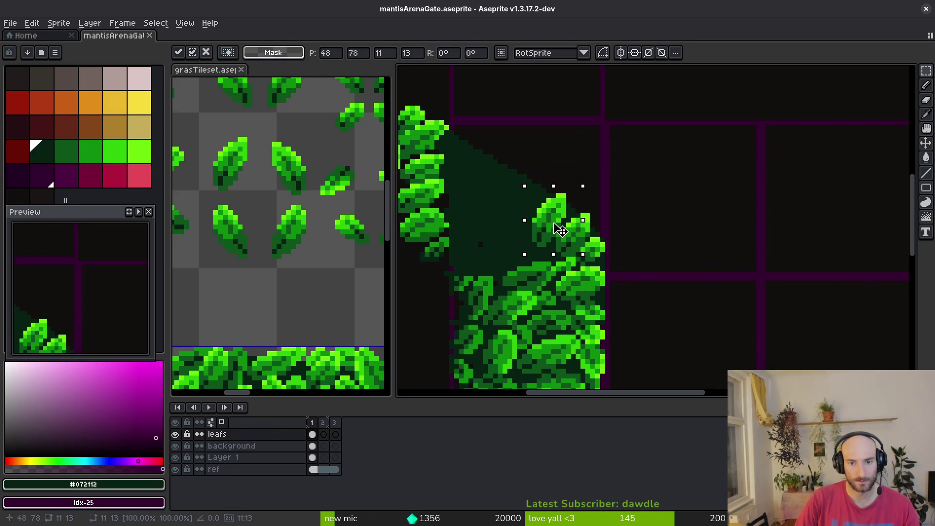
key(Return)
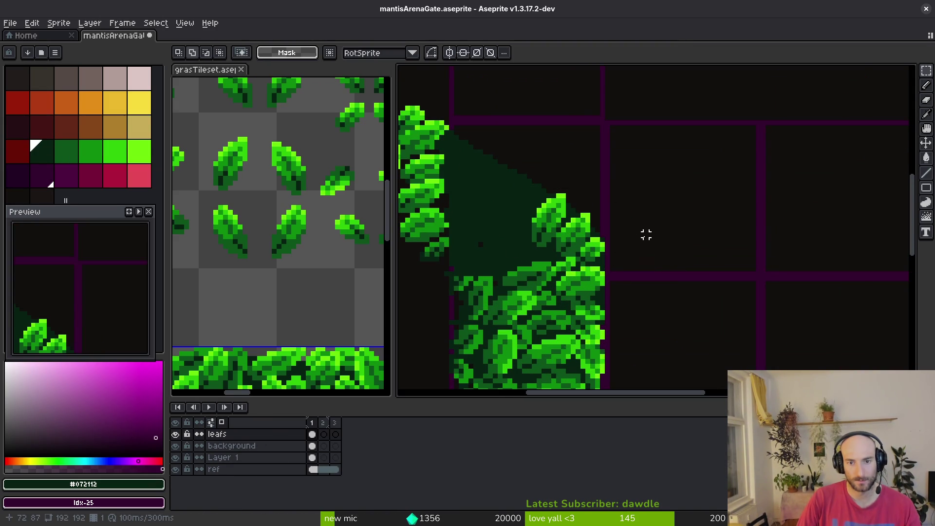
key(ctrl+z)
key(ctrl+z)
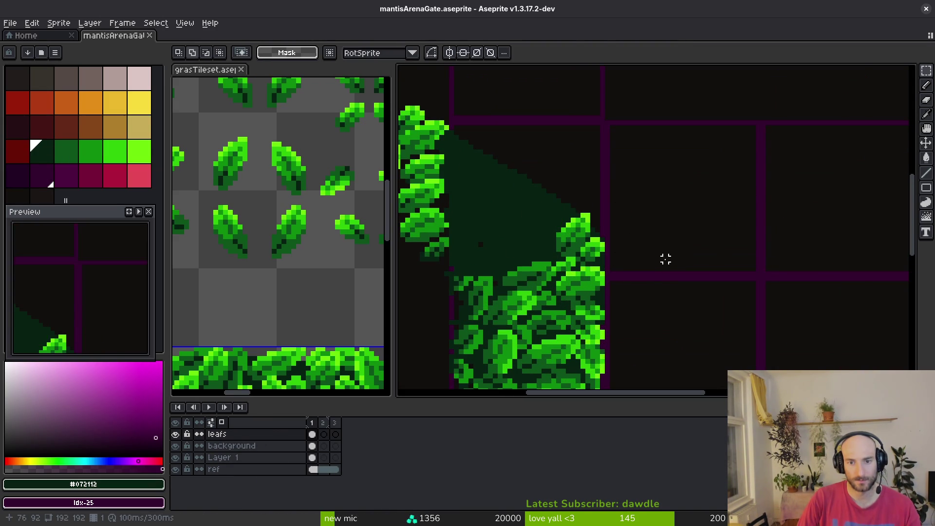
key(ctrl+v)
drag(632, 254, 531, 209)
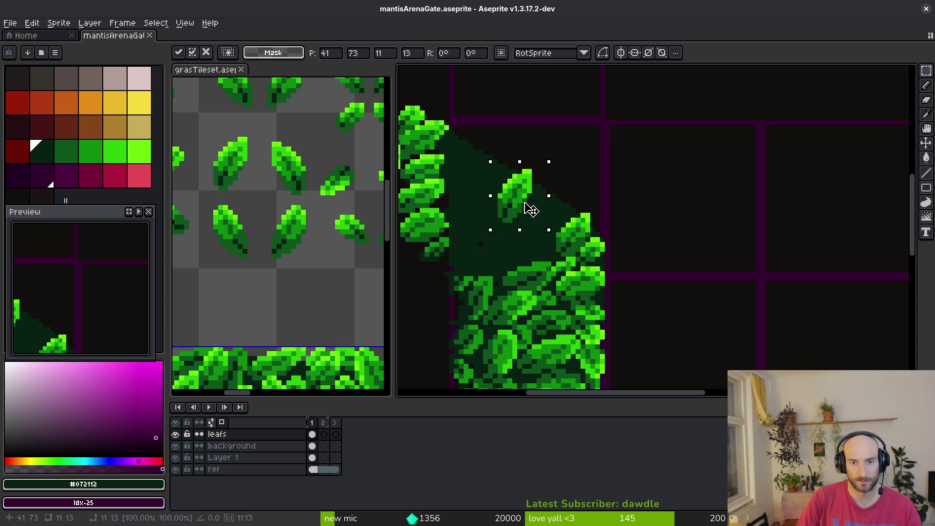
key(ctrl+d)
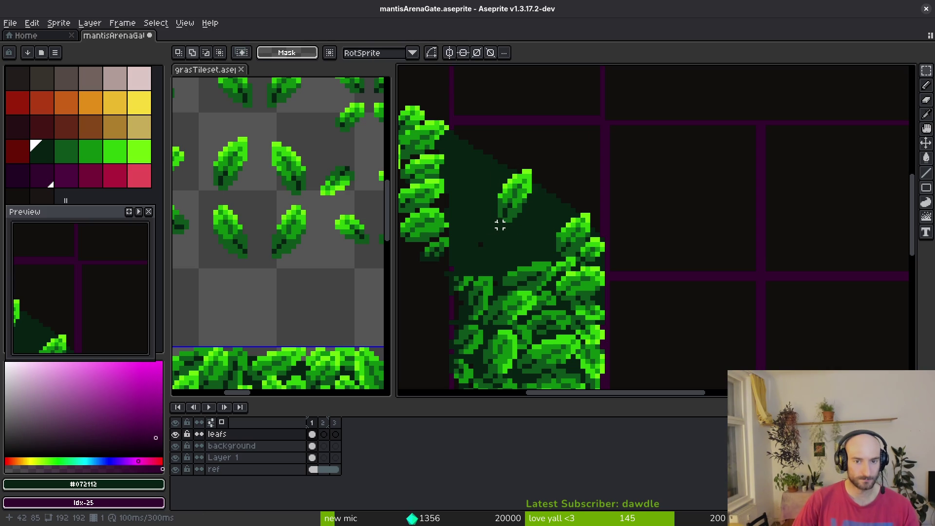
Copy another tileset leaf and place it up-left on the gate's bush
drag(255, 199, 318, 270)
key(ctrl+c)
click(637, 273)
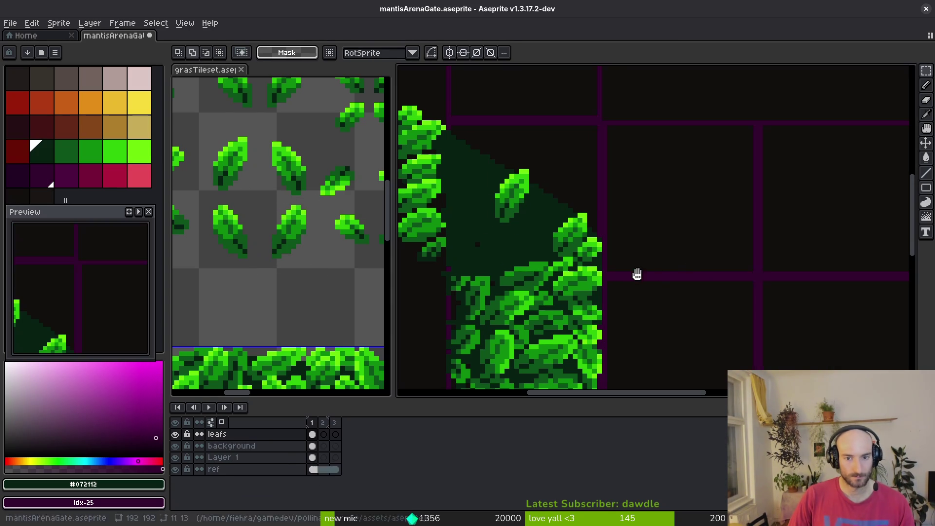
key(ctrl+v)
mouse_move(685, 301)
mouse_down()
mouse_move(560, 251)
mouse_move(545, 225)
mouse_up()
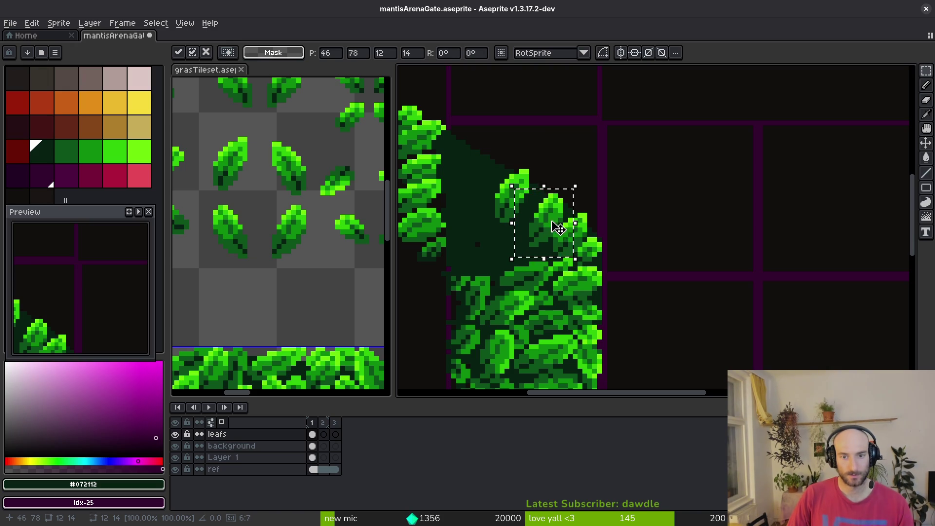
key(Return)
Place another copy of that leaf along the dark bend and save the gate
scroll(569, 231, down, 5)
scroll(639, 244, up, 6)
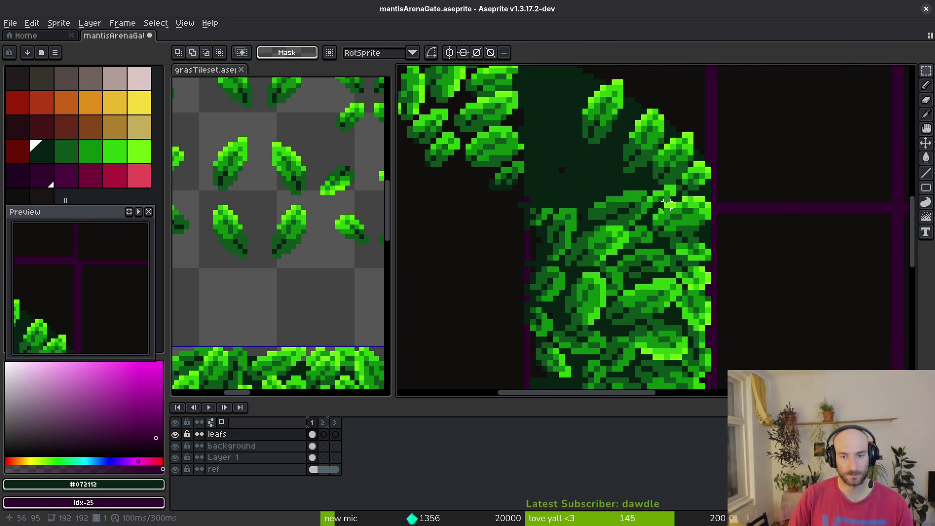
scroll(639, 243, down, 1)
key(ctrl+shift+d)
key(ctrl+v)
mouse_move(776, 351)
mouse_down()
mouse_move(592, 224)
mouse_move(608, 228)
mouse_up()
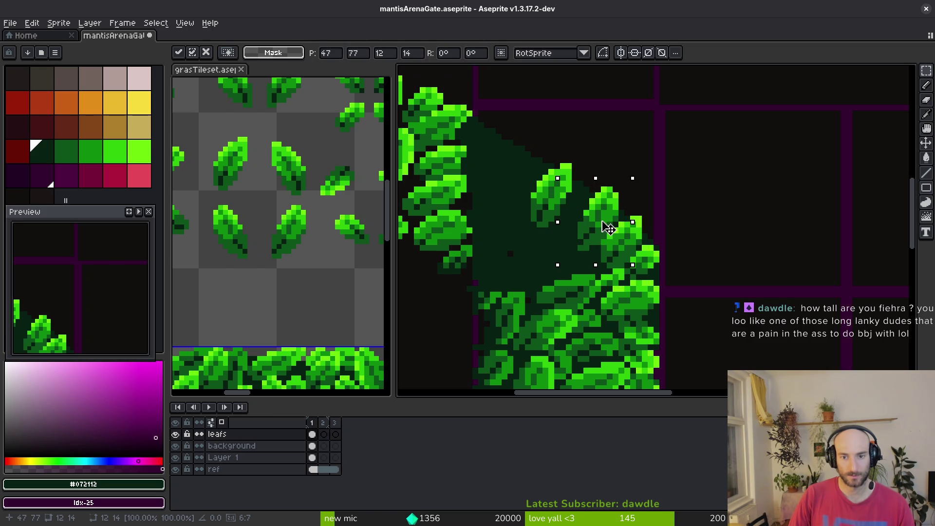
key(ctrl+d)
key(ctrl+s)
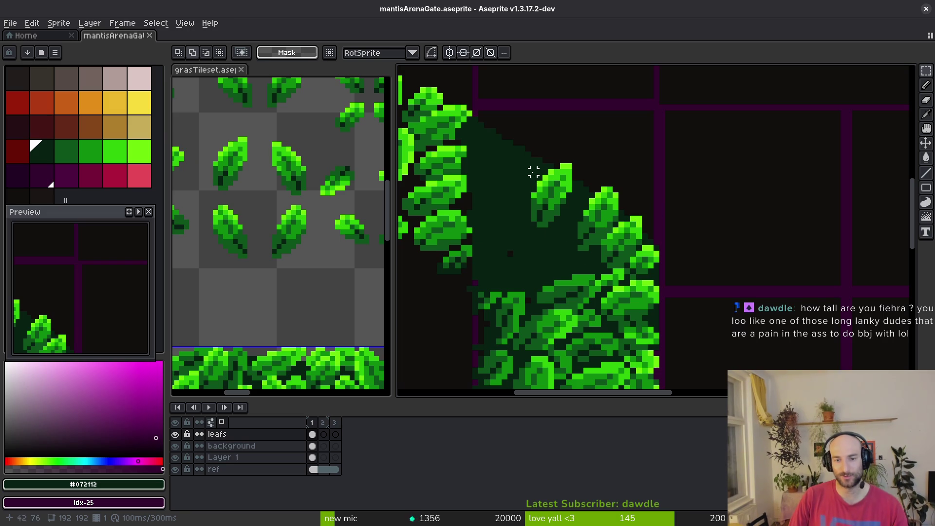
scroll(539, 207, down, 1)
click(310, 211)
scroll(302, 186, up, 2)
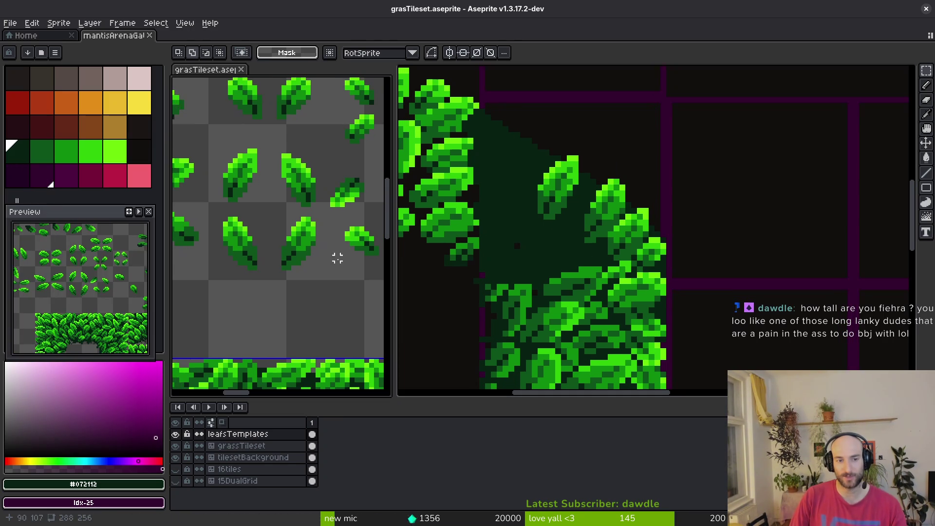
Copy another tileset leaf onto the left pillar's foliage, nudged three pixels right
scroll(302, 185, up, 1)
drag(287, 137, 334, 184)
key(ctrl+c)
click(581, 240)
key(ctrl+v)
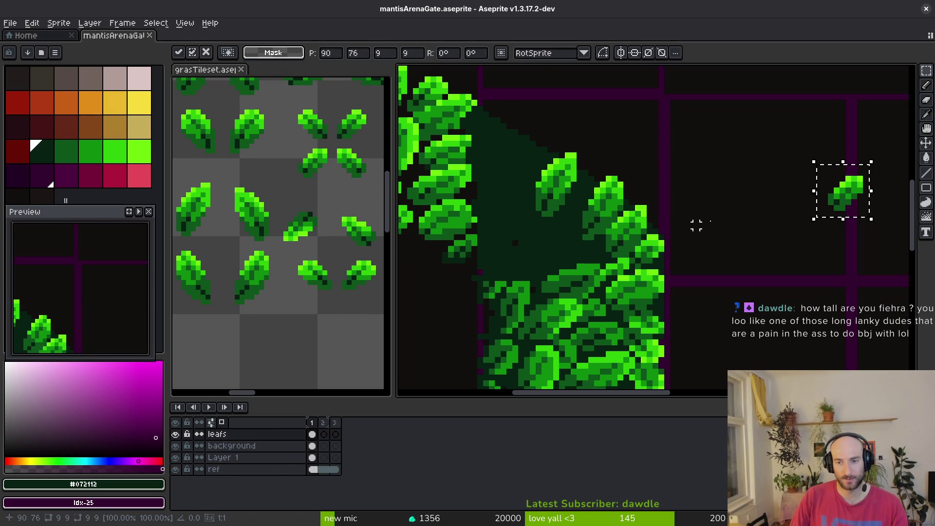
scroll(559, 247, up, 2)
mouse_move(814, 202)
mouse_down()
mouse_move(560, 247)
mouse_move(590, 244)
mouse_move(593, 254)
mouse_up()
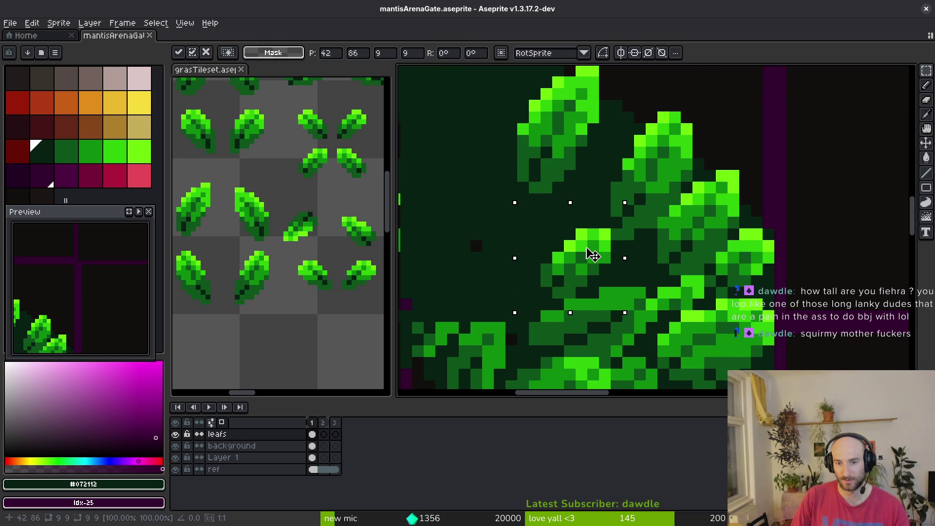
mouse_move(590, 255)
mouse_down()
mouse_move(766, 180)
mouse_move(775, 185)
mouse_up()
Marquee-select the stray top-right leaf and move it down-left into the bush
key(e)
mouse_move(793, 151)
mouse_down()
mouse_move(608, 249)
mouse_move(632, 251)
mouse_up()
key(ctrl+z)
click(815, 150)
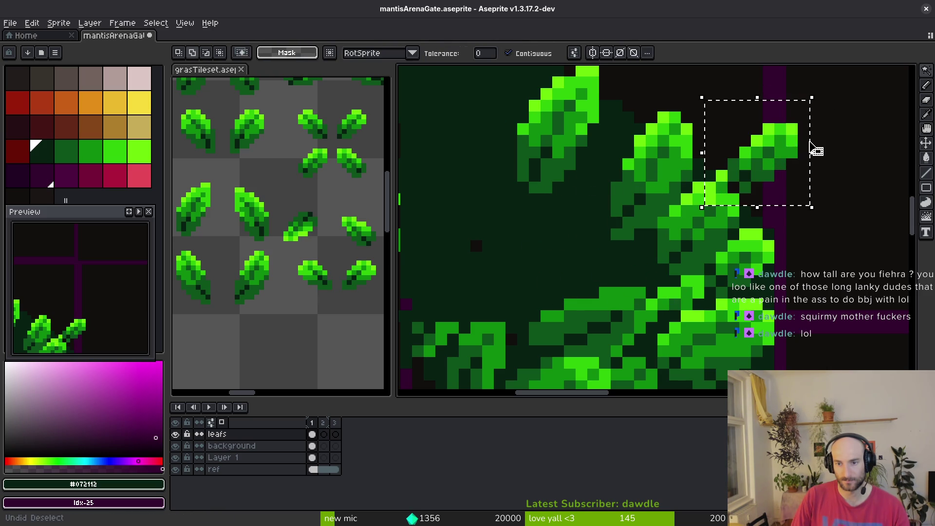
key(m)
drag(758, 98, 828, 189)
mouse_move(797, 147)
mouse_down()
mouse_move(584, 252)
mouse_move(625, 263)
mouse_up()
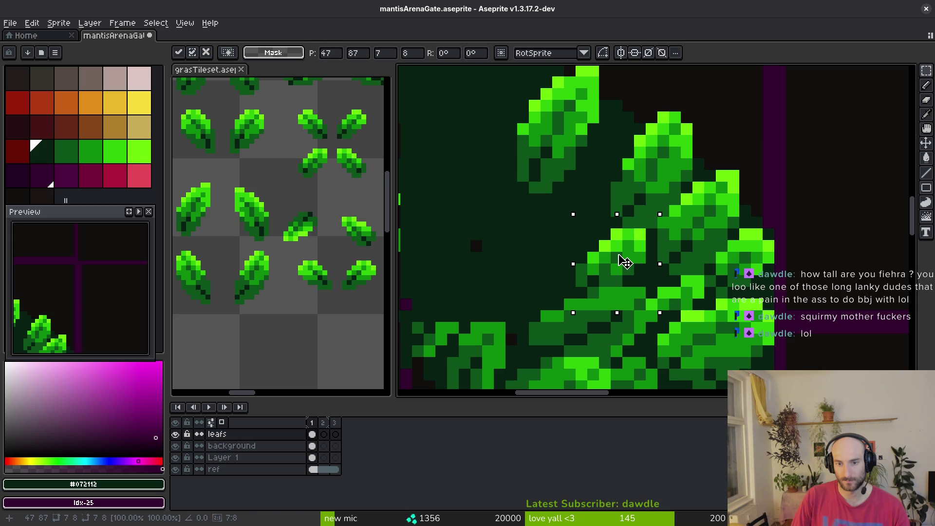
key(Return)
Reselect a tighter area around the moved leaf and commit its placement
scroll(609, 269, down, 5)
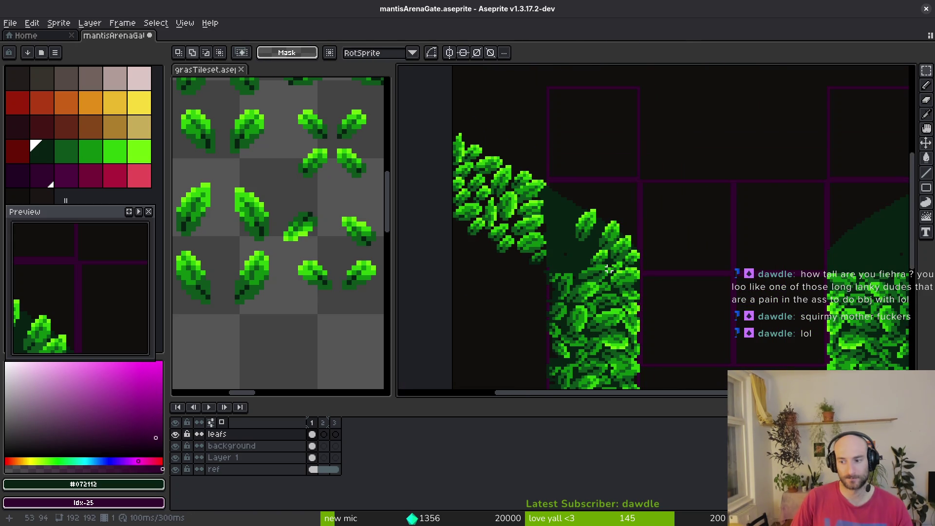
scroll(576, 265, up, 8)
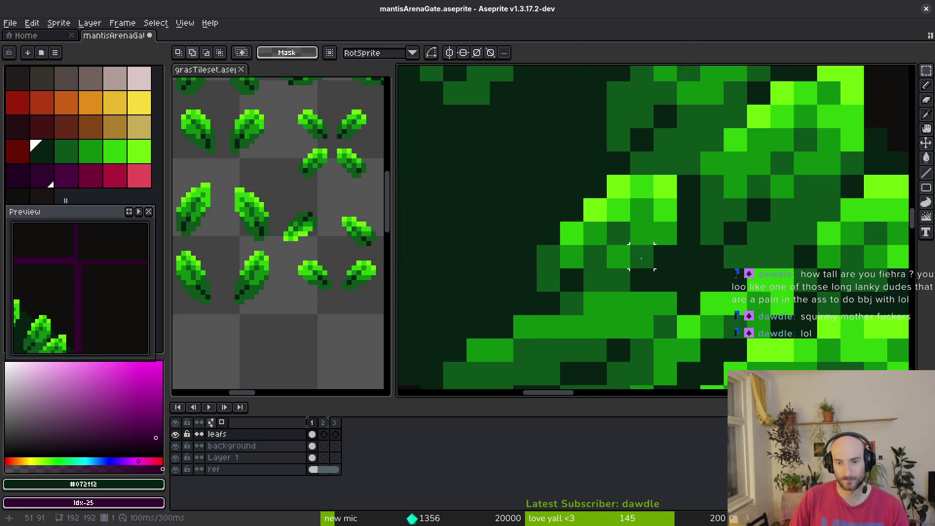
scroll(642, 256, down, 3)
key(ctrl+z)
key(ctrl+z)
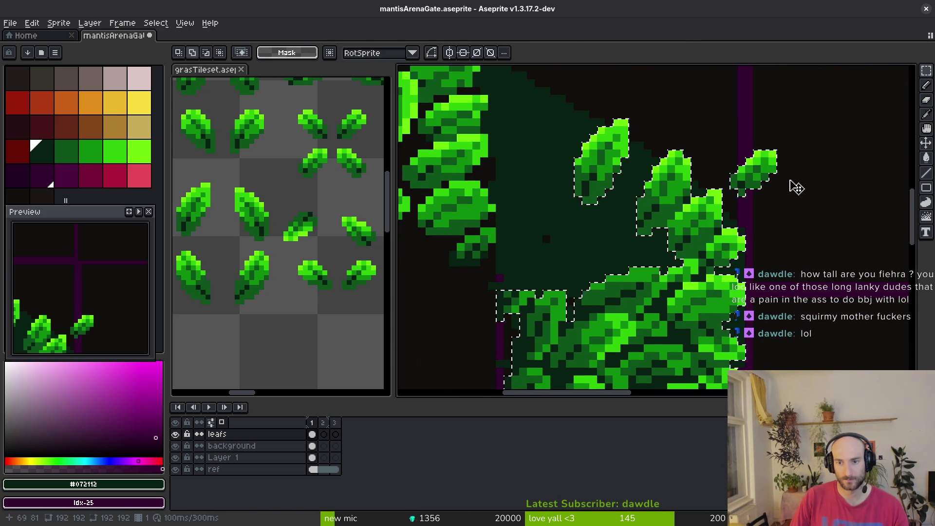
mouse_move(719, 140)
mouse_down()
mouse_move(786, 198)
mouse_move(648, 256)
mouse_move(665, 234)
mouse_move(688, 245)
mouse_move(668, 247)
mouse_up()
scroll(647, 257, up, 2)
scroll(670, 244, down, 4)
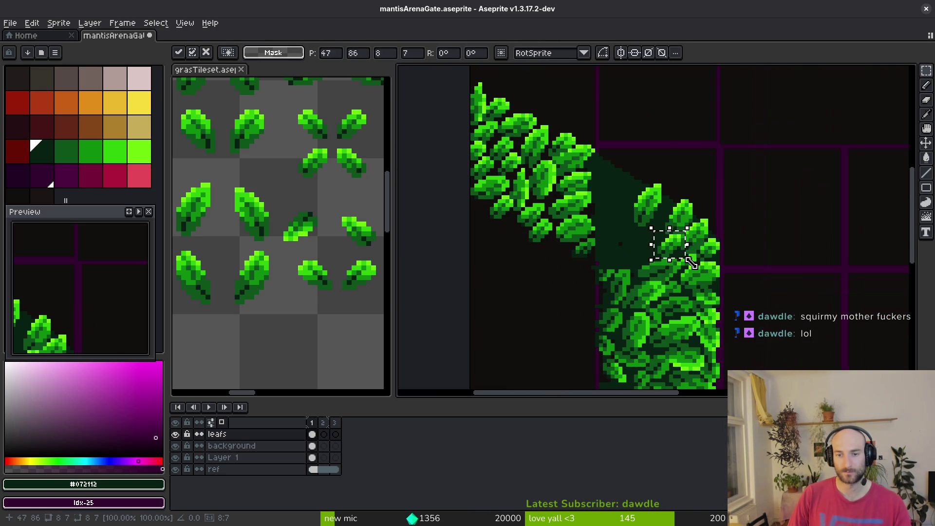
click(694, 267)
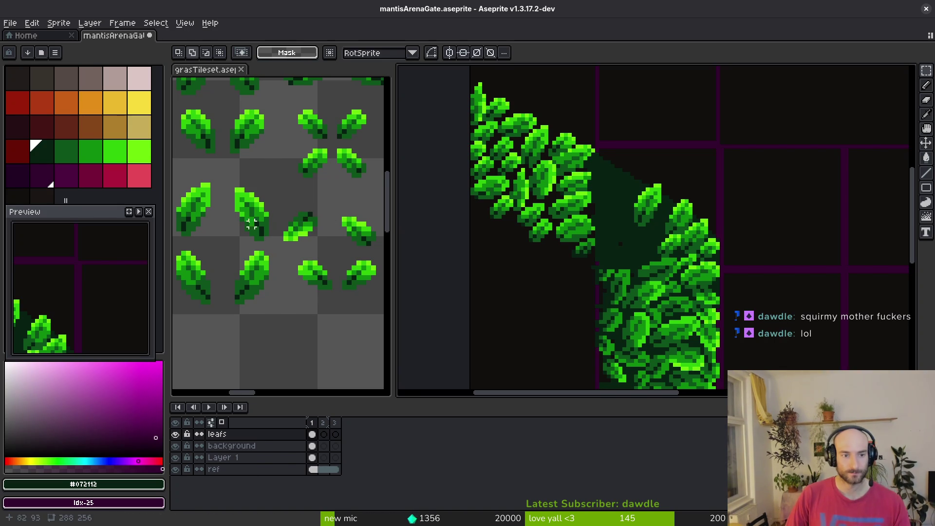
click(298, 234)
scroll(298, 234, up, 1)
scroll(298, 234, up, 1)
scroll(298, 201, up, 1)
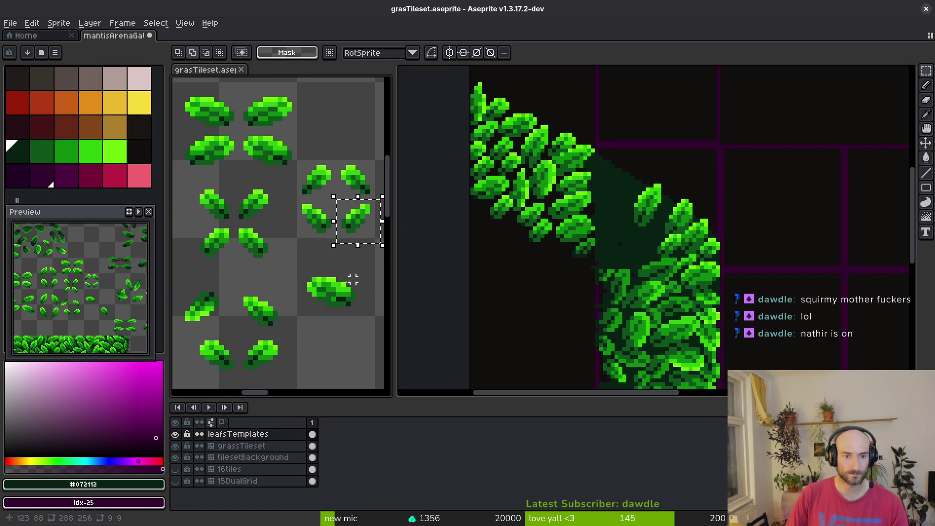
Paste a tileset leaf onto the left pillar's bend in the gate
scroll(277, 313, left, 1)
click(214, 309)
key(Delete)
key(ctrl+z)
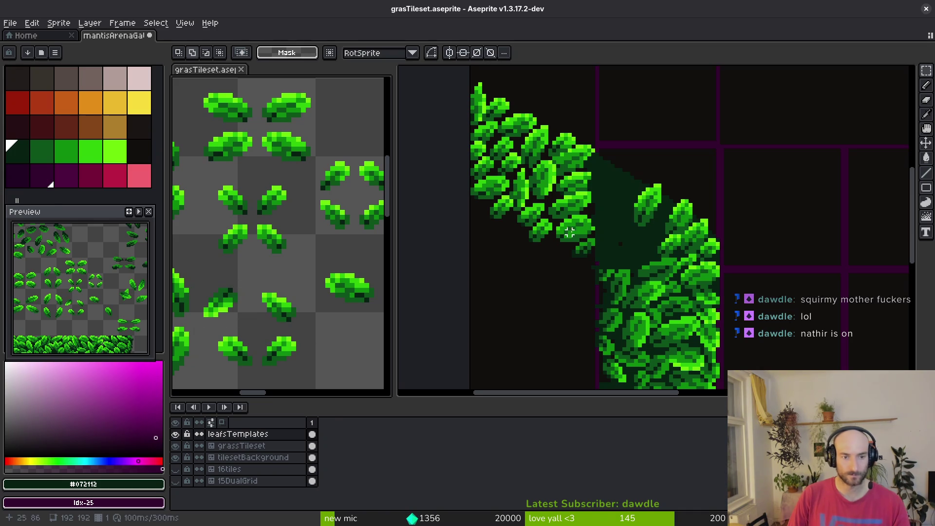
click(619, 208)
key(ctrl+v)
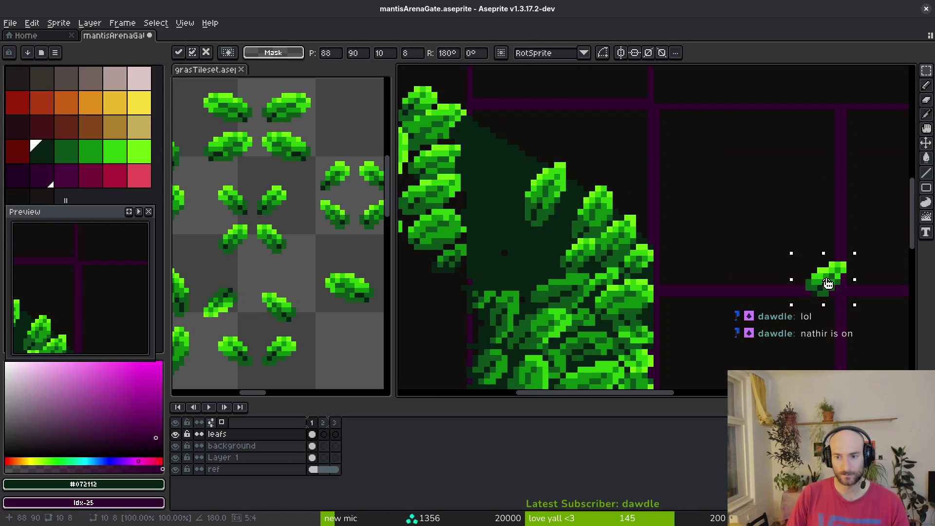
mouse_move(823, 283)
mouse_down()
mouse_move(529, 178)
mouse_move(486, 134)
mouse_up()
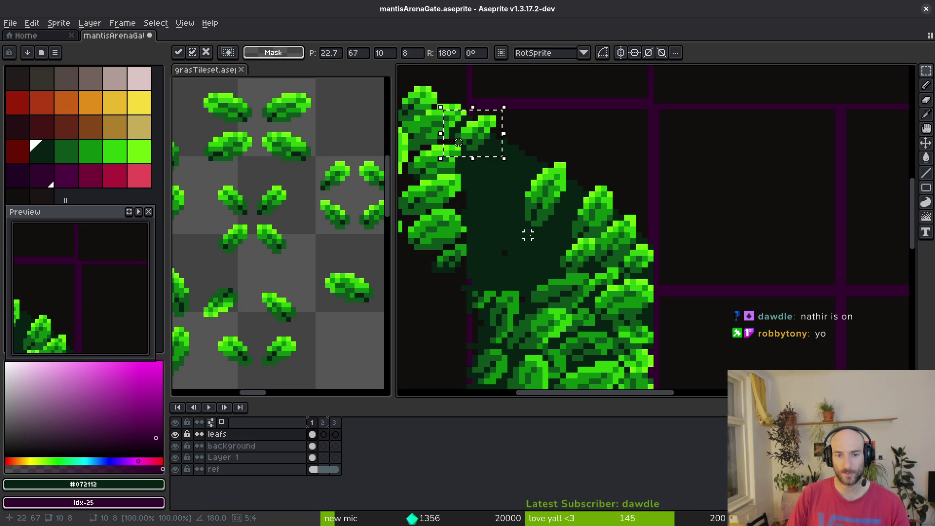
click(487, 252)
Place another tileset leaf into the left pillar's shadow gap
scroll(504, 241, left, 1)
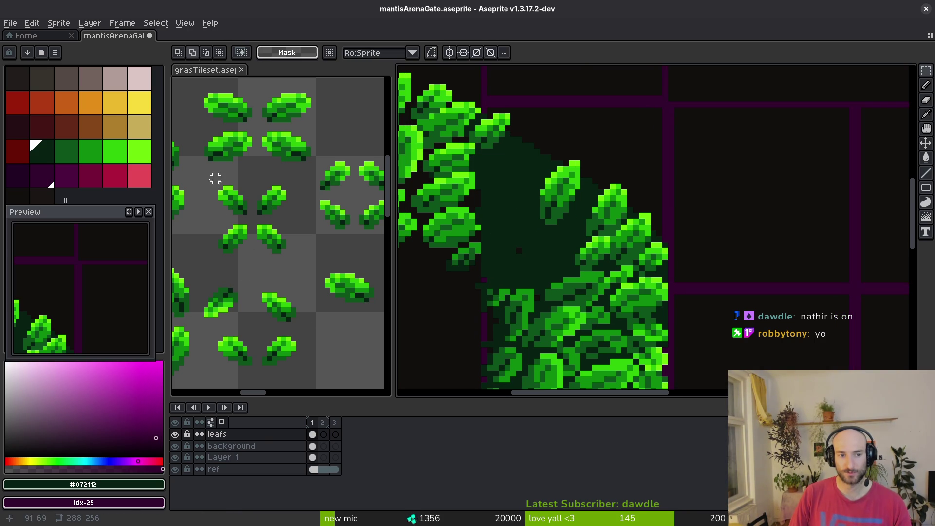
drag(249, 178, 305, 222)
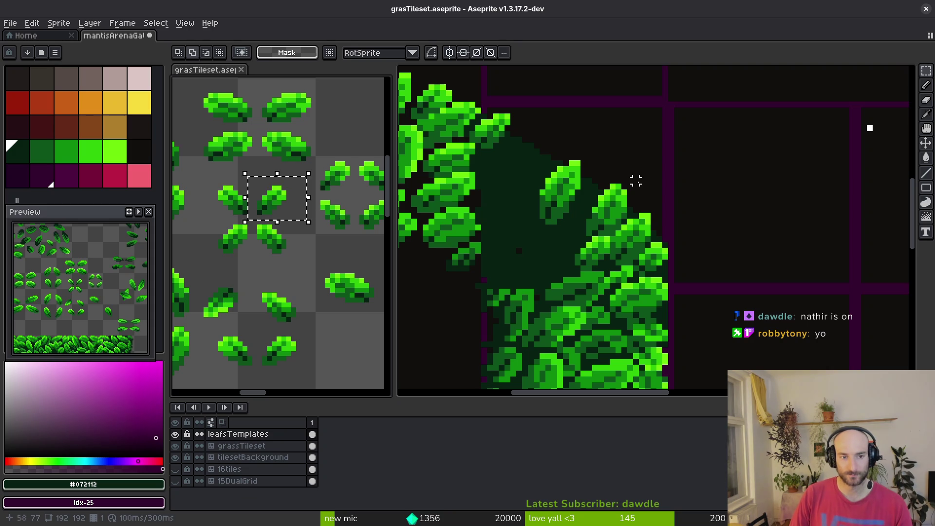
key(ctrl+v)
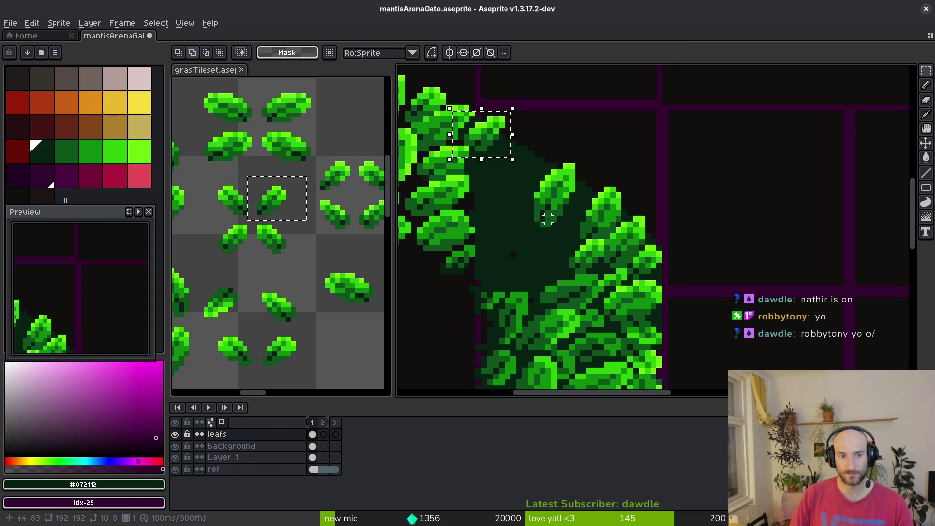
key(Return)
drag(605, 228, 592, 241)
scroll(592, 242, down, 3)
key(ctrl+z)
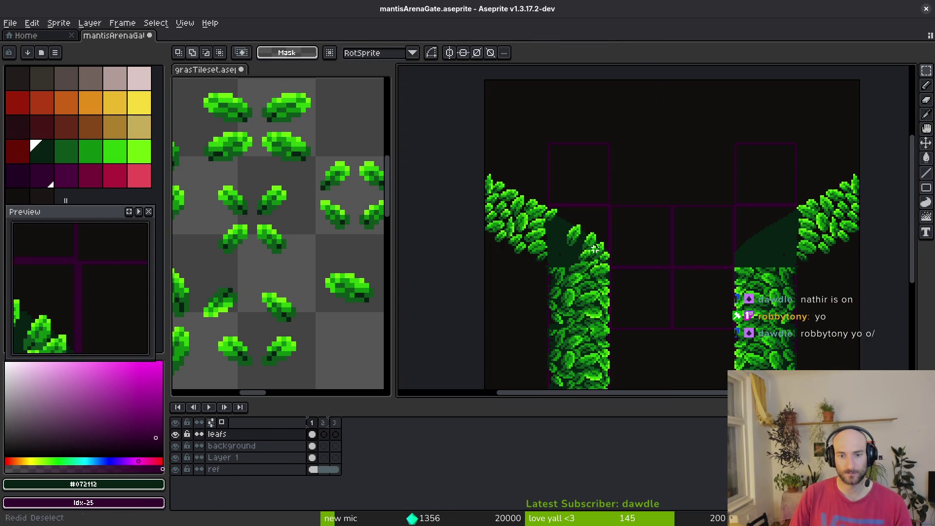
scroll(553, 216, up, 2)
key(ctrl+v)
mouse_move(893, 246)
mouse_down()
mouse_move(602, 244)
mouse_move(568, 225)
mouse_move(506, 254)
mouse_up()
scroll(585, 234, up, 3)
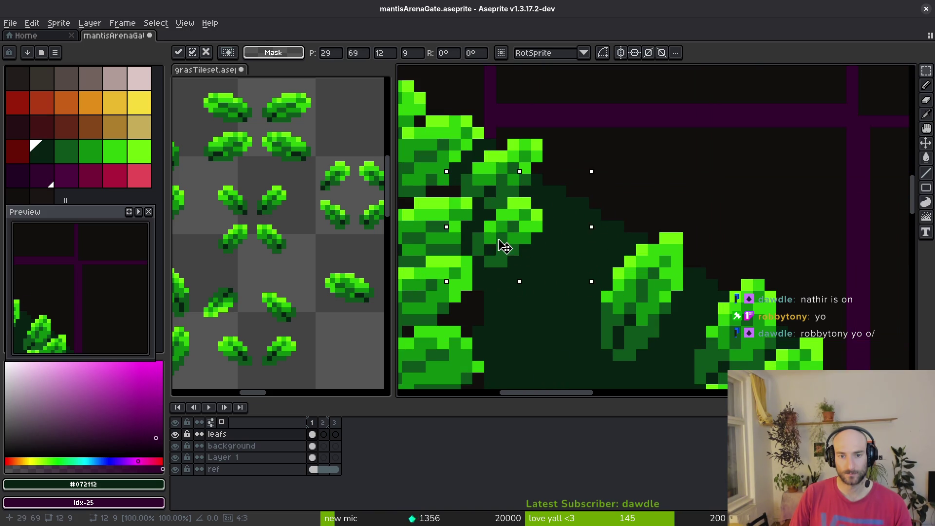
key(Return)
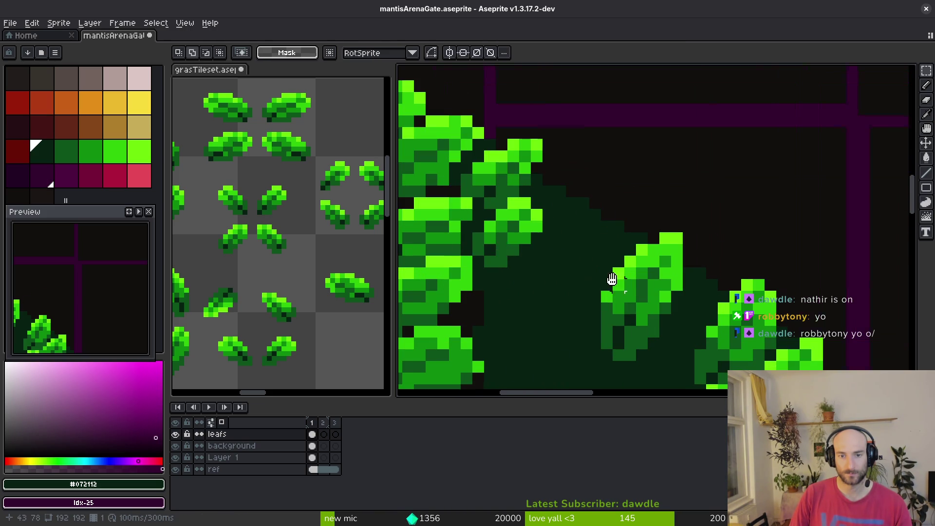
Shift a leaf on the left pillar up and left into the leafy diagonal edge
key(m)
drag(464, 118, 602, 291)
mouse_move(559, 239)
mouse_down()
mouse_move(476, 167)
mouse_move(479, 193)
mouse_move(547, 292)
mouse_move(519, 255)
mouse_move(531, 256)
mouse_move(516, 260)
mouse_move(520, 245)
mouse_move(527, 258)
mouse_up()
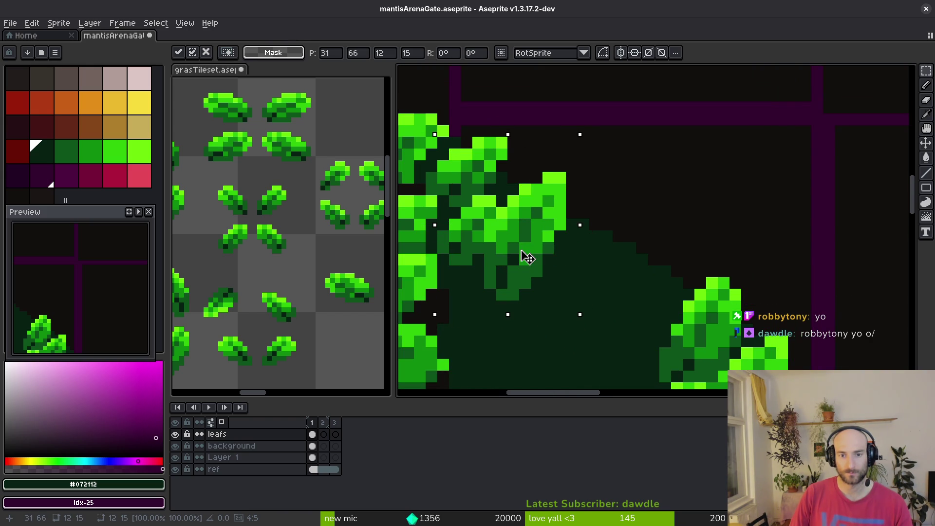
scroll(528, 258, down, 3)
key(Return)
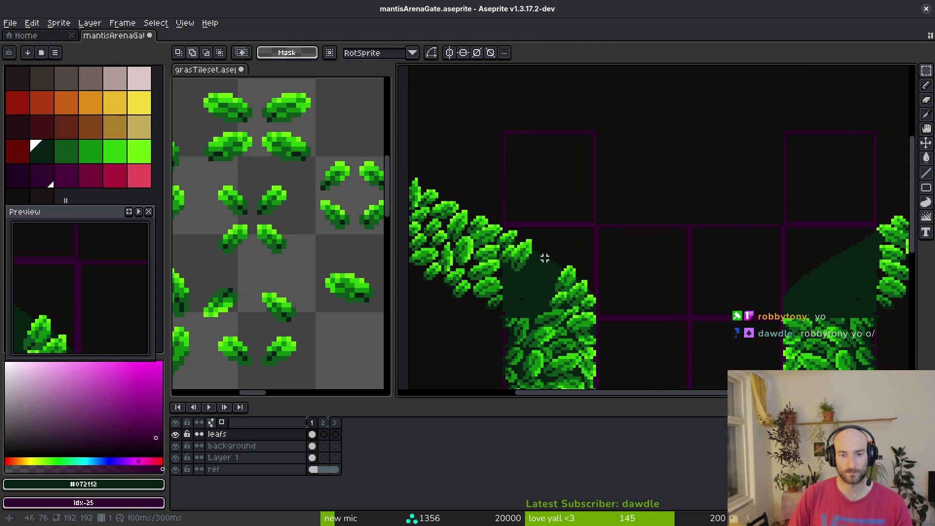
Copy a tileset leaf onto the left pillar's bend and fine-tune its position
scroll(538, 263, up, 4)
scroll(374, 249, down, 2)
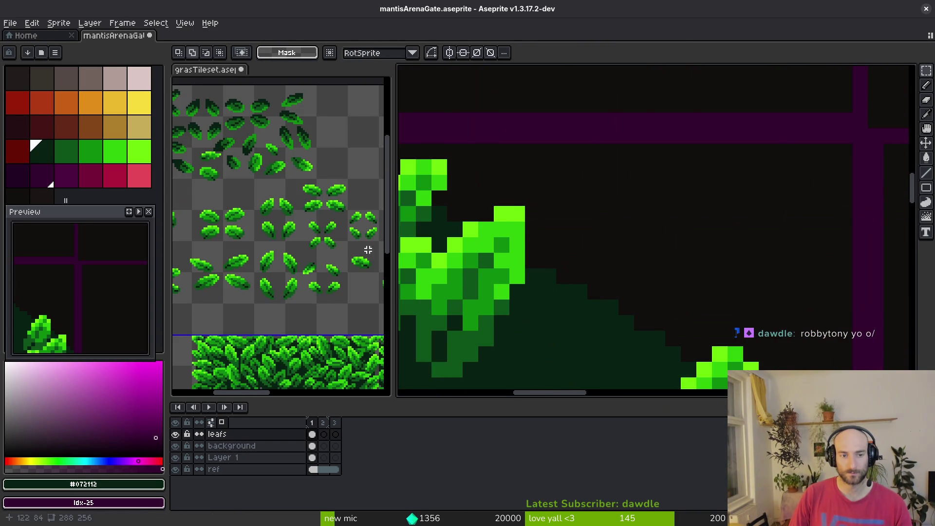
scroll(286, 236, up, 4)
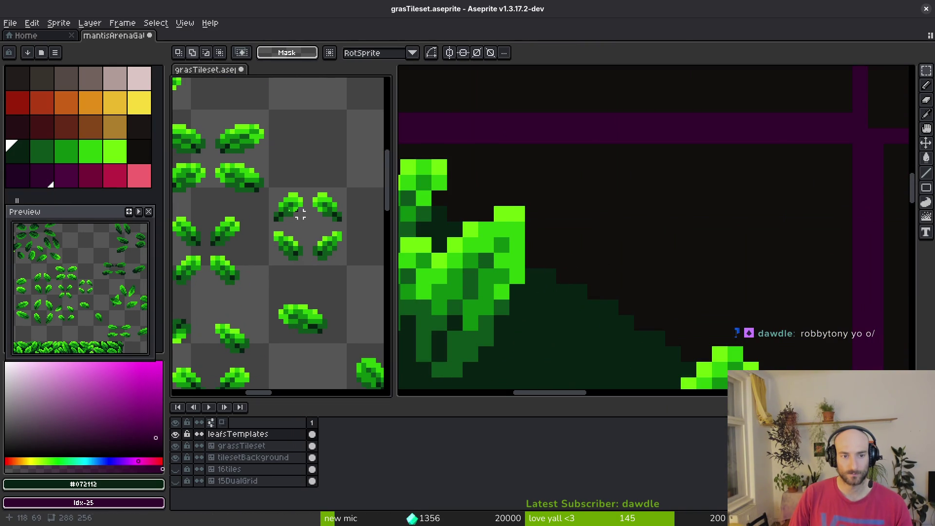
scroll(292, 244, up, 3)
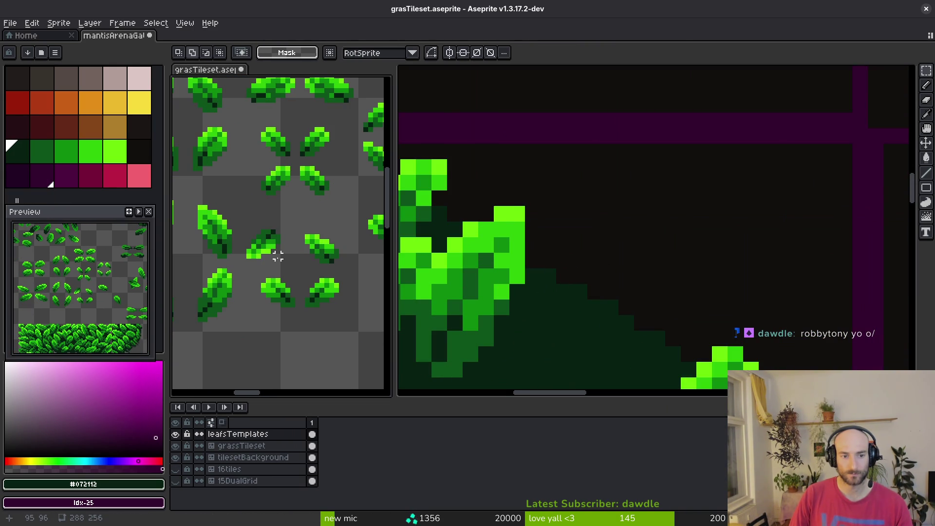
scroll(268, 316, down, 3)
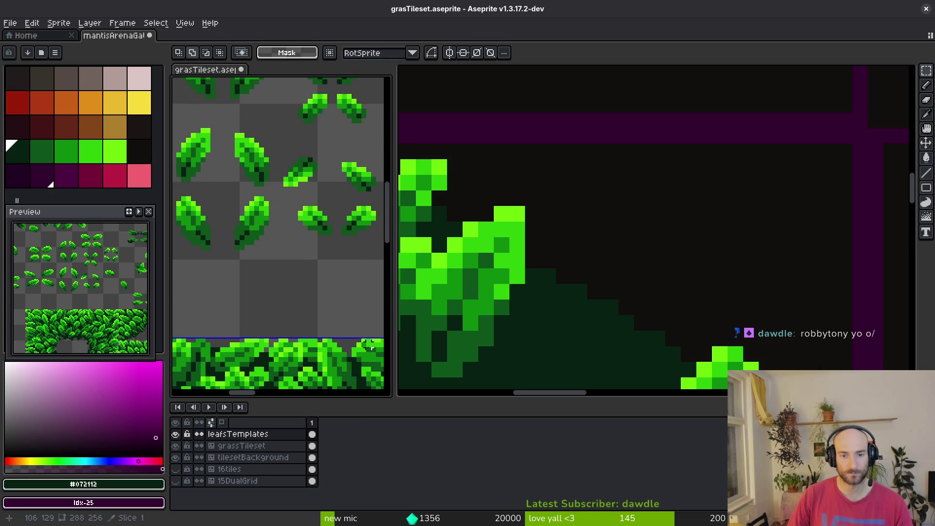
scroll(292, 273, up, 3)
drag(216, 200, 294, 263)
key(ctrl+c)
click(524, 251)
key(ctrl+v)
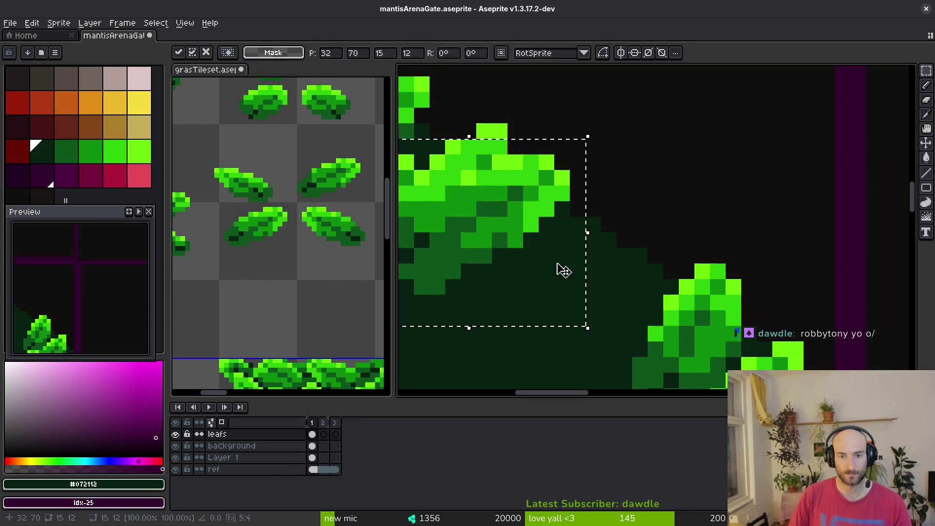
scroll(573, 254, down, 2)
mouse_move(573, 254)
mouse_down()
mouse_move(570, 277)
mouse_move(552, 271)
mouse_up()
key(Up)
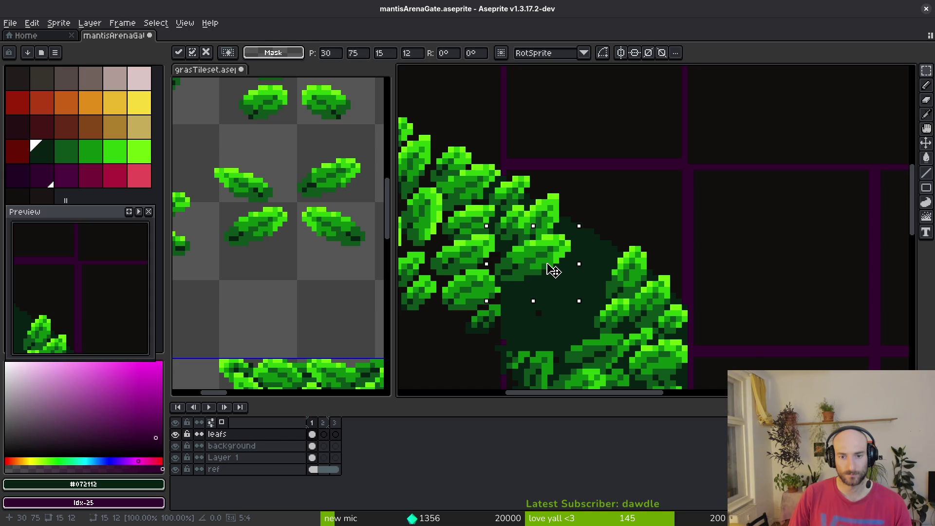
key(Down)
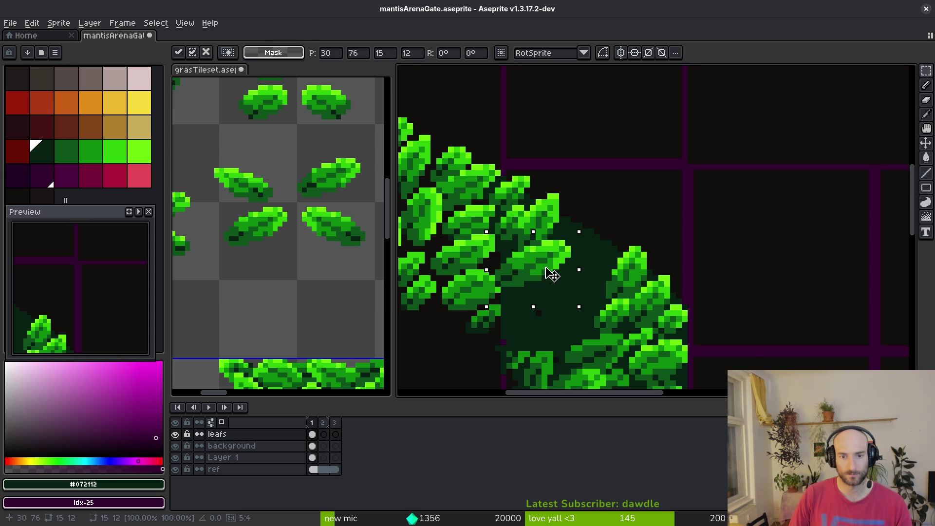
key(Return)
Paste another tileset leaf rotated 180° and fit it against the left pillar's edge
scroll(298, 246, down, 3)
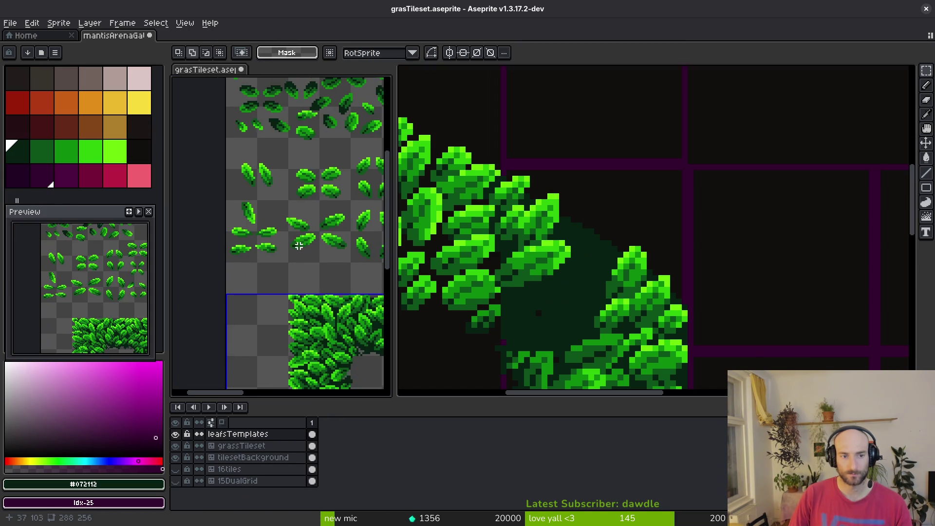
scroll(272, 238, up, 4)
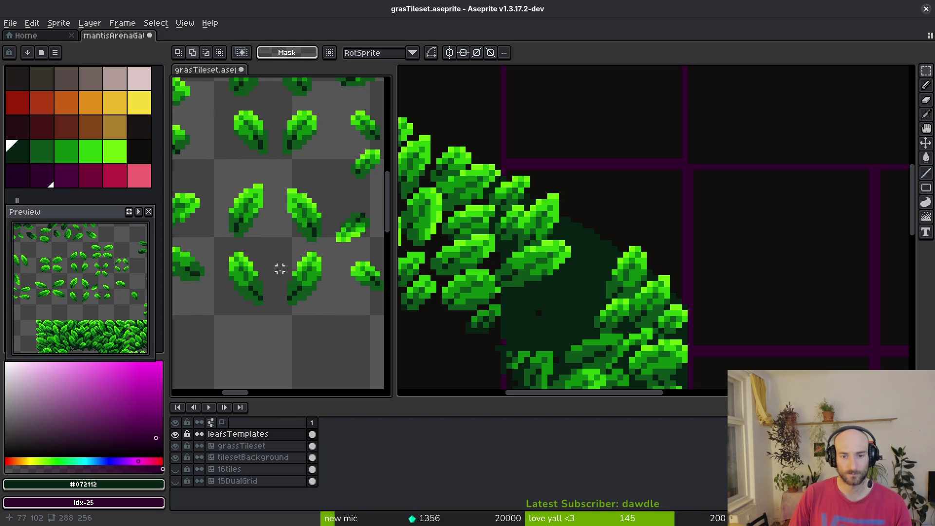
scroll(301, 291, right, 2)
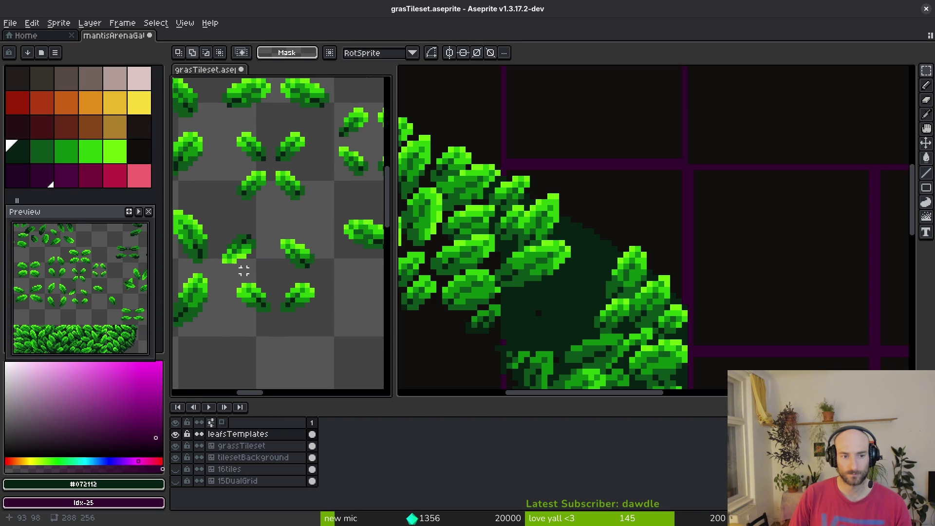
drag(213, 224, 259, 271)
drag(534, 257, 510, 266)
key(ctrl+v)
key(shift+h)
key(shift+v)
mouse_move(809, 341)
mouse_down()
mouse_move(755, 298)
mouse_move(610, 219)
mouse_up()
scroll(610, 219, up, 2)
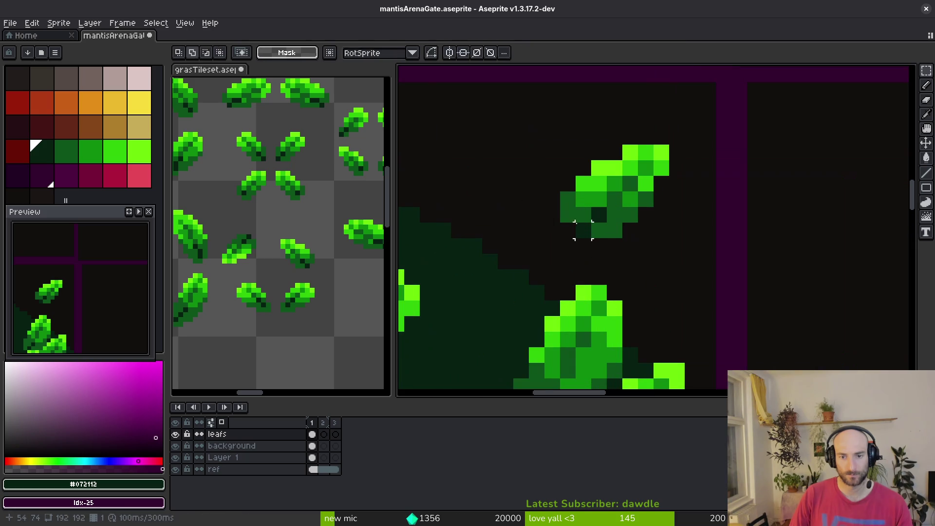
key(e)
key(ctrl+v)
scroll(680, 229, down, 2)
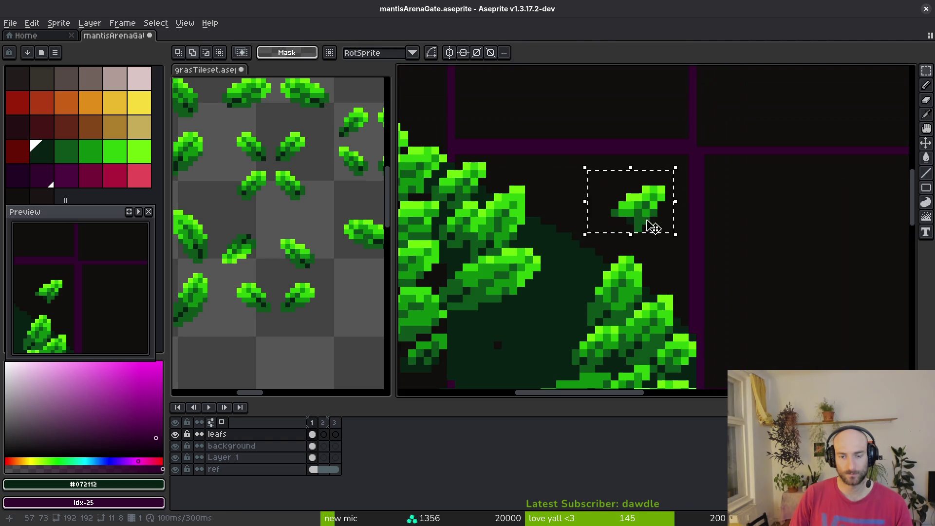
drag(653, 226, 560, 251)
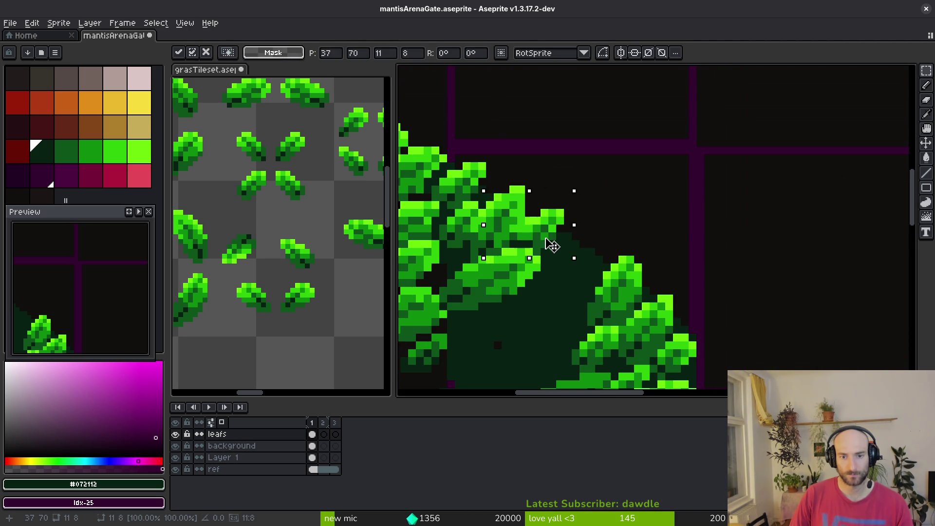
key(Return)
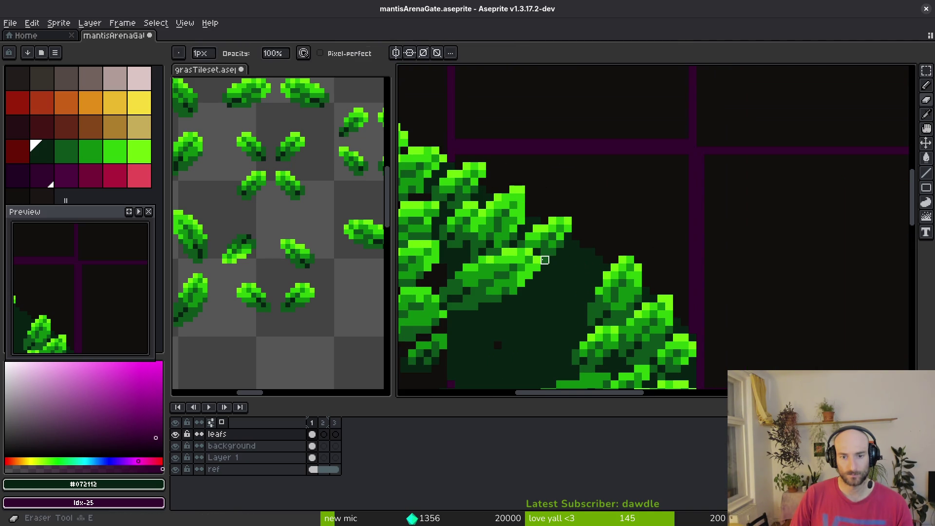
Select just that leaf's pixels and shift it one pixel left against the foliage
scroll(557, 230, up, 2)
mouse_move(557, 231)
mouse_down()
mouse_move(439, 253)
mouse_move(441, 278)
mouse_move(512, 302)
mouse_move(579, 187)
mouse_up()
click(516, 268)
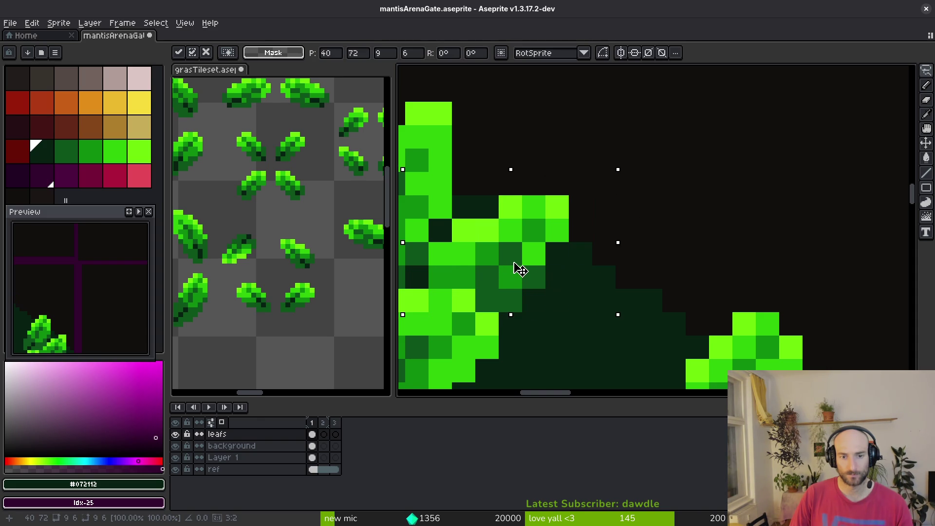
click(518, 269)
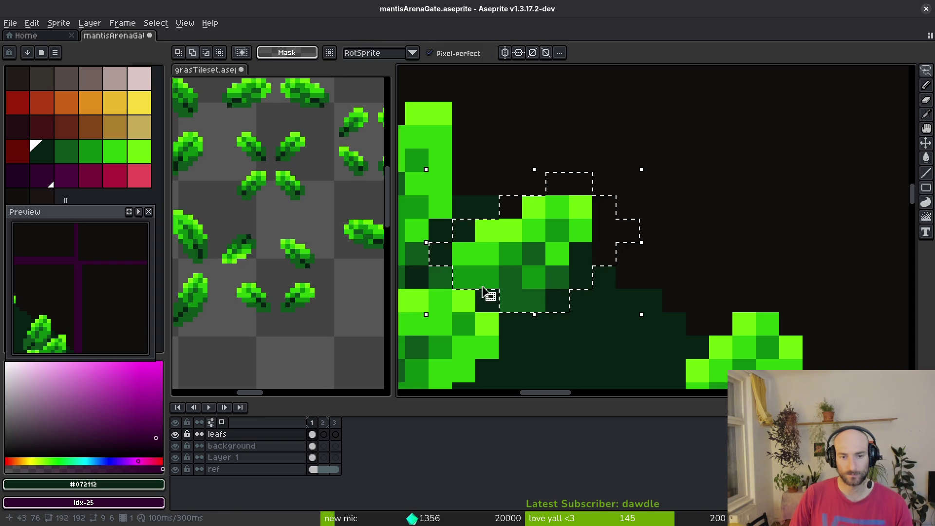
drag(543, 277, 521, 285)
key(Return)
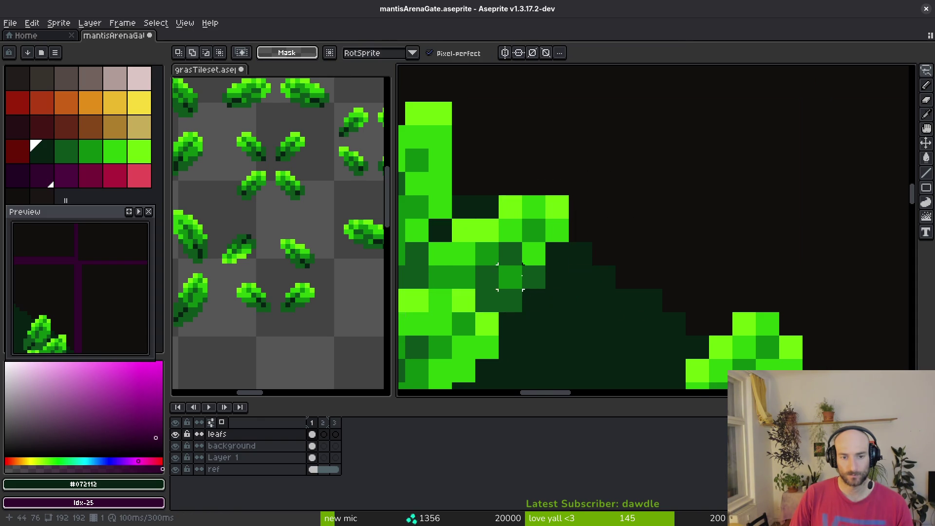
scroll(523, 285, down, 5)
scroll(533, 306, down, 3)
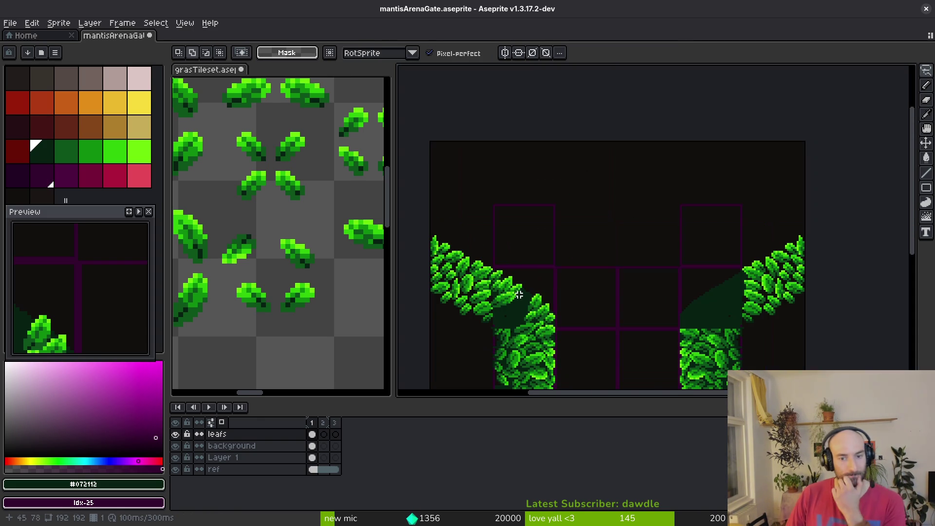
Copy a single grasTileset leaf and place it on the left pillar's bush
scroll(292, 278, down, 1)
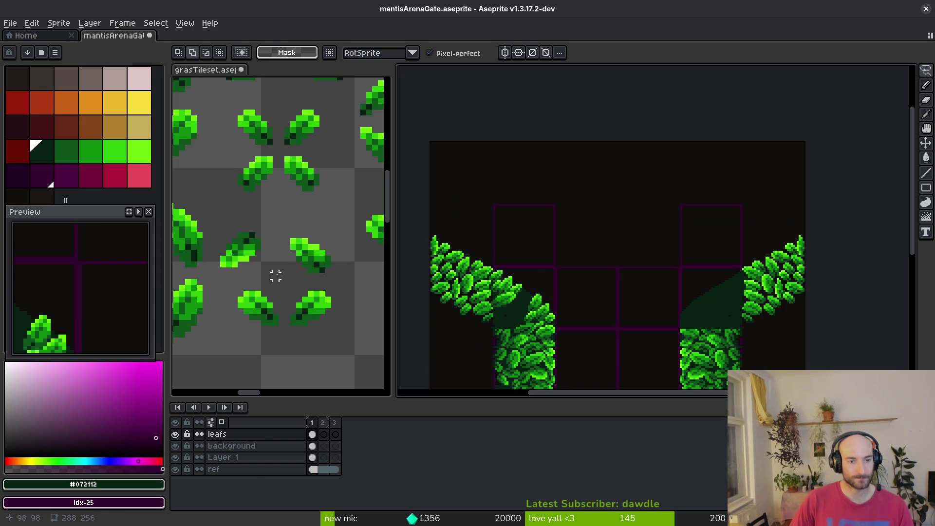
click(273, 268)
scroll(298, 265, up, 2)
scroll(229, 246, down, 1)
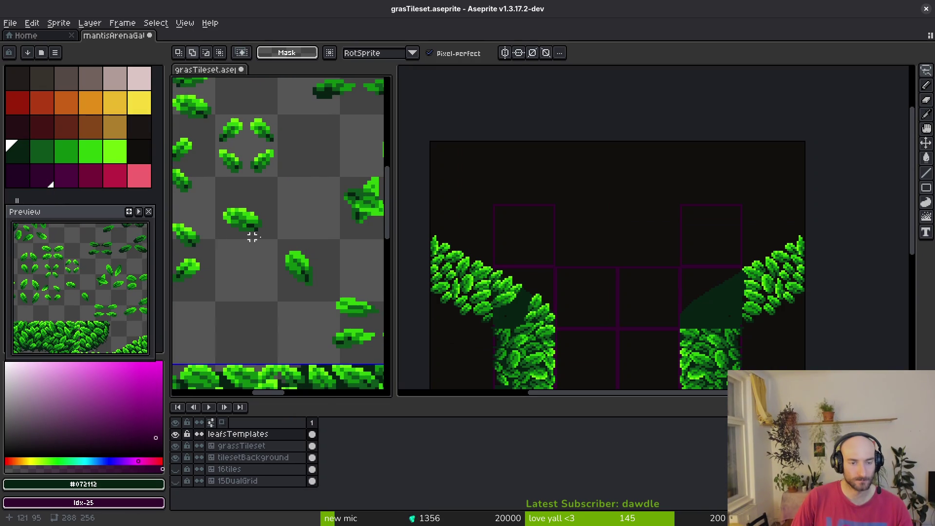
scroll(223, 282, up, 2)
scroll(271, 273, down, 1)
drag(265, 244, 365, 237)
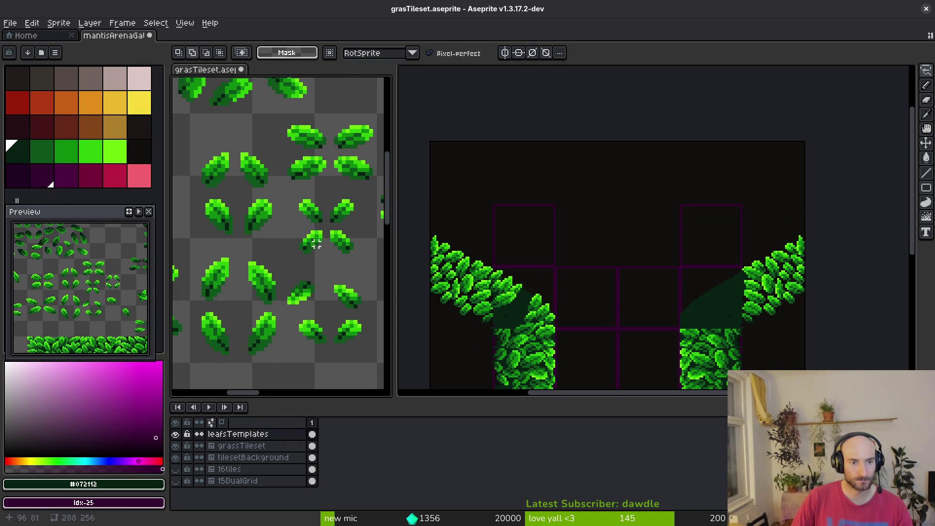
key(m)
drag(238, 194, 285, 252)
scroll(445, 209, up, 2)
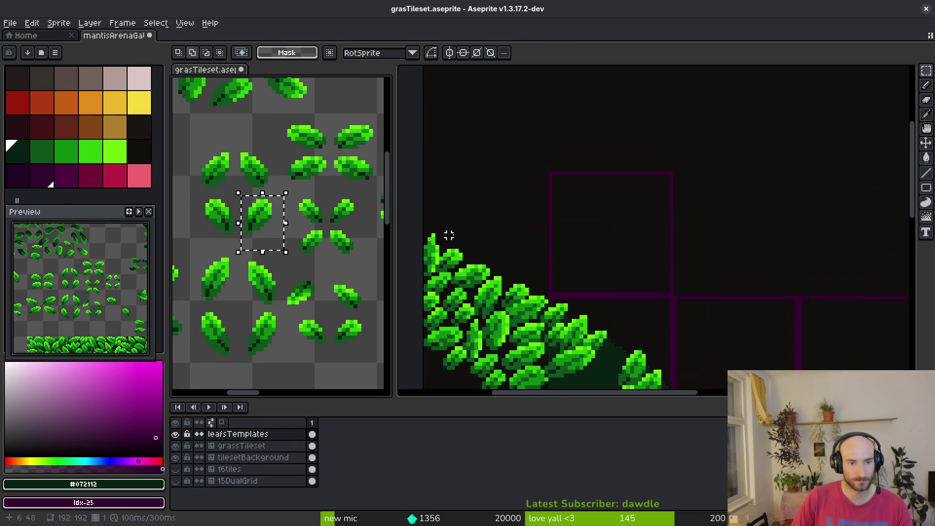
drag(576, 274, 506, 251)
key(ctrl+v)
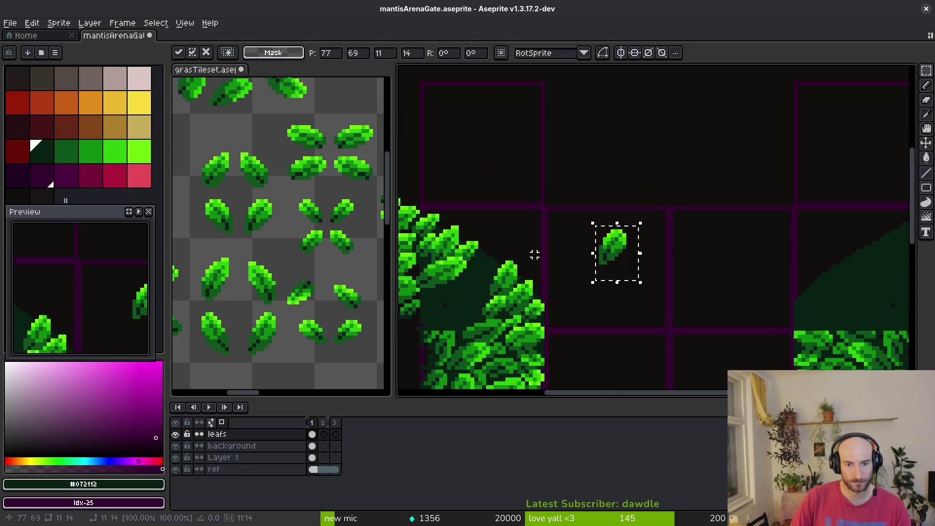
scroll(604, 253, up, 1)
mouse_move(633, 254)
mouse_down()
mouse_move(444, 282)
mouse_move(455, 283)
mouse_up()
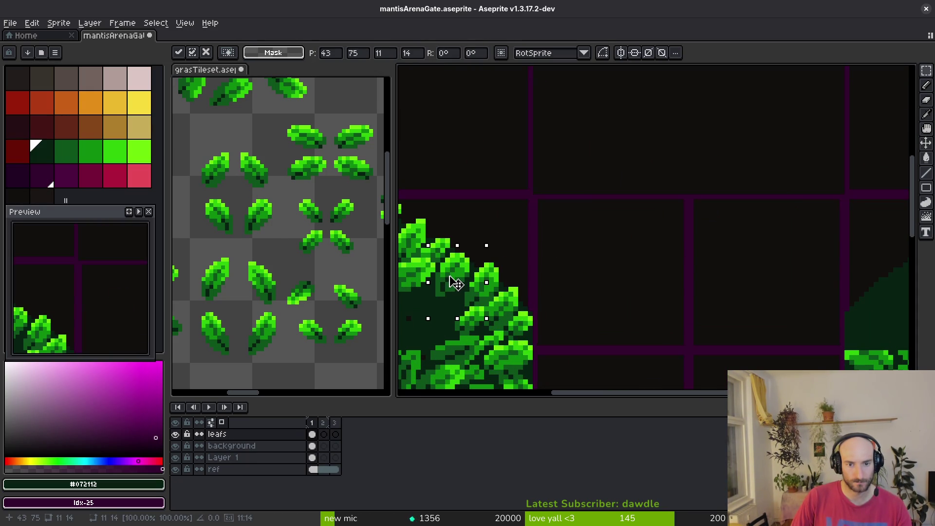
key(Return)
Copy another tileset leaf and place it down in the foliage gap
scroll(491, 278, left, 3)
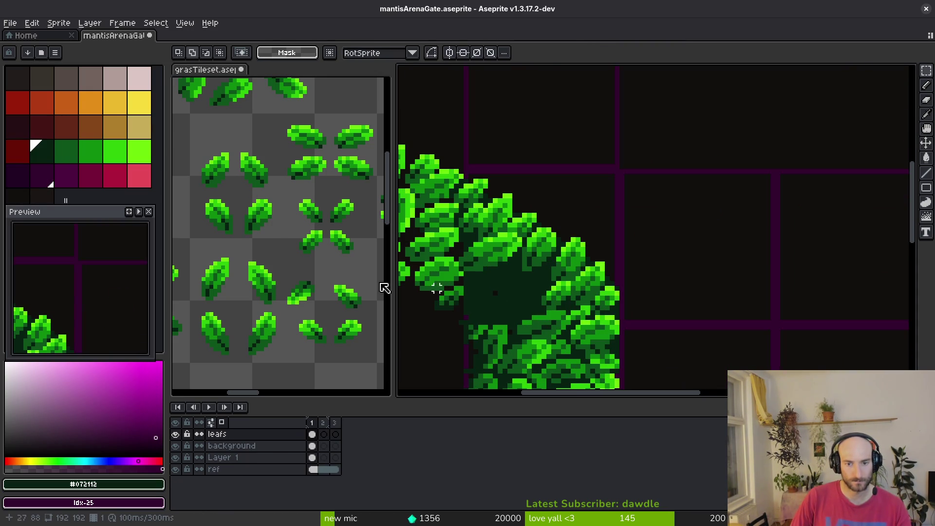
mouse_move(222, 279)
mouse_down()
mouse_move(276, 252)
mouse_move(235, 210)
mouse_move(276, 247)
mouse_up()
key(ctrl+c)
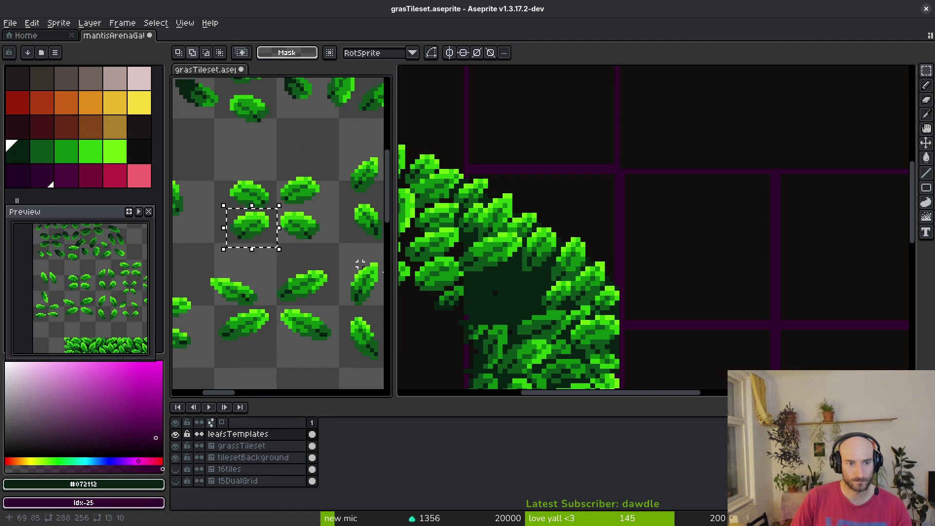
click(553, 277)
key(ctrl+v)
drag(509, 224, 526, 274)
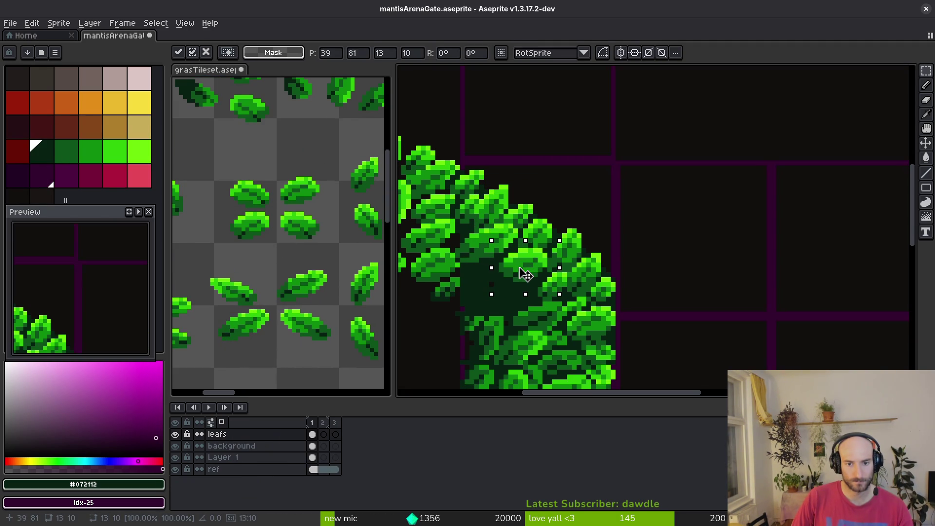
key(Return)
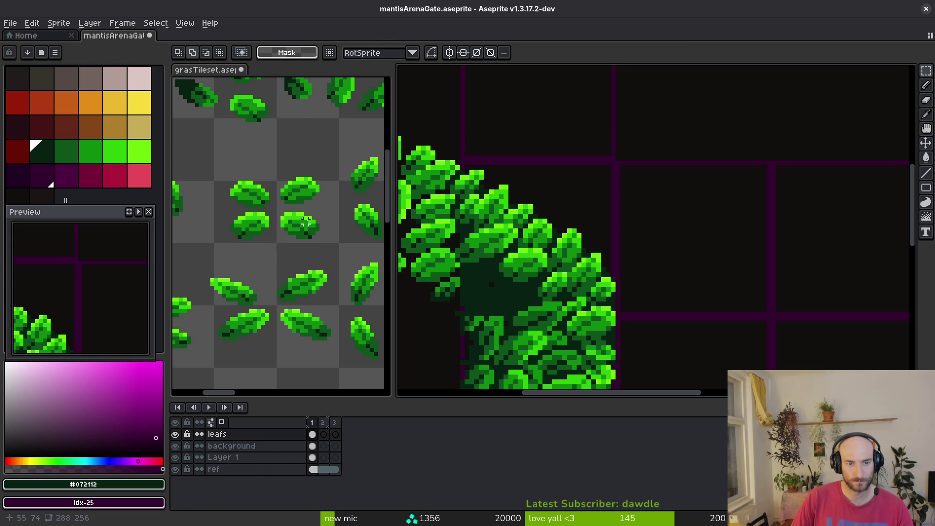
Try pasting the right-hand tileset leaf into the bush's middle, then discard it
scroll(306, 222, down, 3)
scroll(290, 221, up, 3)
drag(301, 183, 355, 223)
key(ctrl+c)
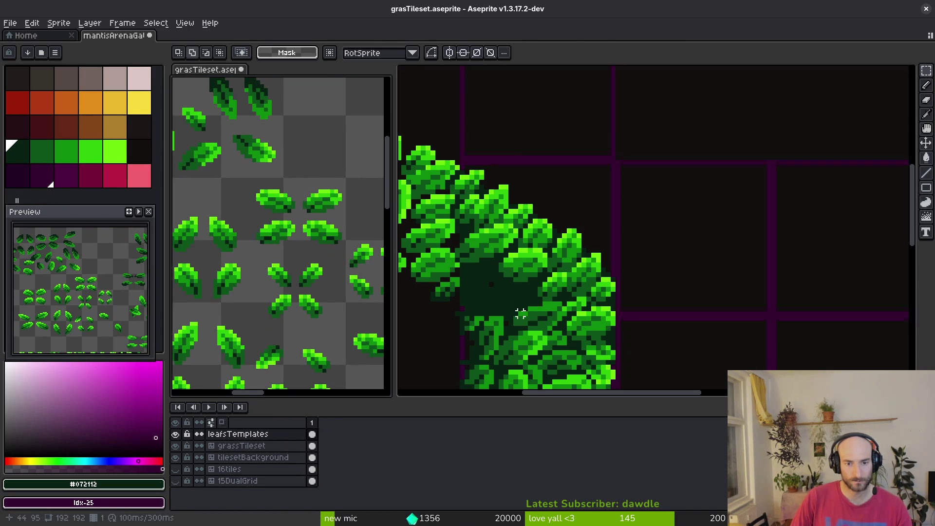
click(515, 282)
key(ctrl+v)
mouse_move(827, 115)
mouse_down()
mouse_move(522, 271)
mouse_move(507, 298)
mouse_move(493, 302)
mouse_move(695, 182)
mouse_up()
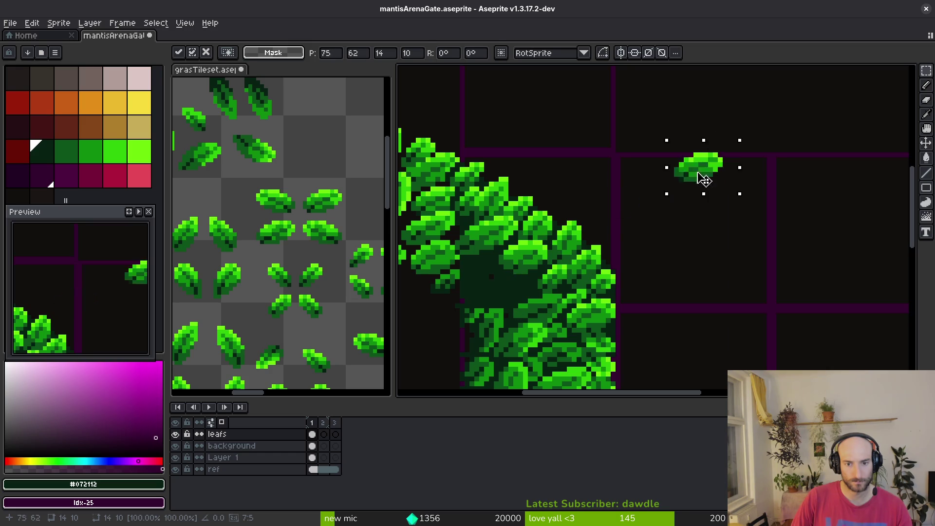
key(Escape)
Copy another tileset leaf and place it up-left in the pillar's foliage
scroll(237, 292, down, 5)
scroll(568, 303, down, 2)
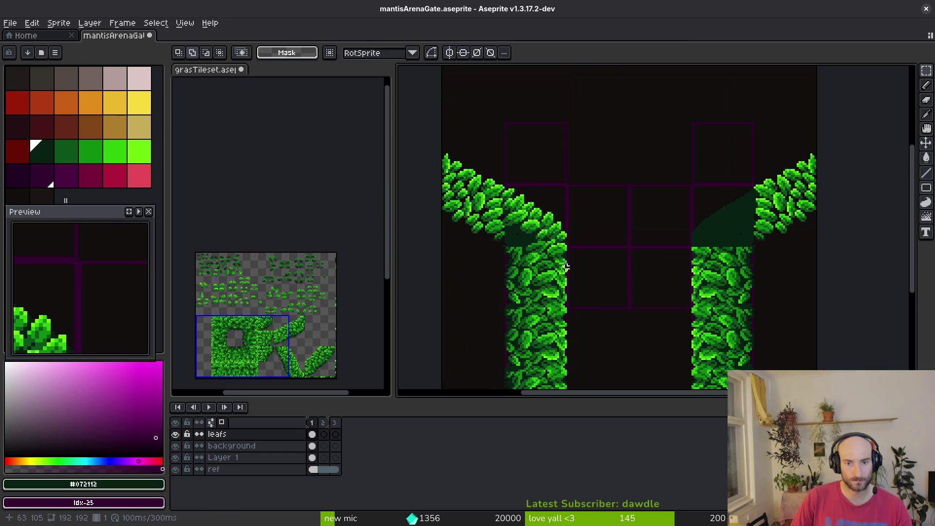
scroll(546, 273, up, 2)
click(286, 246)
scroll(286, 246, up, 5)
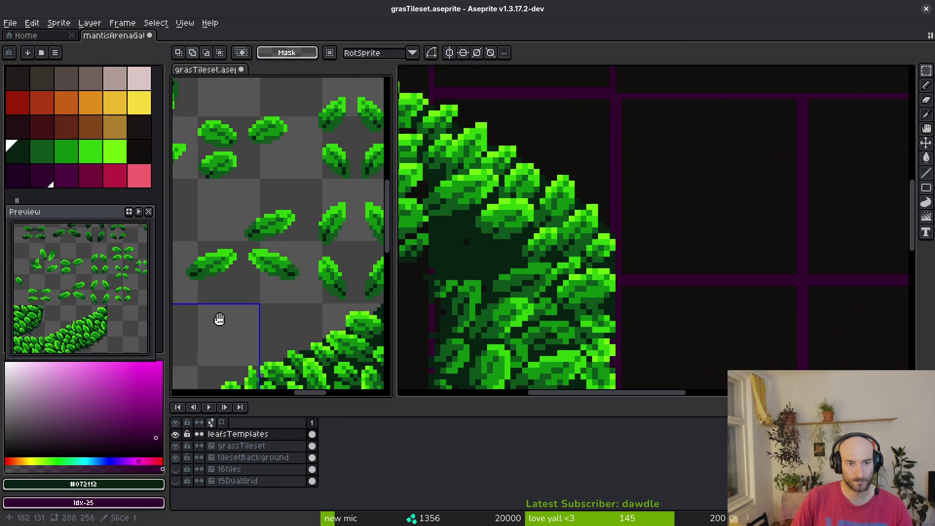
scroll(288, 249, down, 2)
scroll(259, 273, up, 1)
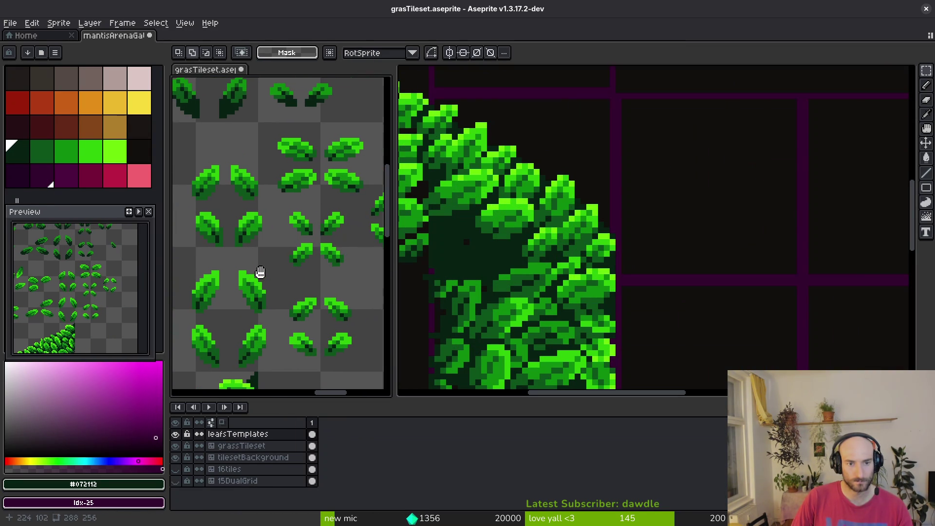
scroll(295, 180, up, 2)
scroll(297, 205, up, 1)
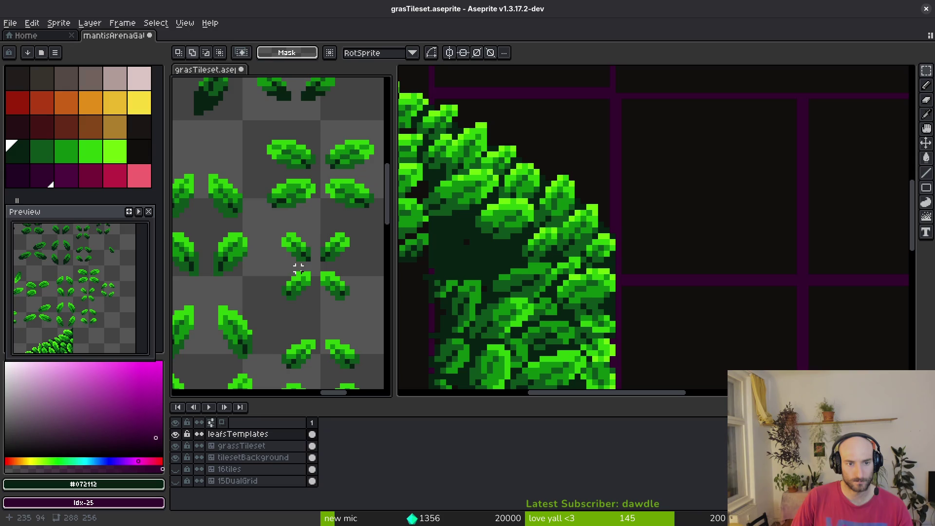
scroll(267, 240, down, 2)
scroll(334, 240, up, 1)
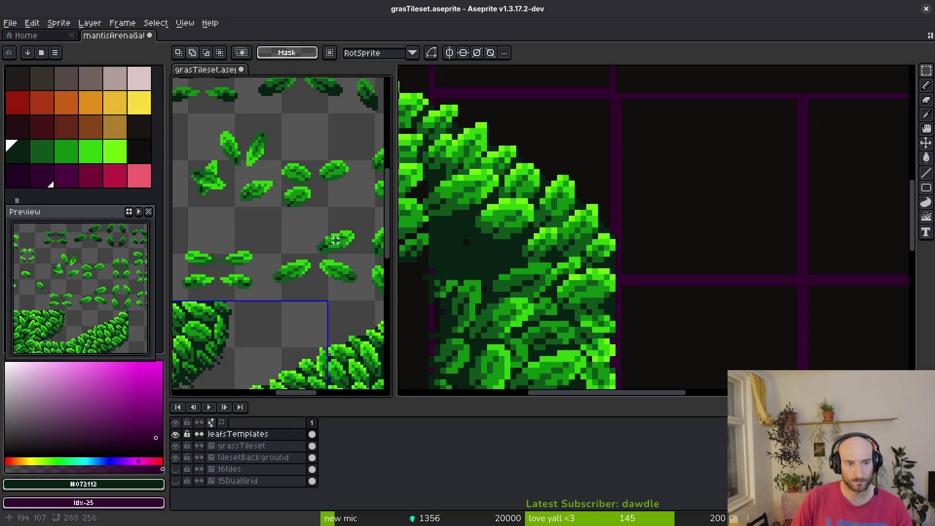
scroll(298, 232, up, 2)
drag(259, 212, 336, 265)
key(ctrl+c)
click(554, 249)
key(ctrl+v)
mouse_move(667, 281)
mouse_down()
mouse_move(473, 257)
mouse_move(490, 239)
mouse_up()
key(Return)
Copy one more tileset leaf and place it down-left on the leaf pile
click(317, 259)
scroll(291, 238, down, 3)
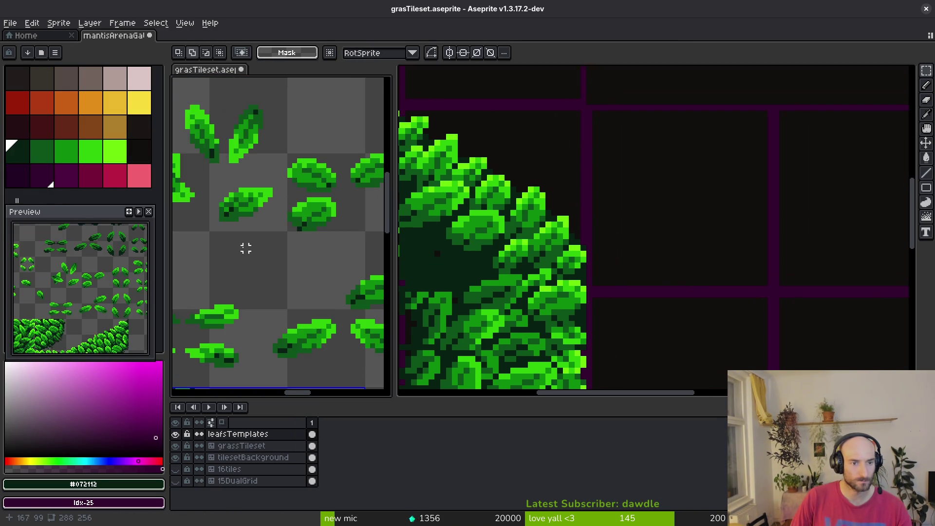
scroll(341, 290, up, 3)
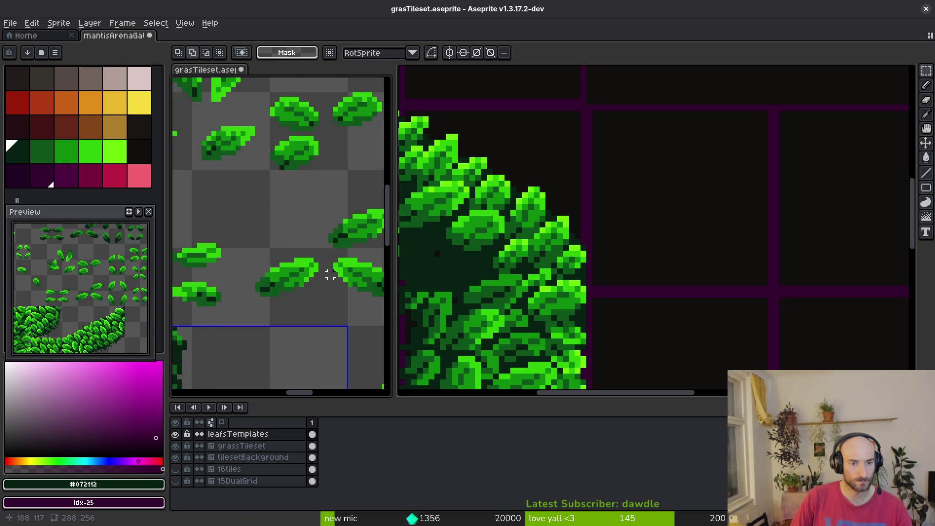
drag(195, 227, 274, 290)
key(ctrl+c)
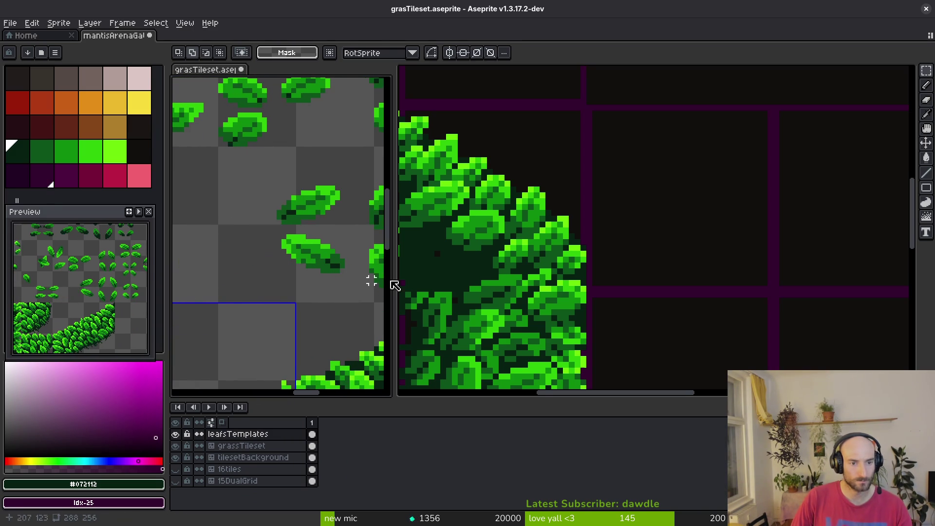
click(444, 261)
key(ctrl+v)
mouse_move(677, 234)
mouse_down()
mouse_move(481, 282)
mouse_move(489, 282)
mouse_up()
key(Return)
Copy the upright tileset leaf and place it at the edge of the foliage
scroll(255, 255, down, 2)
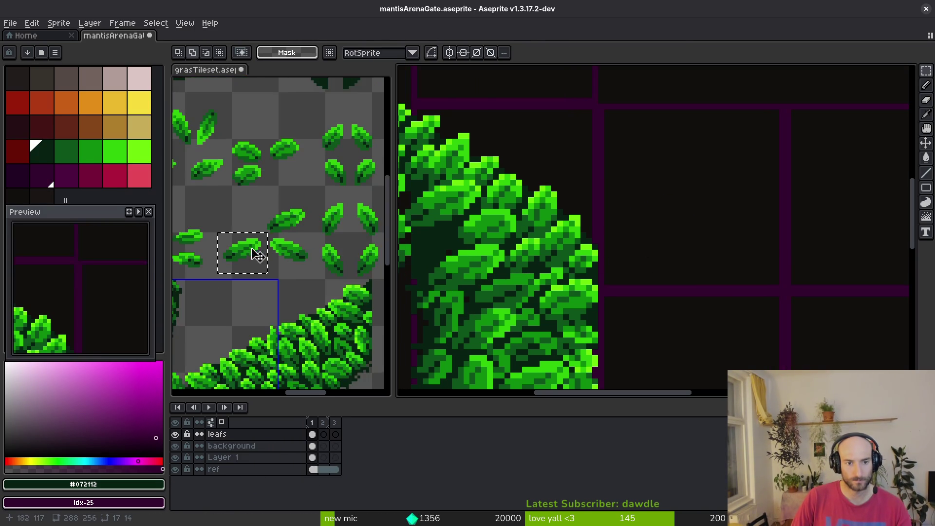
click(275, 177)
scroll(283, 221, up, 1)
scroll(284, 221, up, 1)
scroll(305, 222, right, 1)
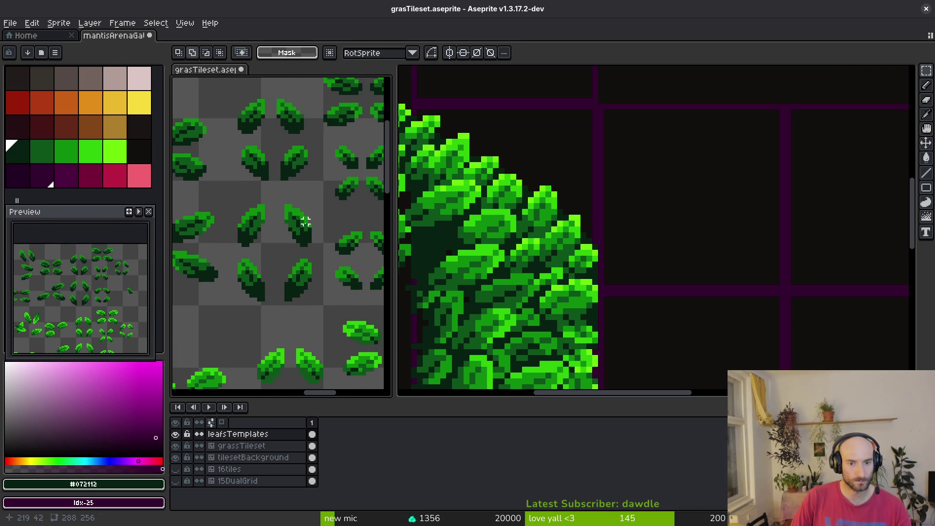
scroll(279, 221, up, 1)
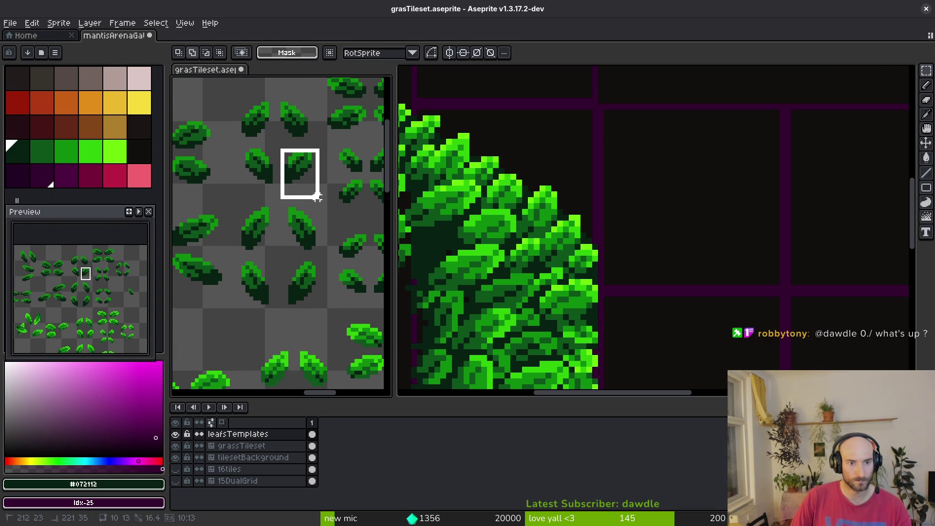
drag(320, 200, 280, 149)
key(ctrl+c)
click(501, 278)
key(ctrl+v)
drag(648, 229, 535, 263)
key(Return)
scroll(628, 282, down, 3)
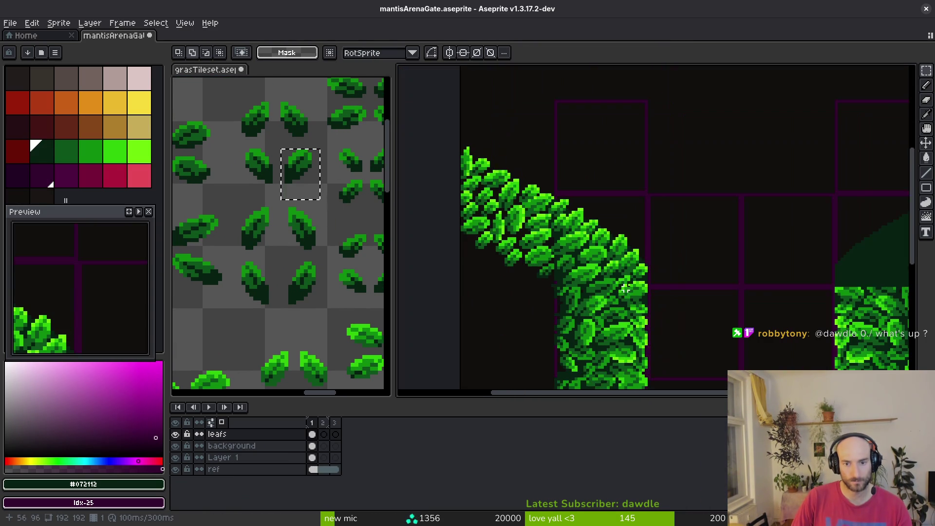
Recentre on both pillars, clear the selection, and save mantisArenaGate
scroll(633, 289, up, 1)
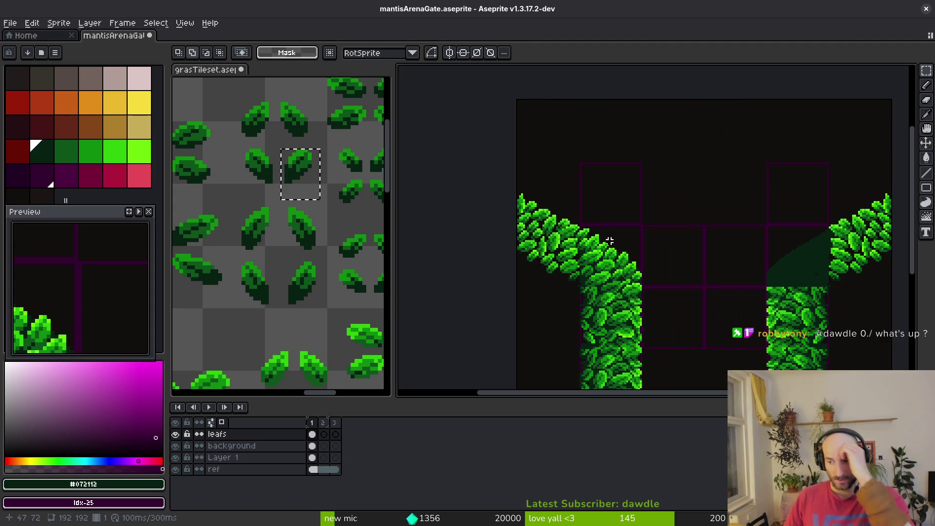
scroll(628, 254, down, 3)
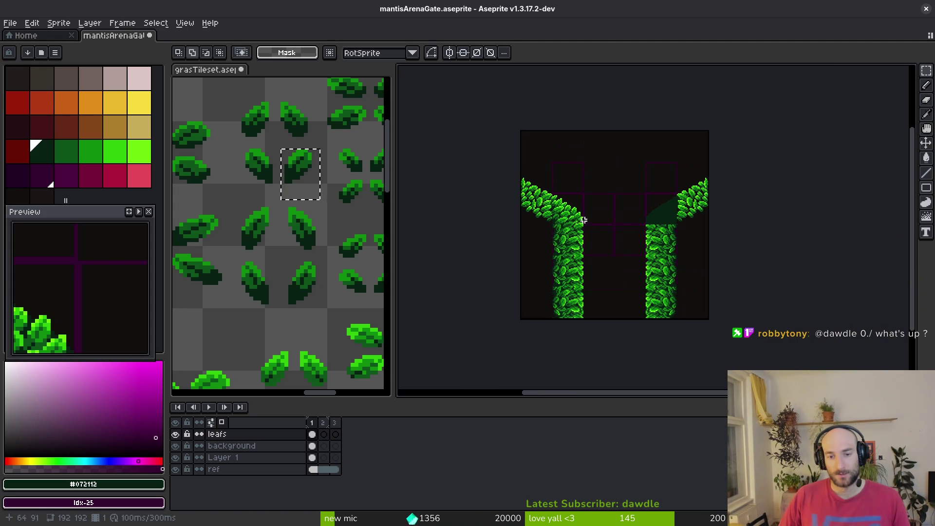
drag(568, 233, 559, 244)
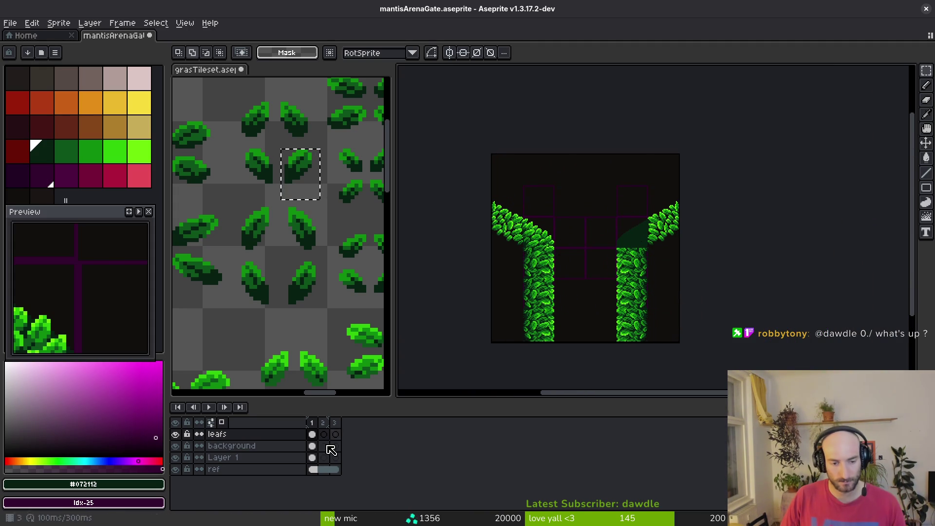
key(ctrl+a)
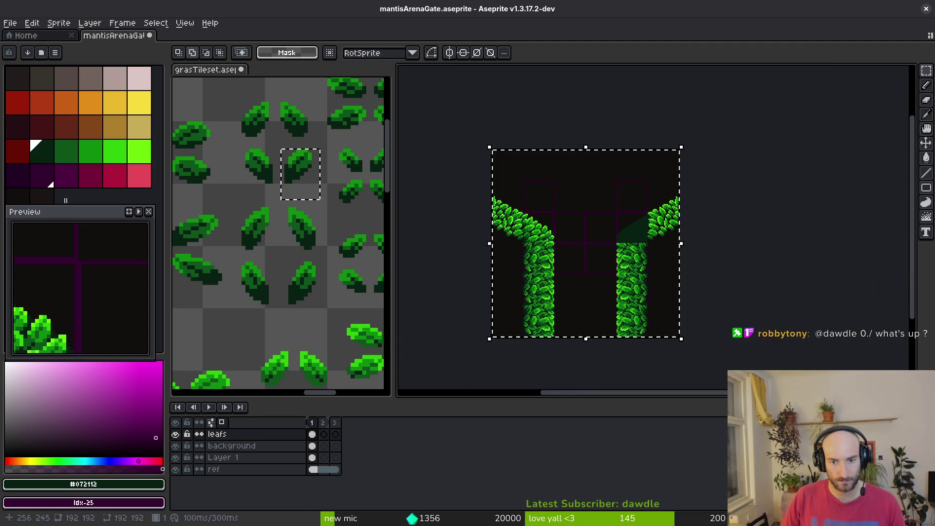
key(ctrl+d)
key(ctrl+s)
Make the background layer's cel active
scroll(571, 262, up, 4)
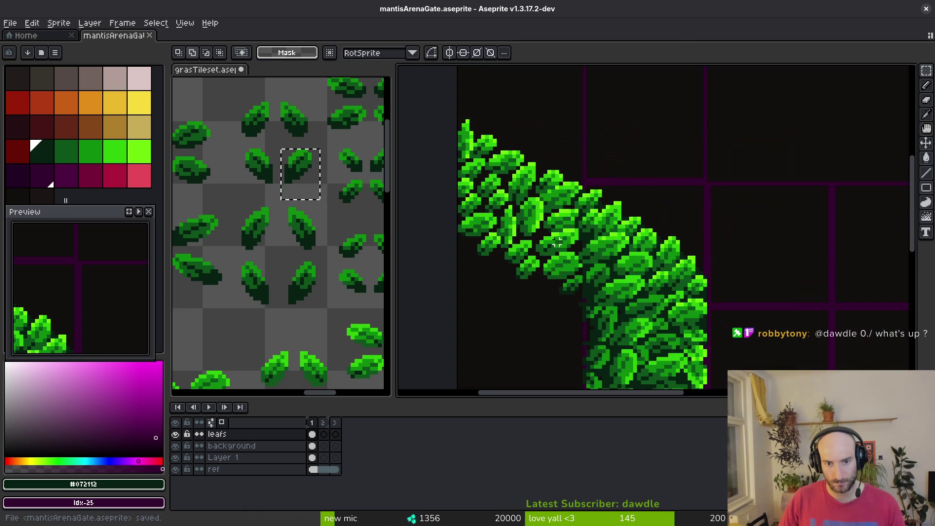
scroll(507, 265, right, 8)
click(312, 446)
scroll(588, 211, down, 5)
scroll(589, 211, up, 6)
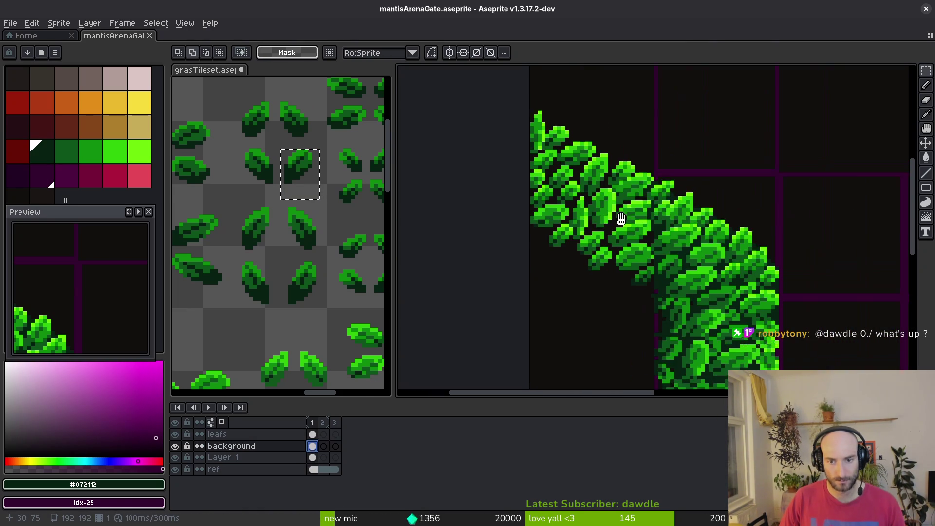
click(176, 471)
click(176, 472)
key(f)
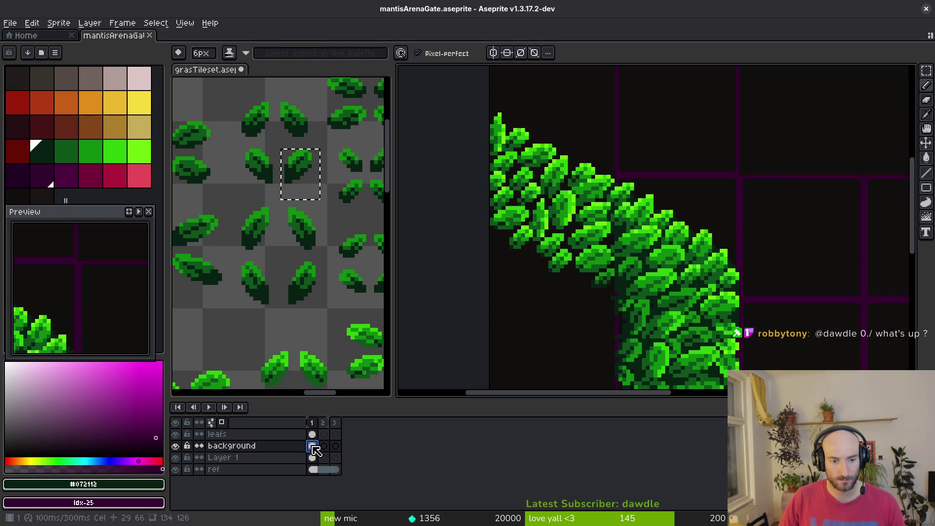
drag(621, 285, 496, 211)
mouse_move(618, 269)
mouse_down()
mouse_move(506, 187)
mouse_move(603, 200)
mouse_up()
key(ctrl+z)
key(ctrl+z)
key(ctrl+z)
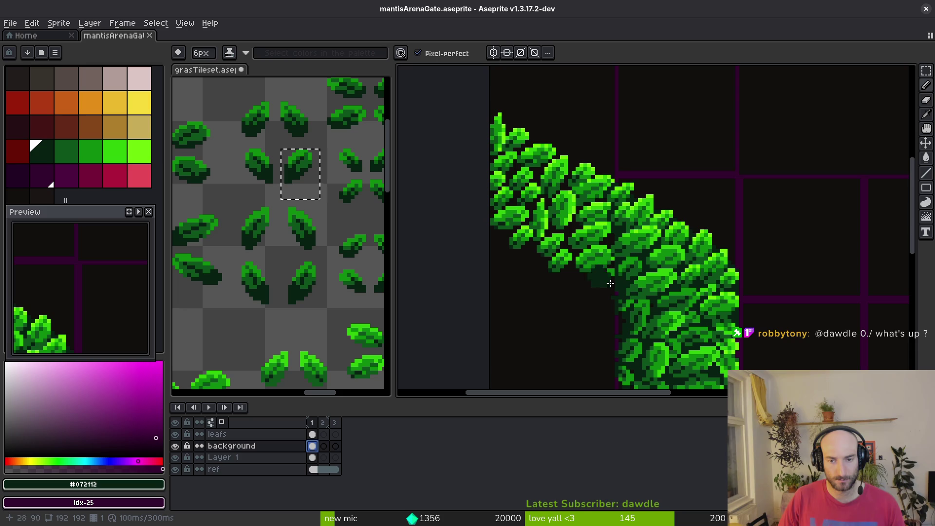
drag(625, 290, 497, 219)
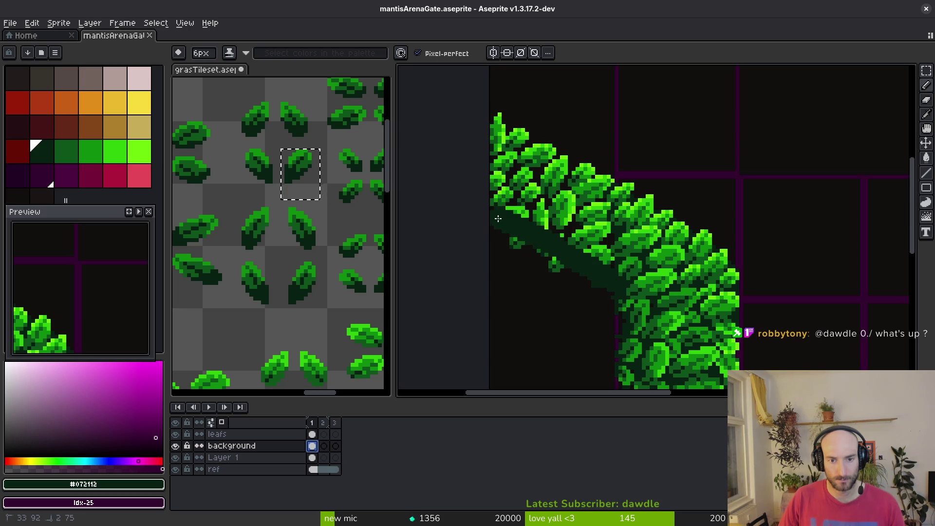
key(ctrl+z)
click(322, 458)
click(312, 469)
scroll(520, 292, down, 3)
key(m)
scroll(519, 292, up, 3)
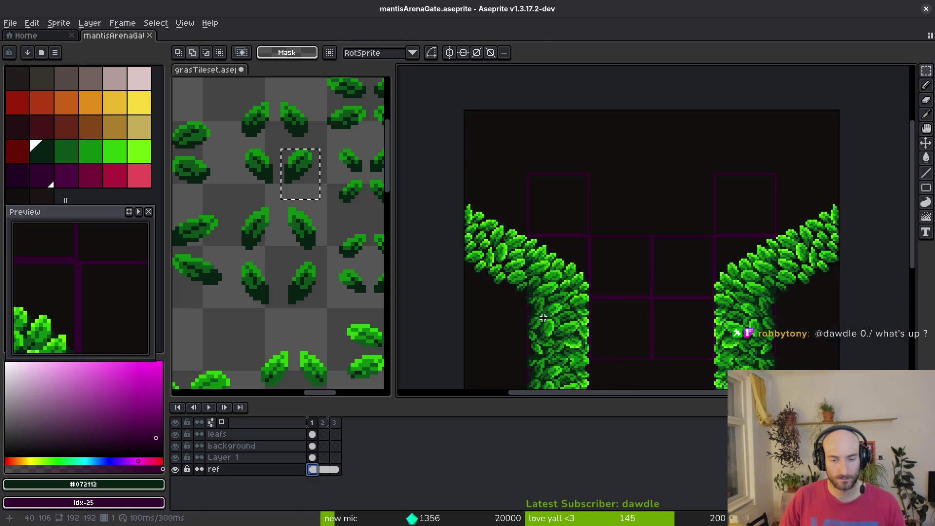
Delete the leaf caps from Layer 1 and return to the background layer
click(312, 458)
scroll(526, 274, down, 4)
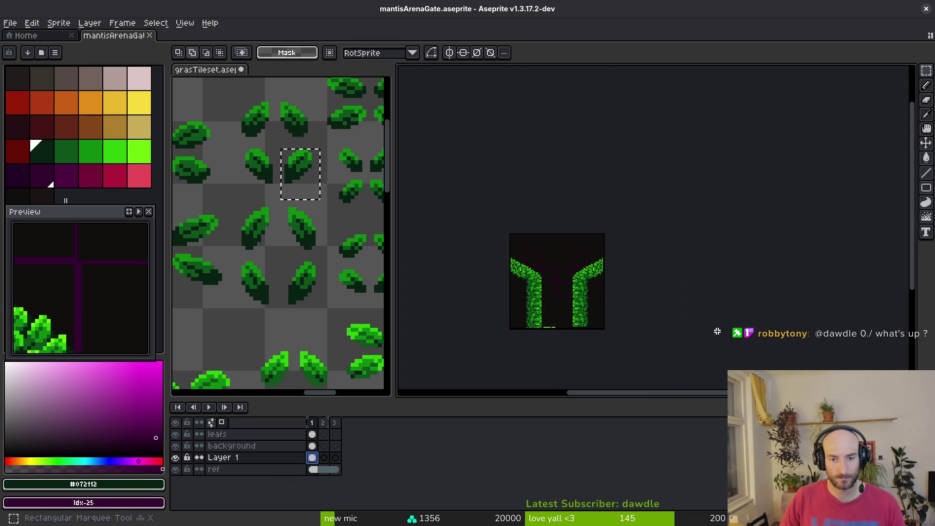
key(Delete)
click(312, 446)
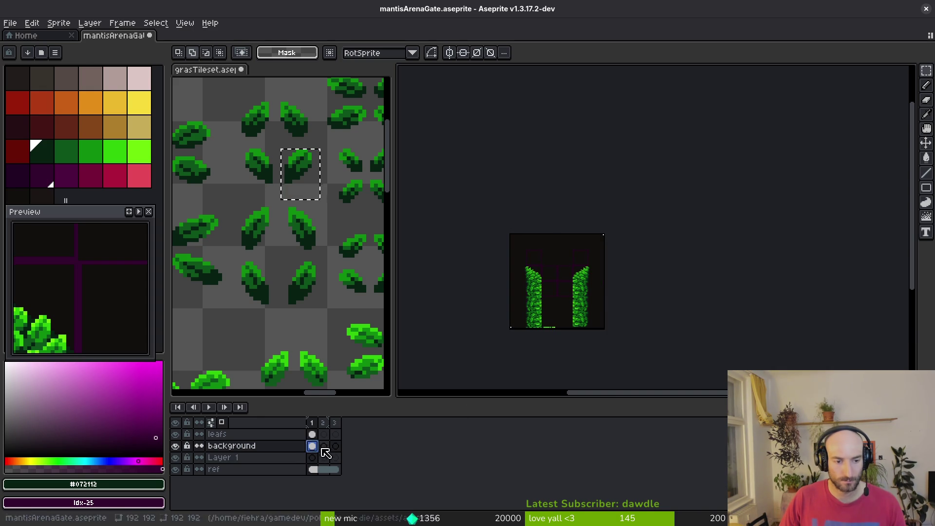
scroll(584, 282, up, 3)
scroll(584, 283, left, 3)
Go to frame 2 on the background layer, ready to draw with the pencil
click(312, 434)
key(Right)
scroll(646, 324, left, 3)
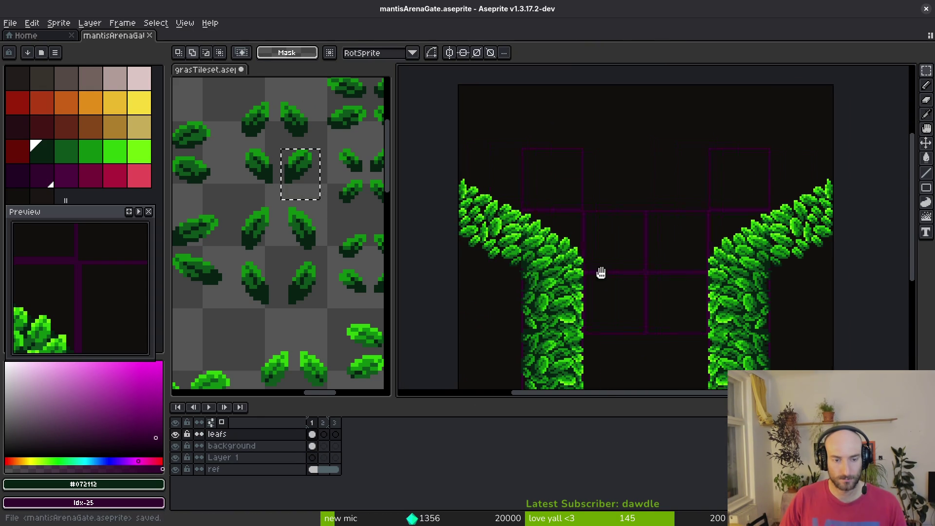
click(312, 446)
scroll(559, 312, up, 3)
key(f)
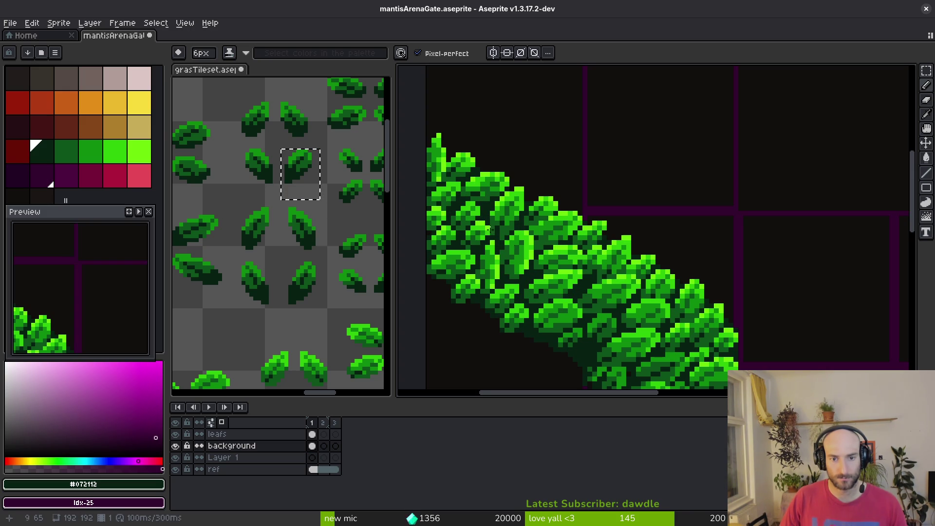
Draw a straight dark shadow line under the leaves and save the file
scroll(677, 305, up, 3)
key(l)
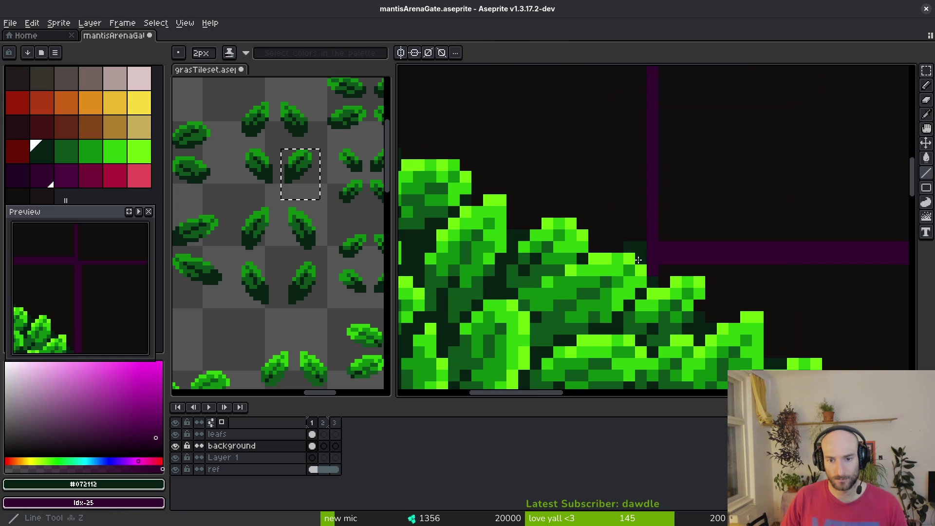
mouse_move(641, 260)
mouse_down()
mouse_move(477, 190)
mouse_move(672, 199)
mouse_move(835, 142)
mouse_move(856, 100)
mouse_move(760, 117)
mouse_move(652, 114)
mouse_move(633, 166)
mouse_move(630, 228)
mouse_up()
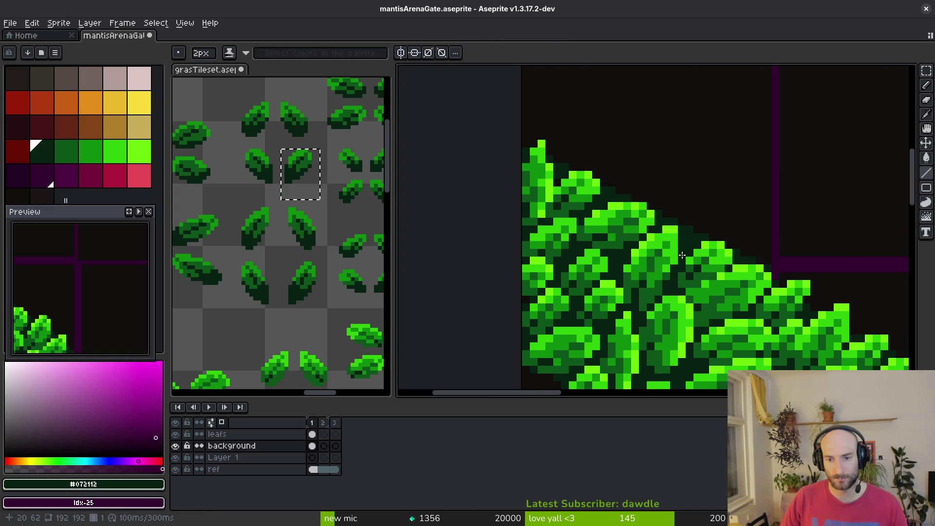
key(f)
scroll(586, 232, down, 2)
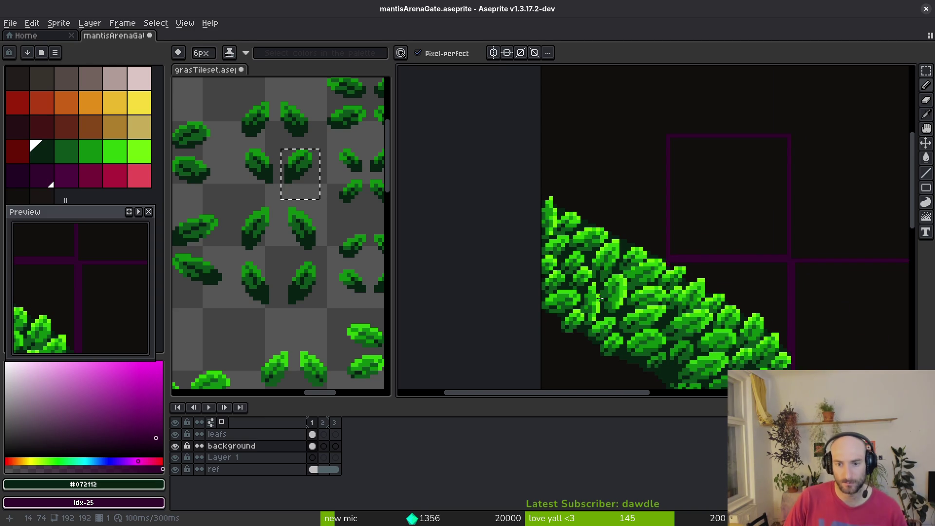
scroll(600, 297, down, 3)
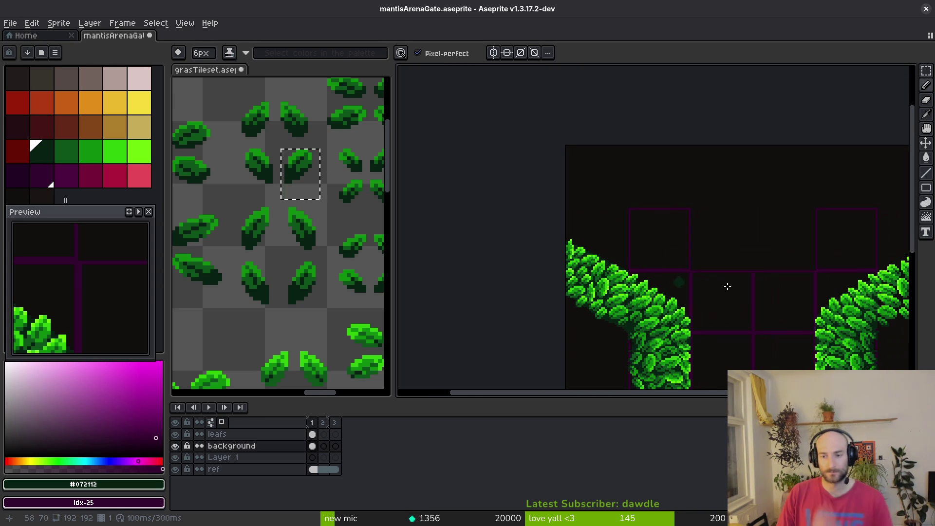
scroll(603, 261, down, 3)
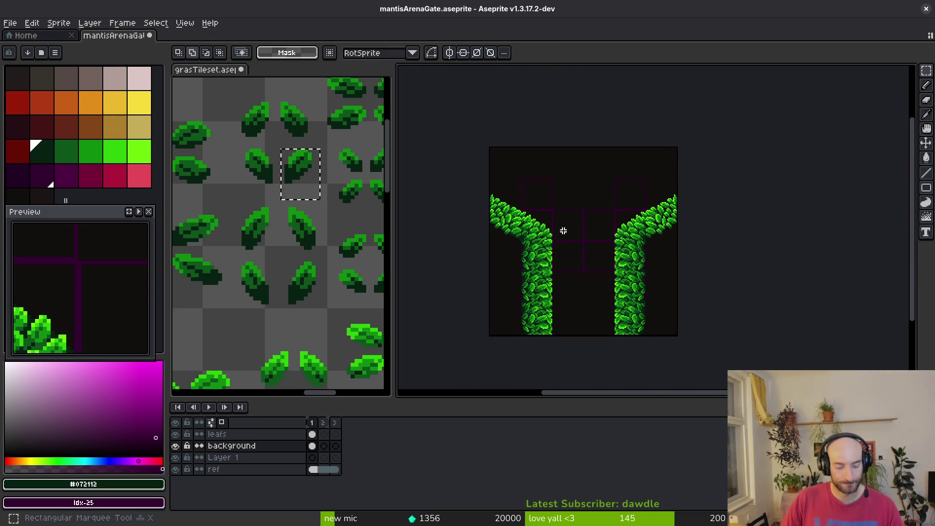
key(ctrl+a)
key(ctrl+d)
key(ctrl+s)
scroll(526, 340, up, 5)
Brush dark green shadow along the right pillar's leaf edge, erasing stray pixels
key(i)
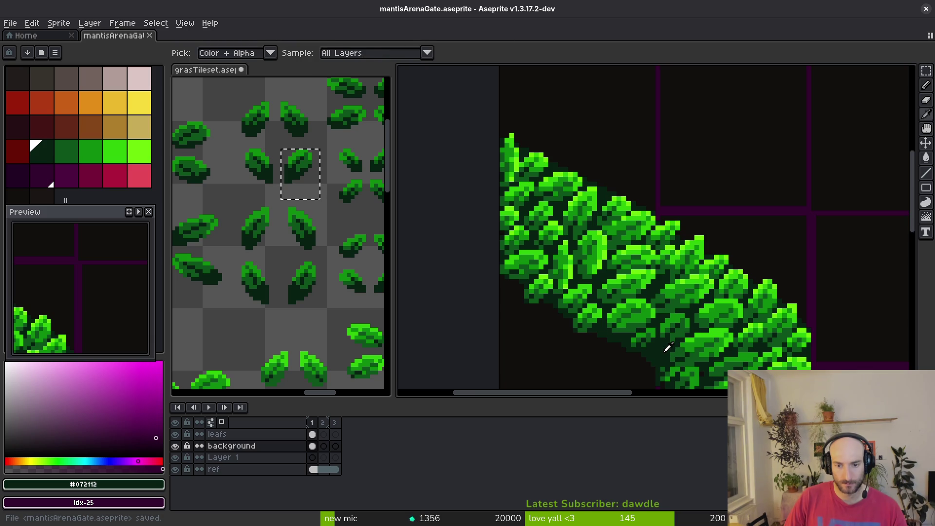
key(b)
scroll(599, 347, down, 1)
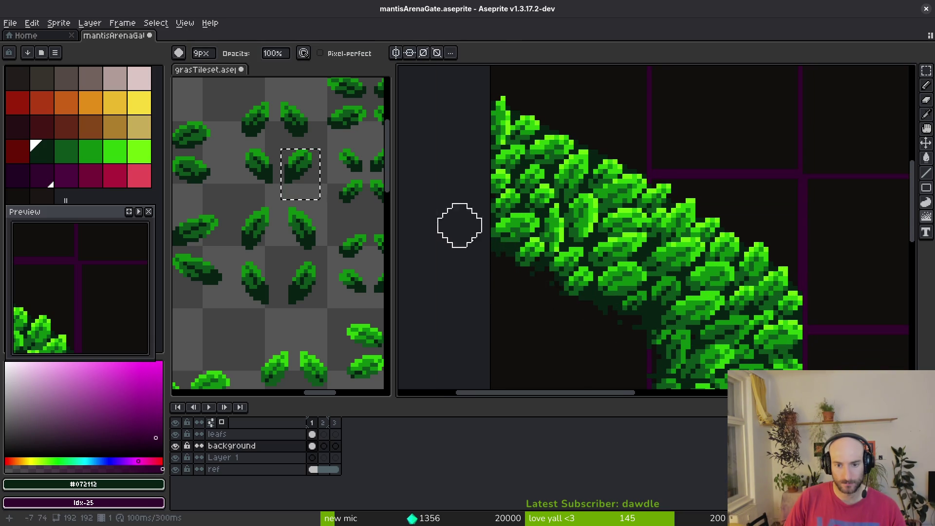
key(e)
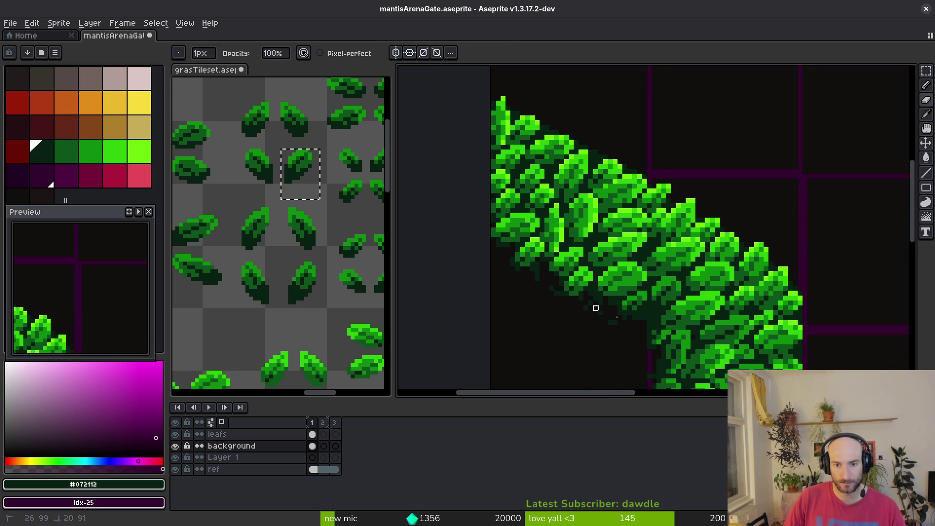
key(g)
key(b)
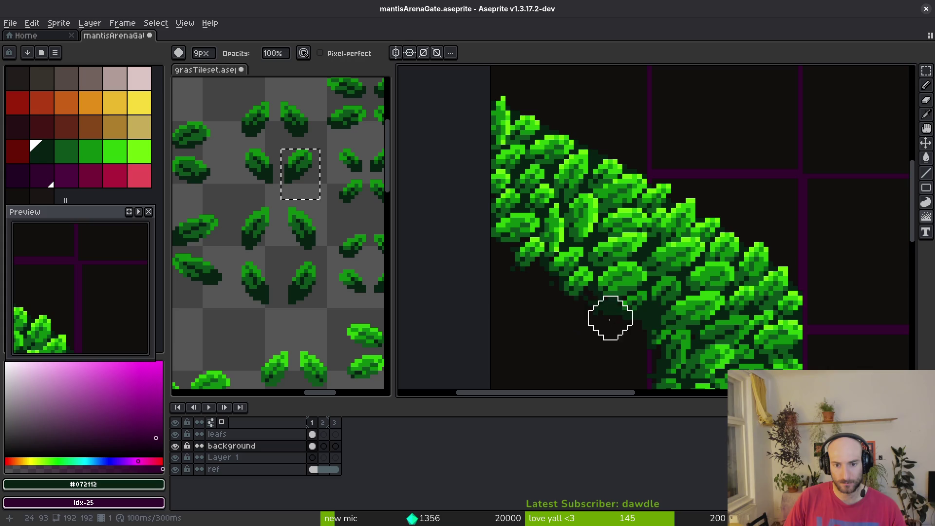
key(e)
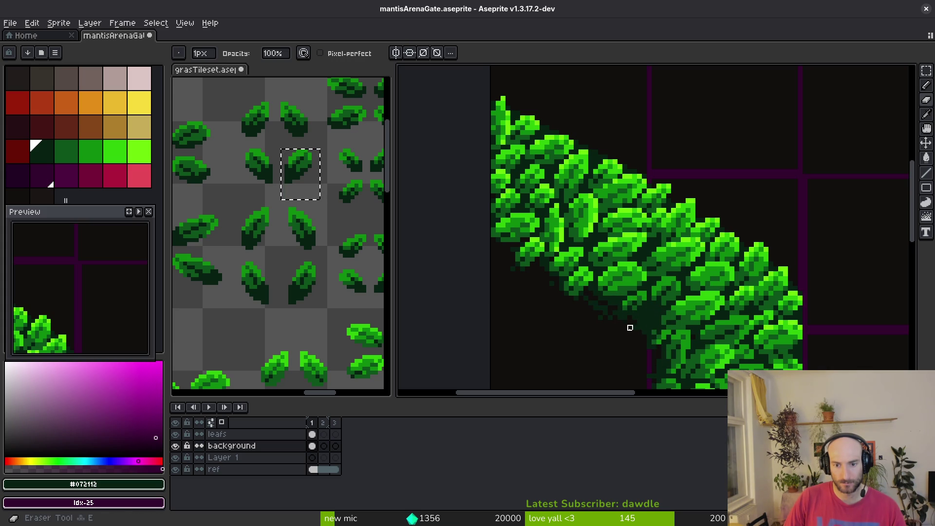
key(b)
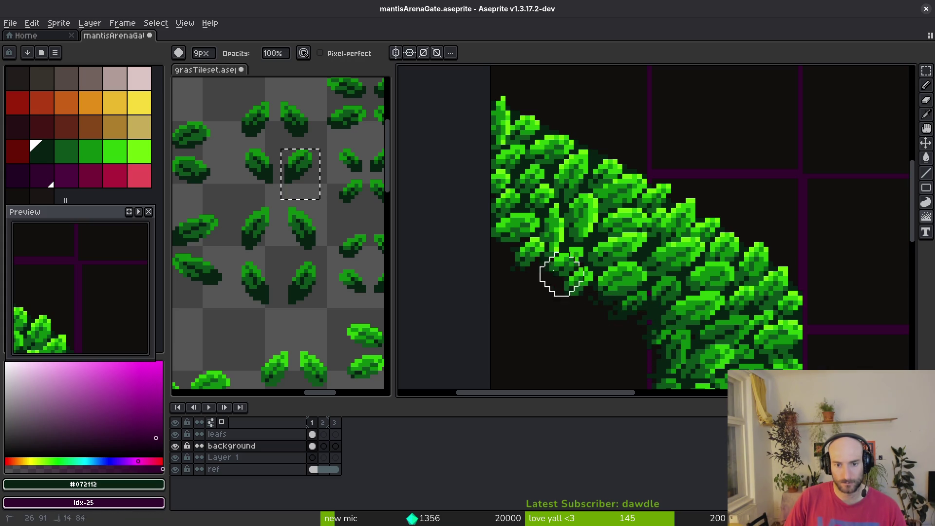
scroll(633, 288, down, 3)
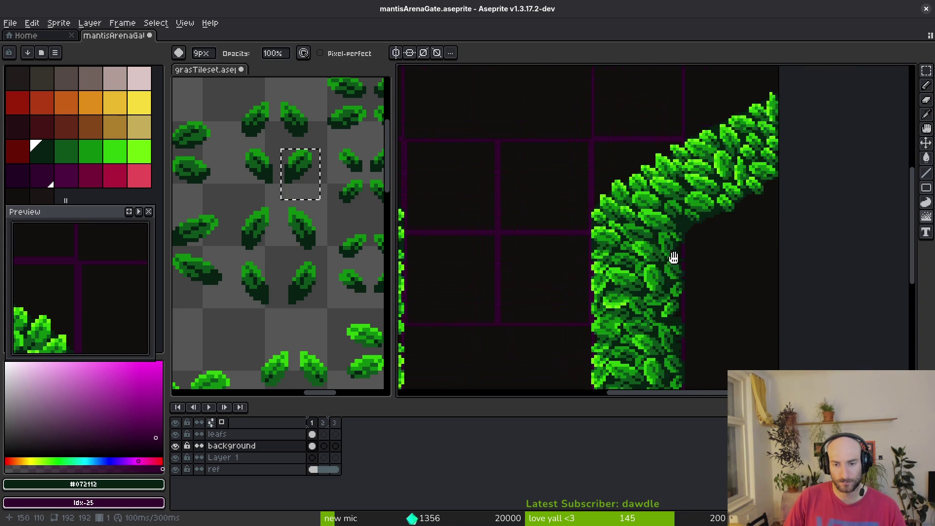
scroll(649, 288, down, 2)
scroll(697, 248, up, 3)
mouse_move(584, 320)
mouse_down()
mouse_move(686, 214)
mouse_move(623, 298)
mouse_up()
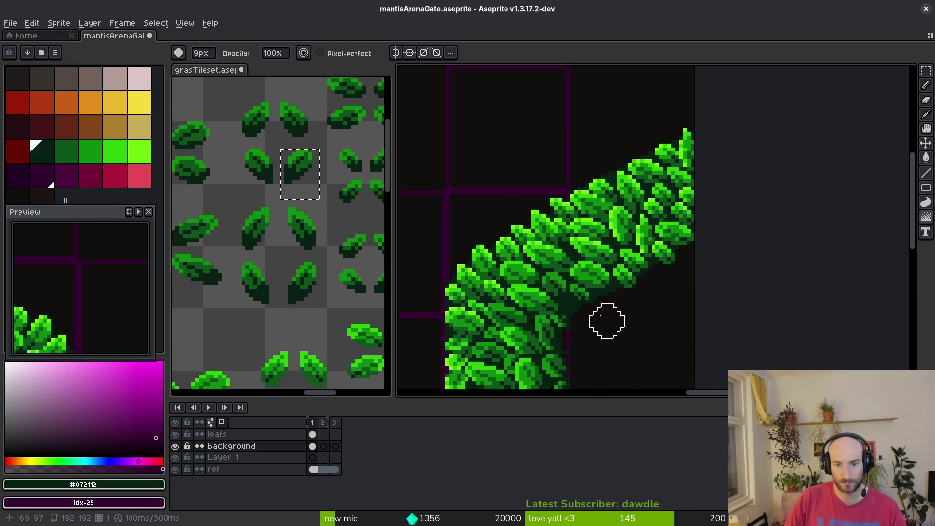
key(plus)
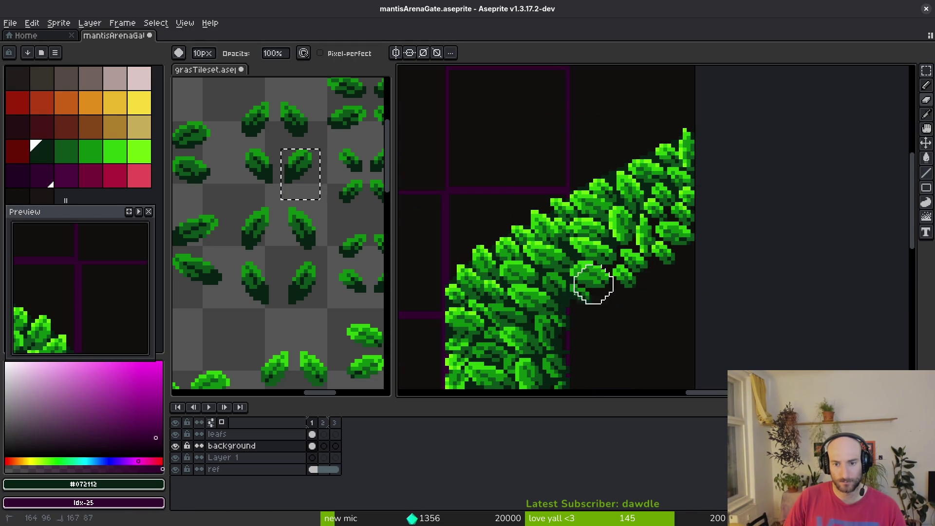
Clear the selection, save, and hide the ref layer to reveal transparency
scroll(683, 255, down, 3)
key(m)
key(ctrl+a)
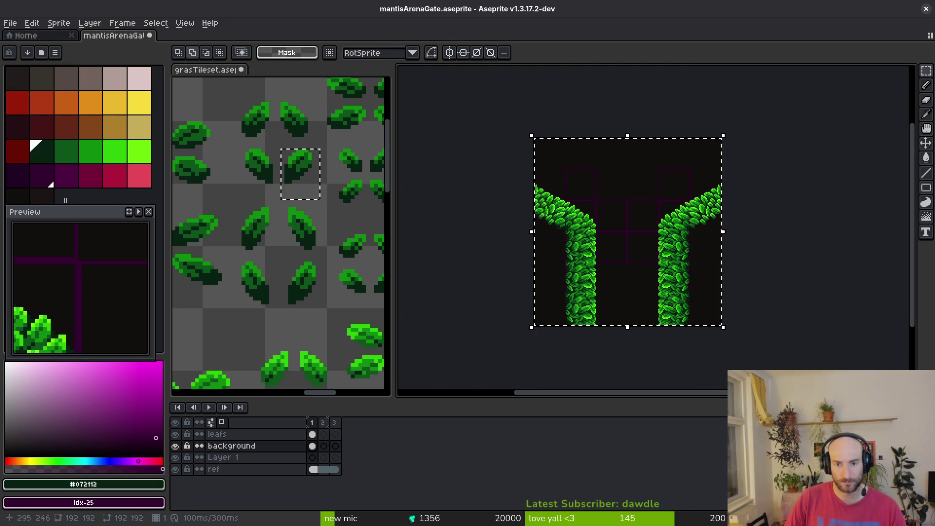
key(ctrl+d)
key(ctrl+s)
drag(673, 257, 589, 262)
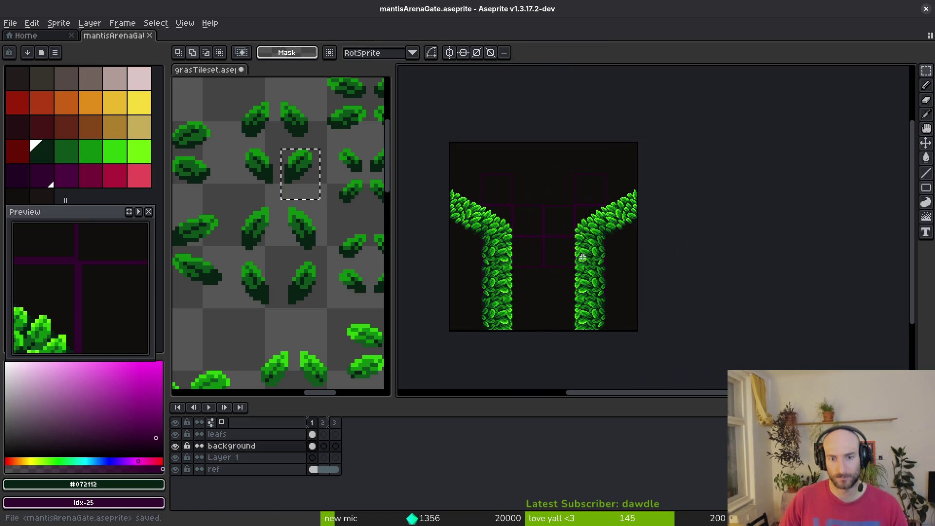
click(176, 469)
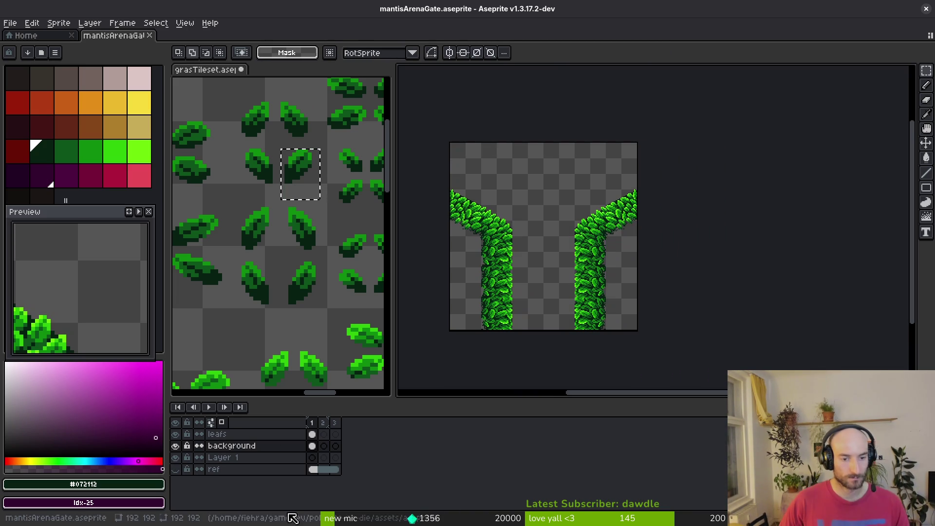
Draw a first stroke of dark shadow pixels along the left pillar's leaf edge, then shrink the pencil to 1 pixel
drag(566, 271, 577, 279)
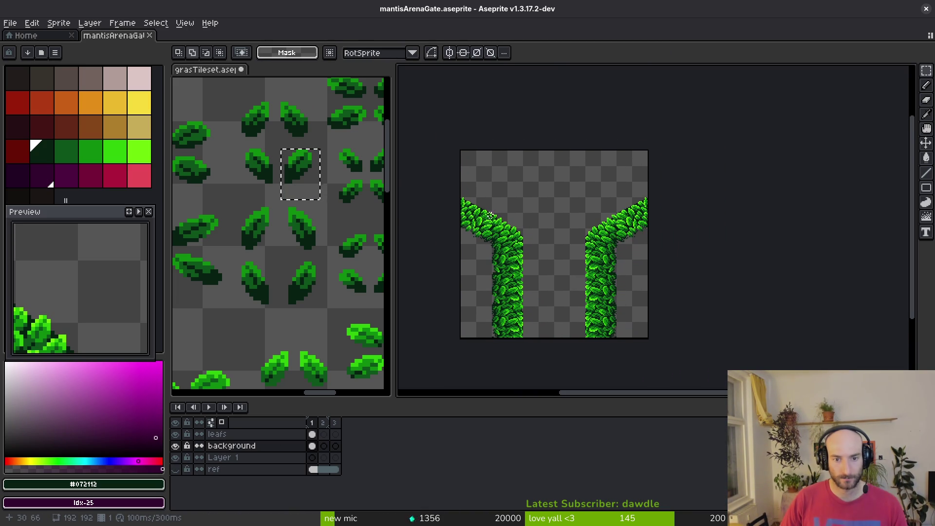
scroll(536, 250, up, 6)
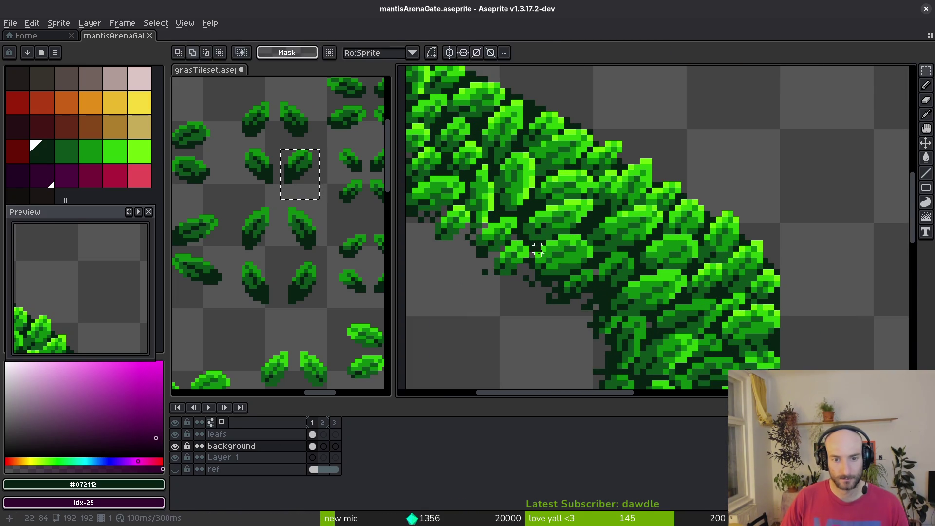
key(f)
drag(492, 253, 465, 258)
key(minus)
key(minus)
key(minus)
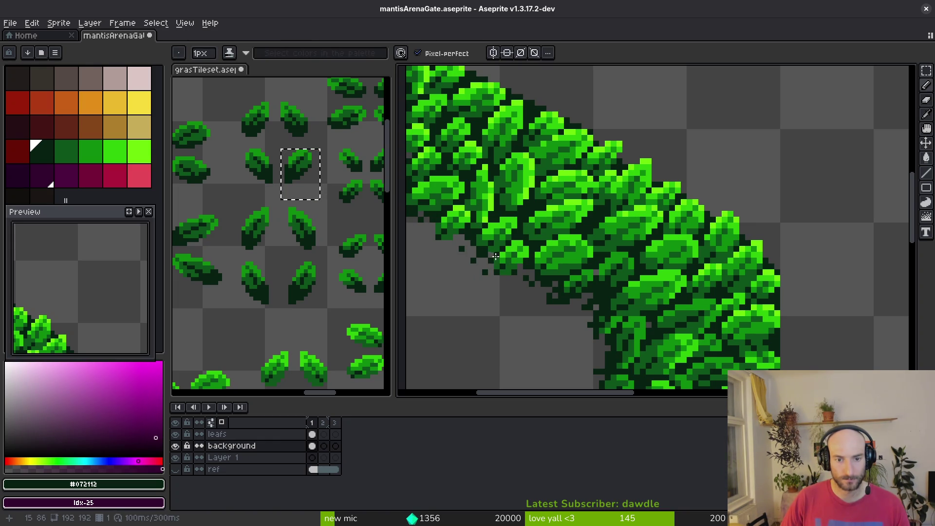
scroll(494, 257, down, 5)
Clear any selection and save mantisArenaGate.aseprite
key(m)
key(ctrl+a)
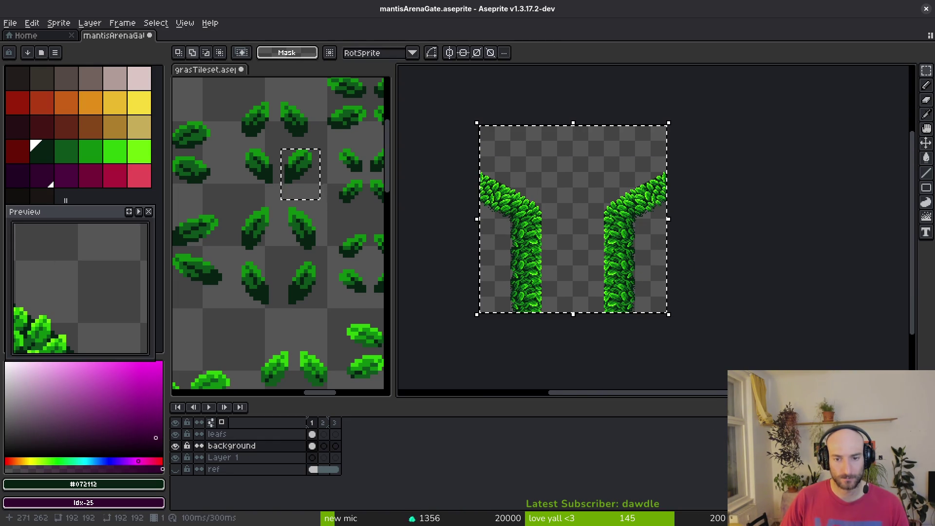
key(ctrl+d)
key(ctrl+s)
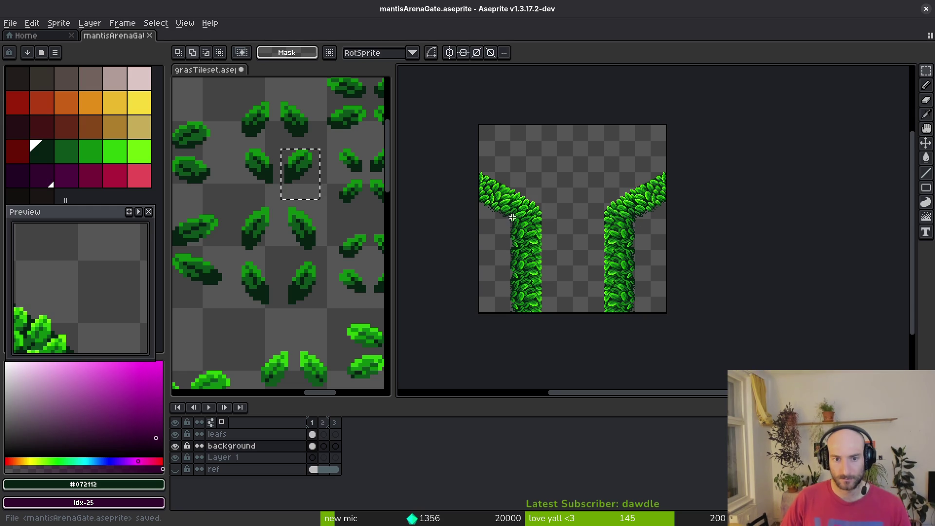
Dot more dark green shadow pixels beneath the leaf edge to dither the shadow
scroll(513, 217, up, 3)
scroll(536, 243, down, 2)
scroll(557, 270, up, 4)
drag(557, 270, 568, 247)
click(490, 324)
drag(521, 324, 526, 307)
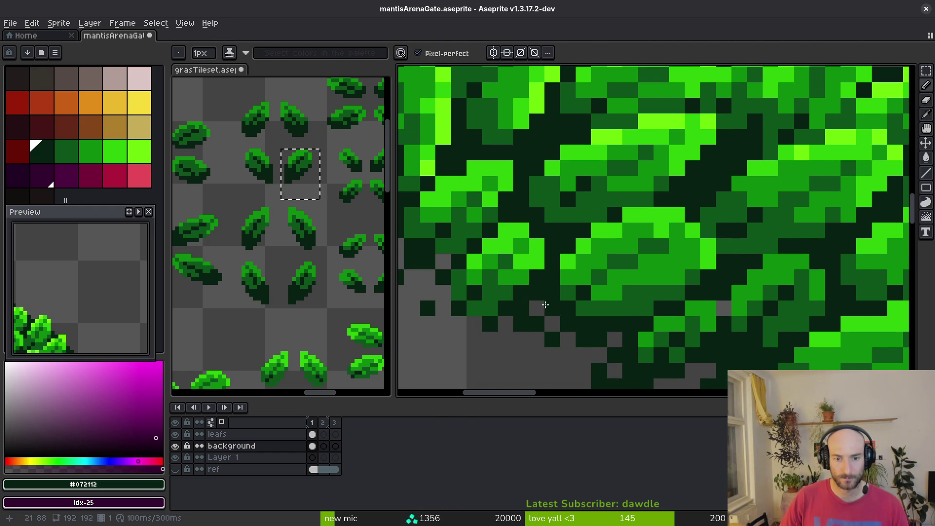
scroll(546, 303, left, 2)
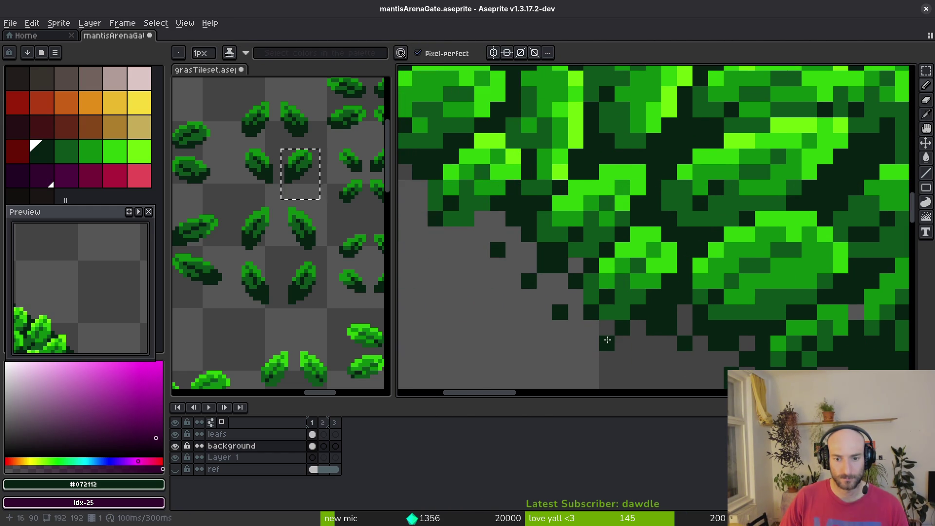
click(638, 343)
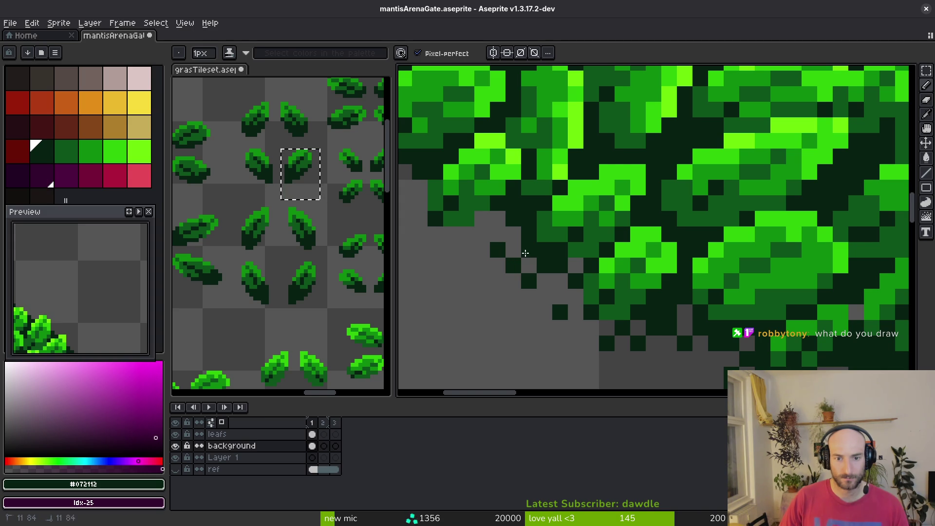
Alternate between eraser and pencil to clean up stray shadow pixels
scroll(525, 252, down, 3)
scroll(509, 243, right, 3)
scroll(521, 258, down, 2)
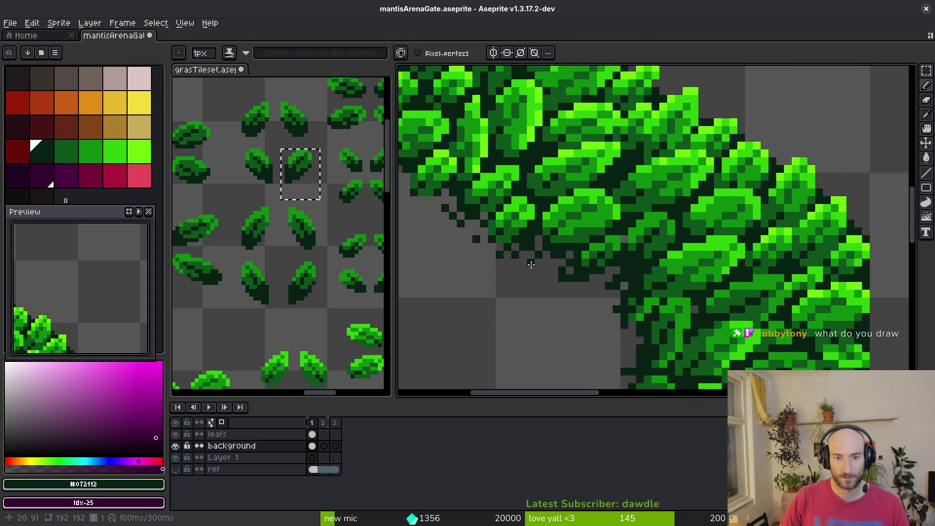
key(e)
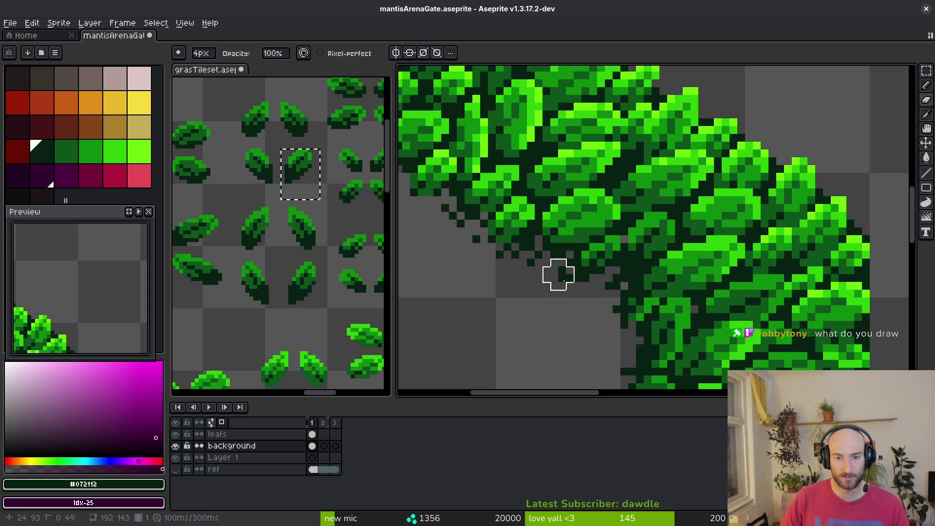
key(b)
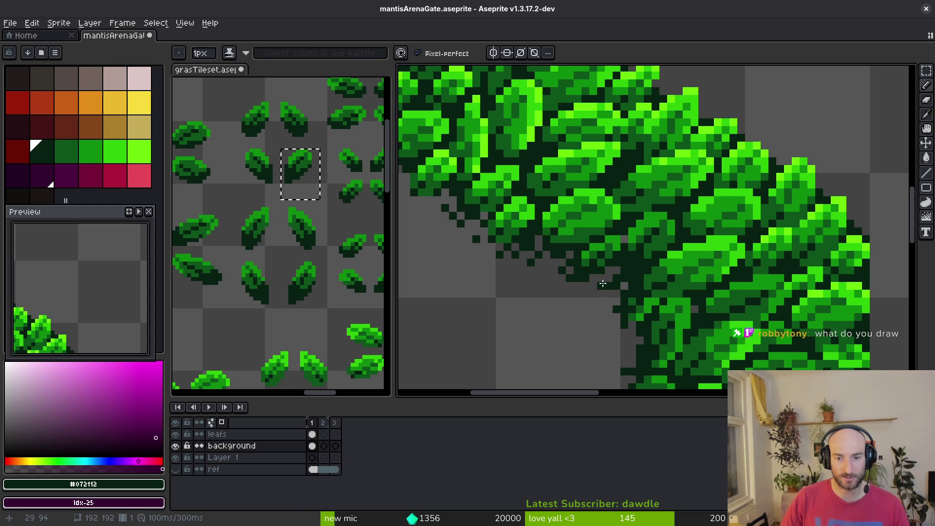
scroll(601, 294, down, 5)
scroll(487, 214, up, 5)
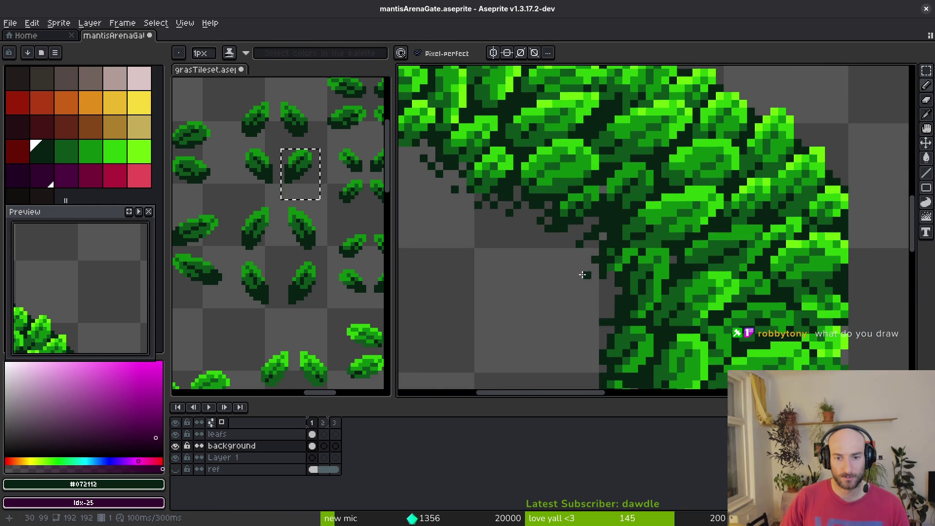
key(e)
scroll(455, 189, down, 4)
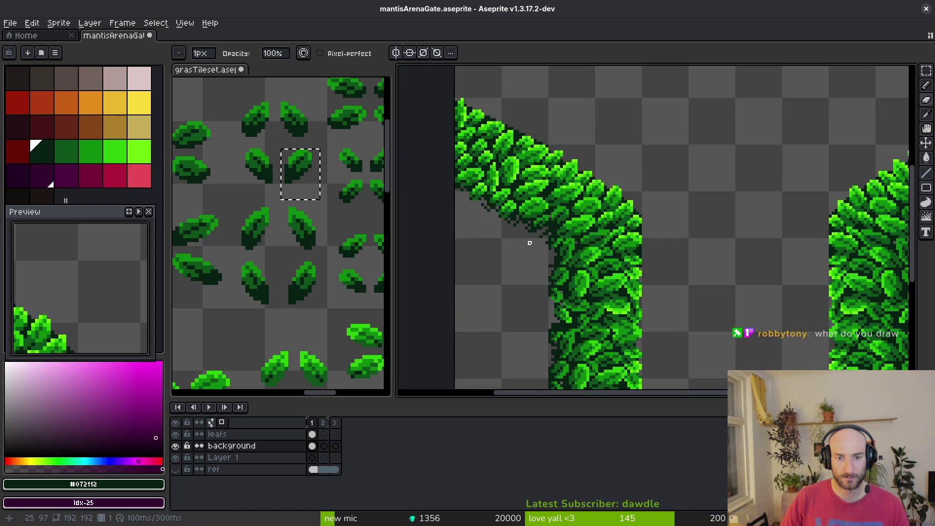
scroll(491, 218, up, 5)
scroll(554, 240, down, 5)
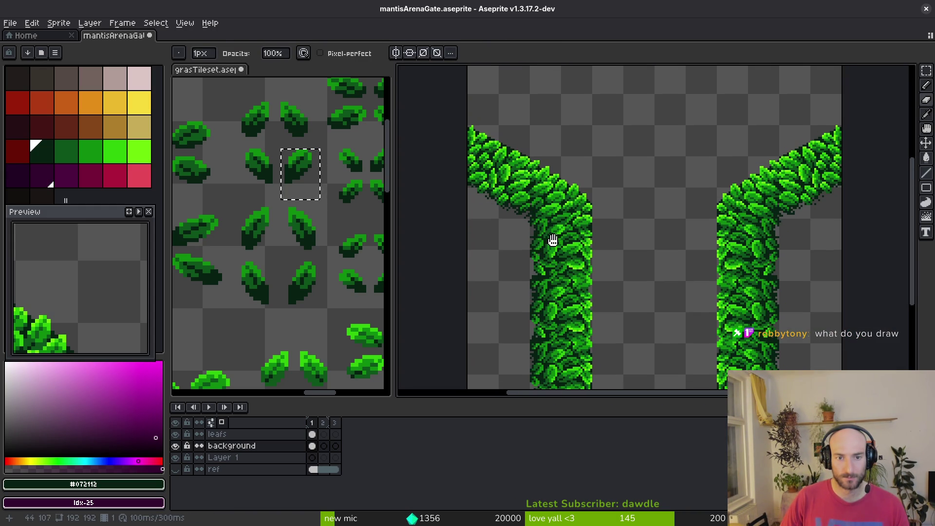
Save mantisArenaGate.aseprite again with the finished shadow pixels
key(m)
key(ctrl+s)
drag(670, 334, 639, 308)
scroll(568, 232, up, 5)
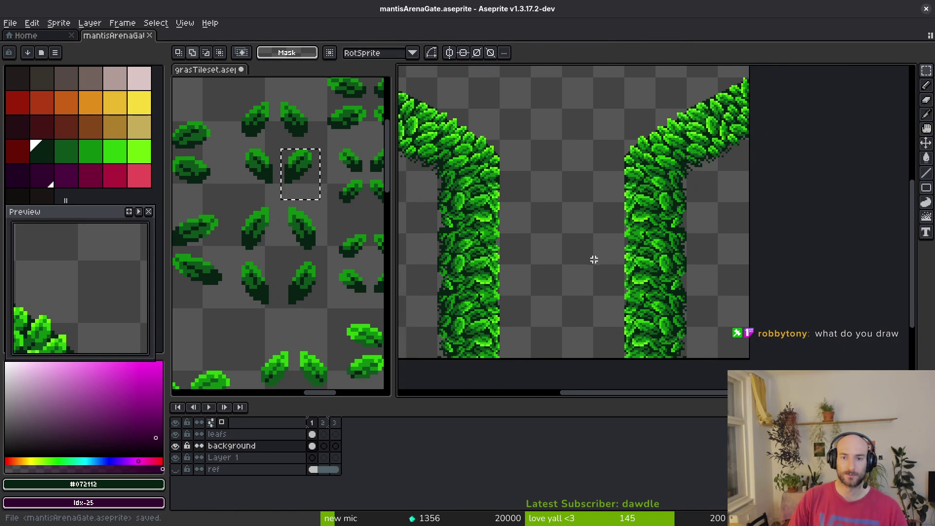
scroll(595, 266, down, 4)
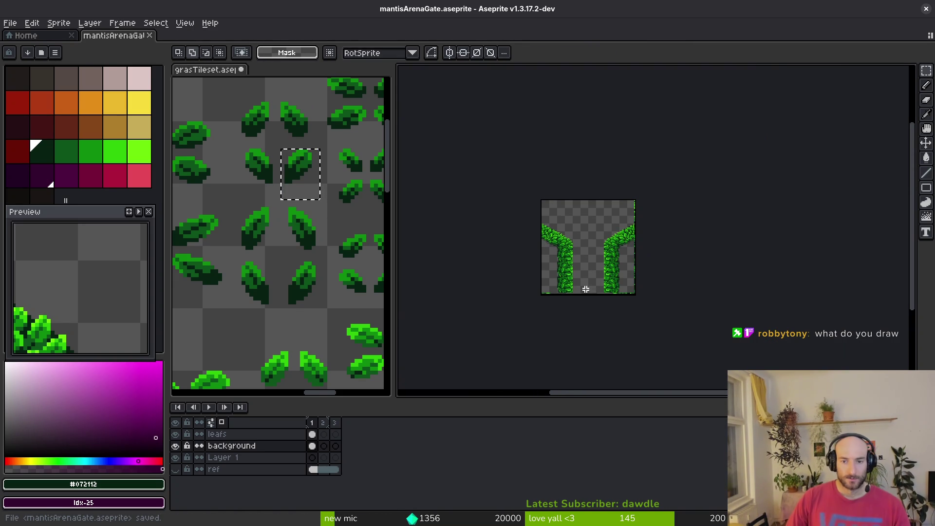
scroll(590, 260, up, 2)
scroll(589, 260, up, 1)
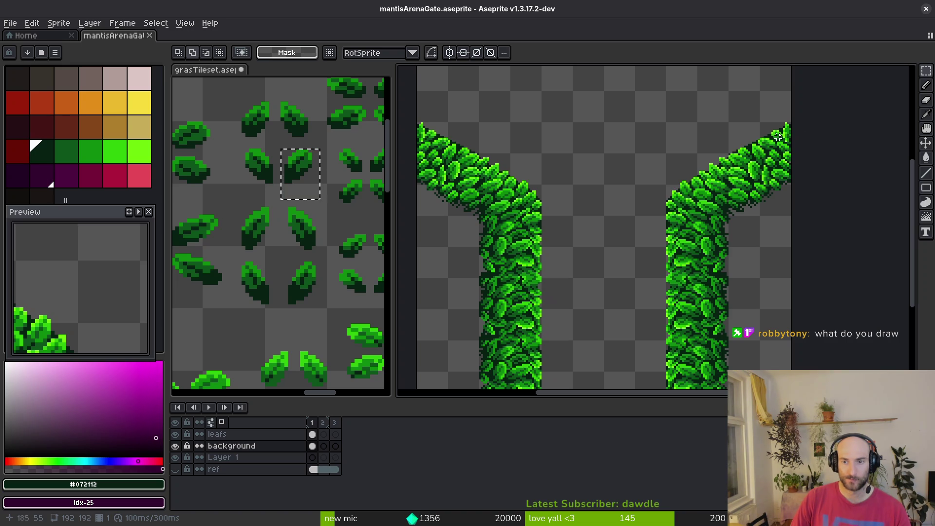
scroll(670, 187, up, 3)
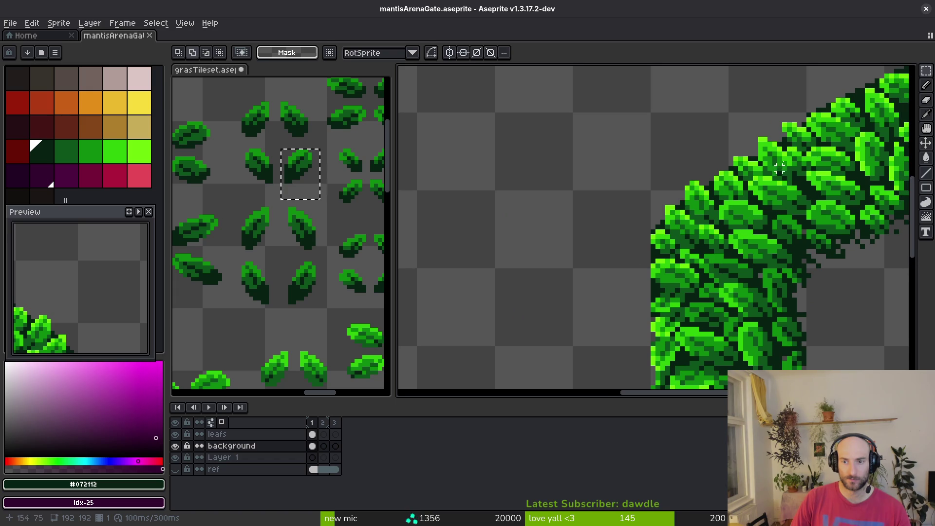
Draw a dark green line along the right pillar's upper leaf edge
key(l)
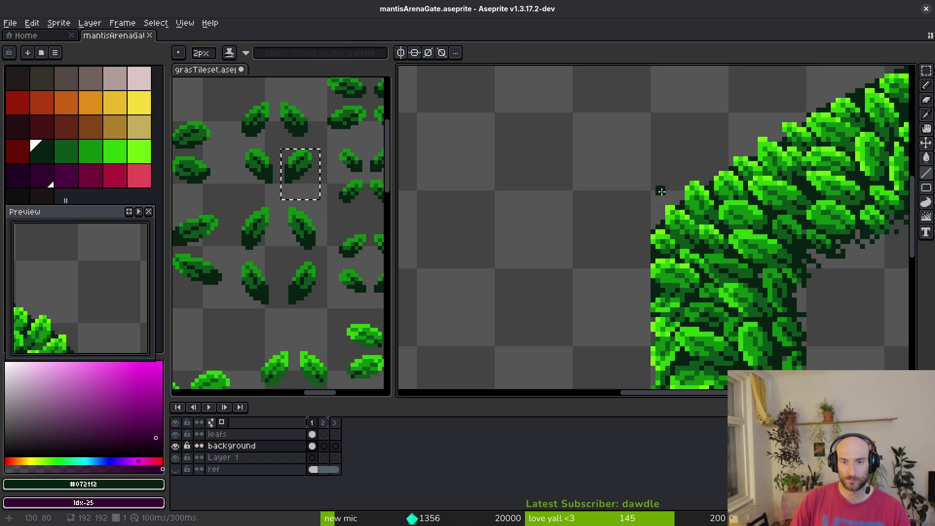
drag(657, 197, 813, 120)
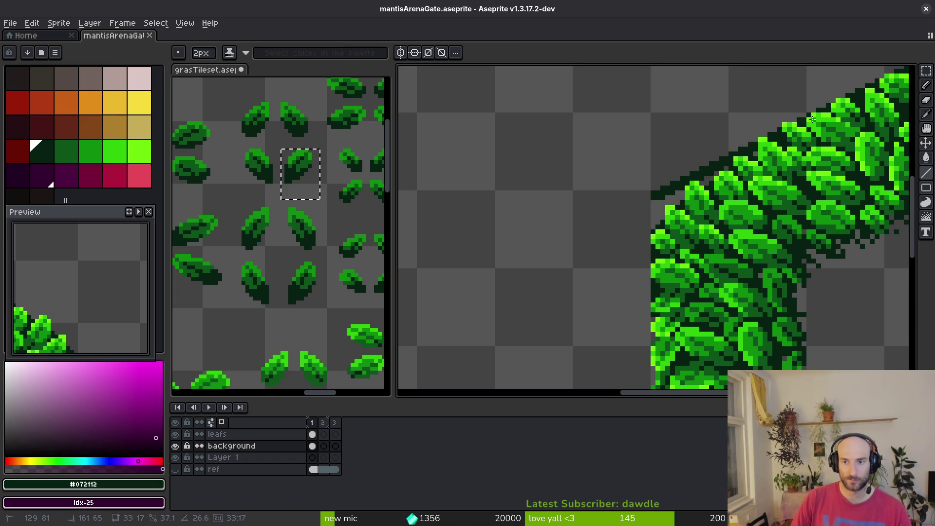
scroll(813, 120, down, 2)
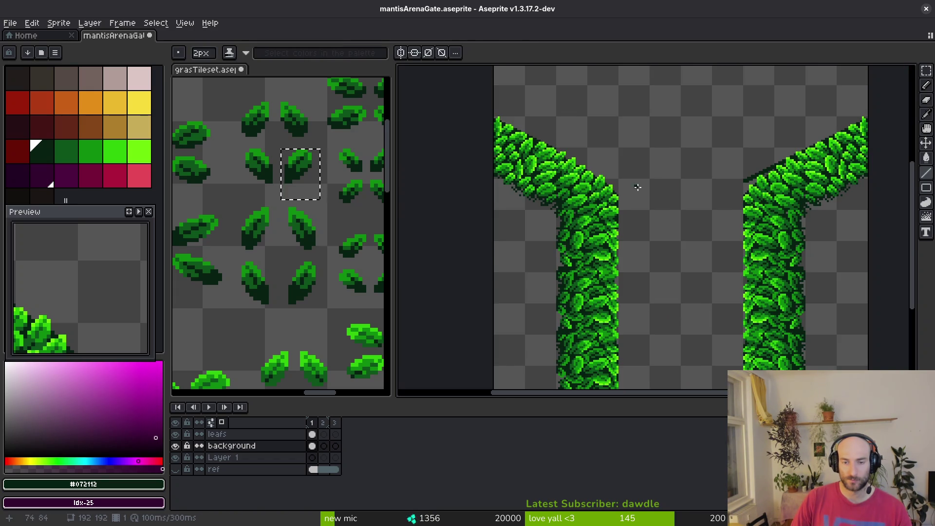
scroll(638, 187, up, 3)
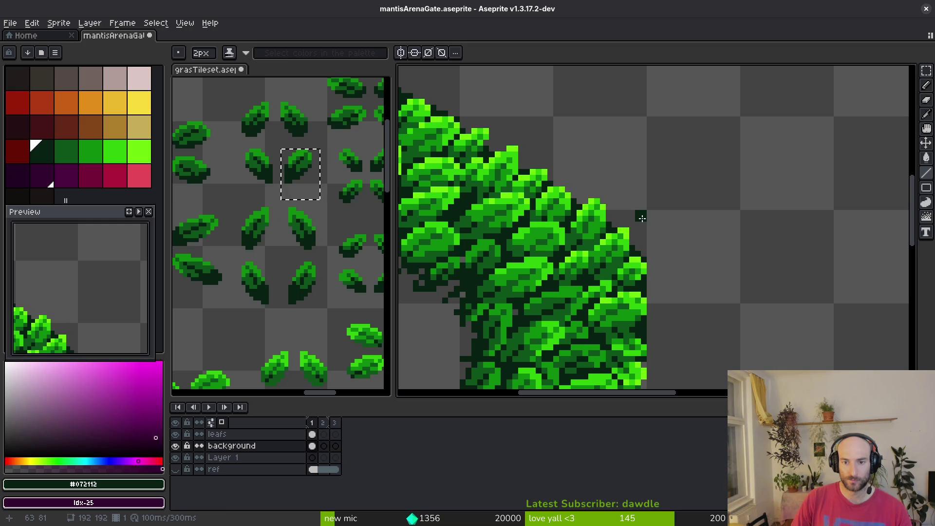
Outline the left pillar's upper edge in dark green and fill the grey gaps beneath it
drag(642, 219, 458, 139)
mouse_move(643, 219)
mouse_down()
mouse_move(642, 258)
mouse_move(608, 212)
mouse_up()
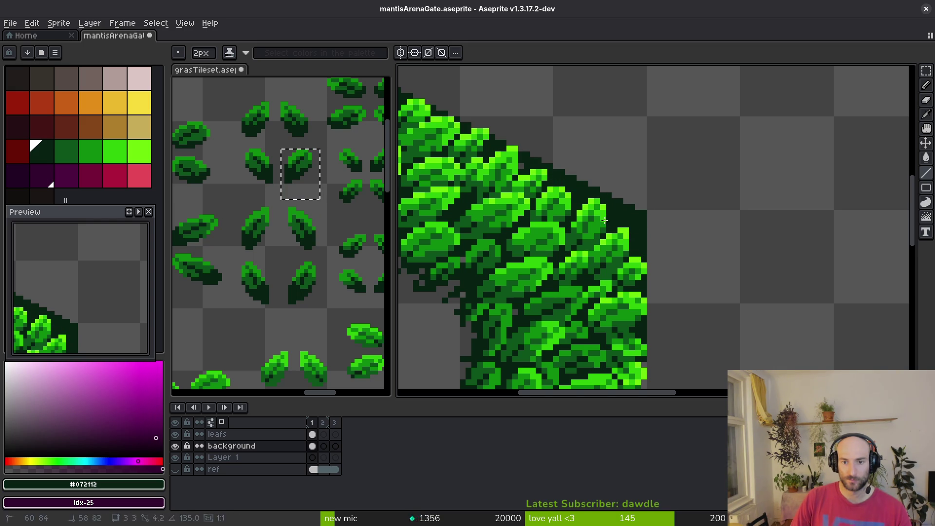
scroll(738, 253, right, 5)
scroll(706, 248, right, 4)
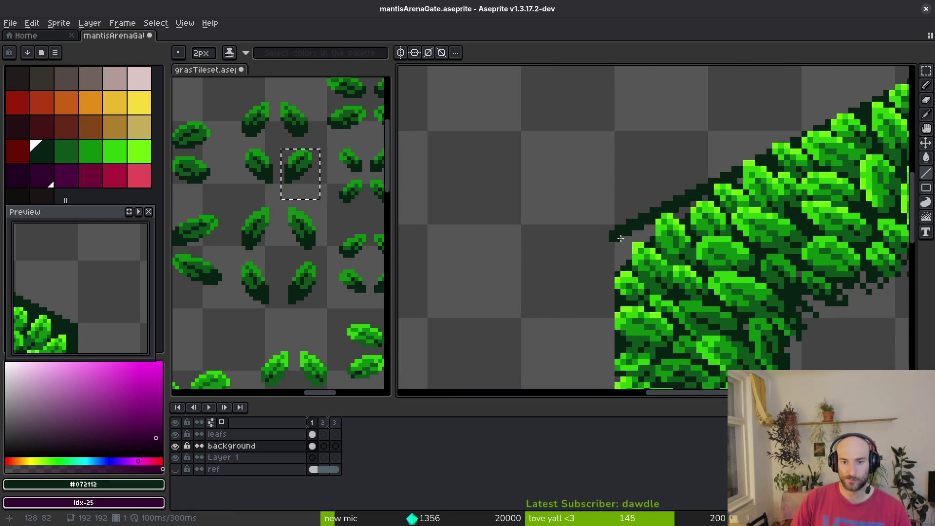
drag(618, 238, 622, 274)
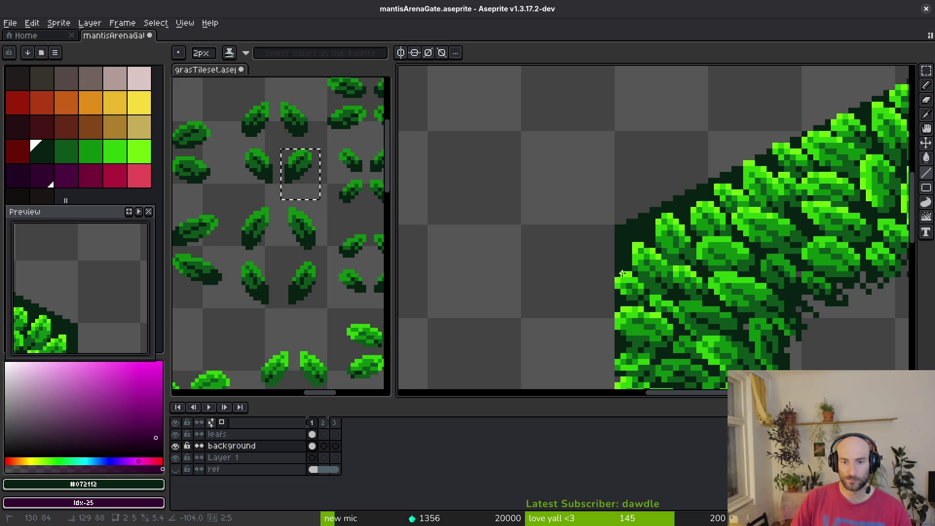
Switch to the leafs layer and try a rectangular selection over the leaf edge
key(Up)
key(m)
drag(599, 161, 716, 268)
Lasso a freehand selection around the leaf cluster at the right pillar's bend
key(q)
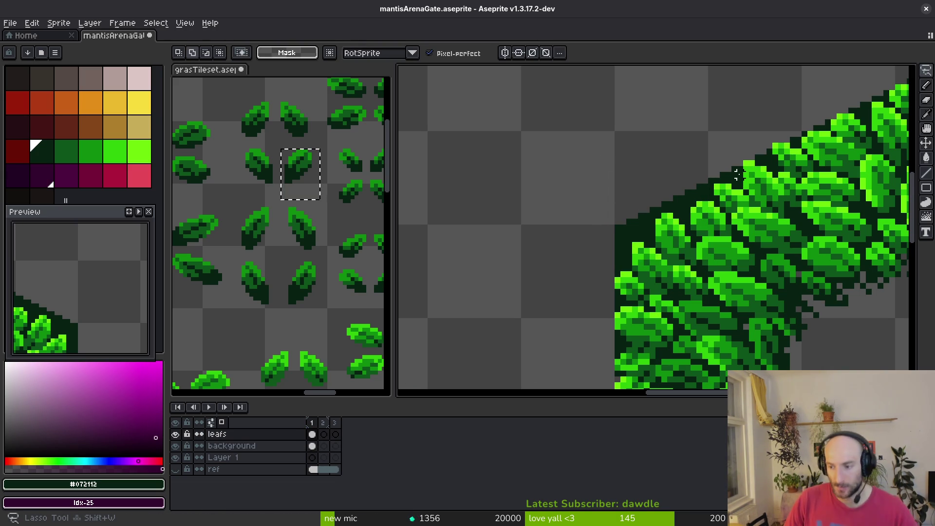
scroll(698, 279, down, 2)
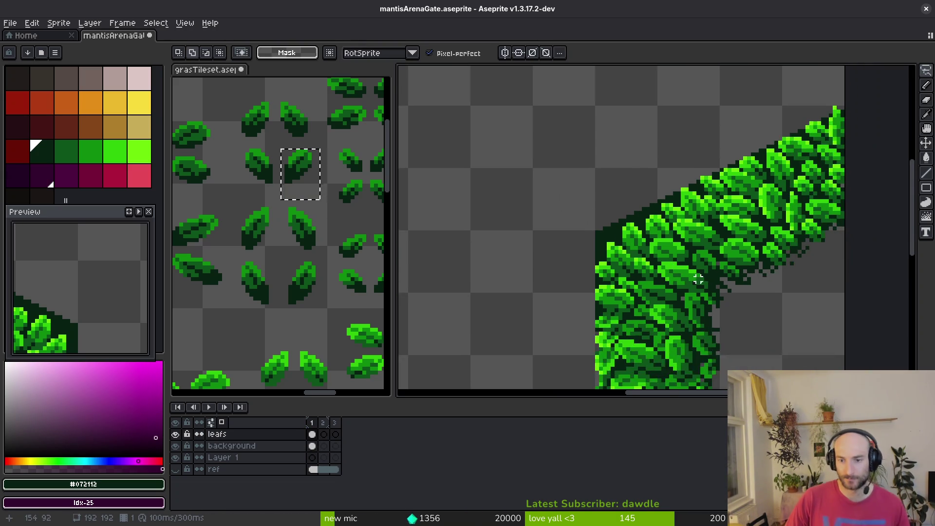
scroll(706, 283, up, 1)
drag(706, 286, 707, 286)
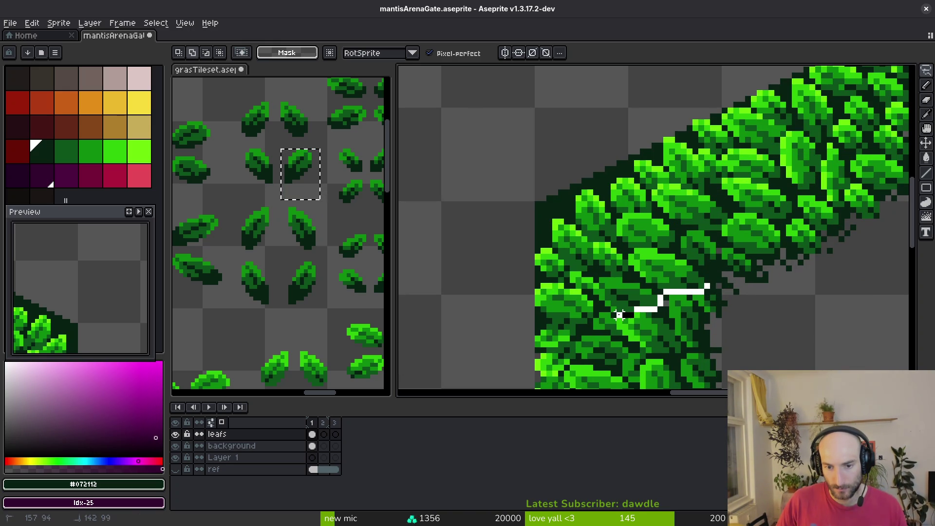
drag(619, 314, 620, 314)
scroll(626, 307, up, 1)
scroll(625, 308, down, 1)
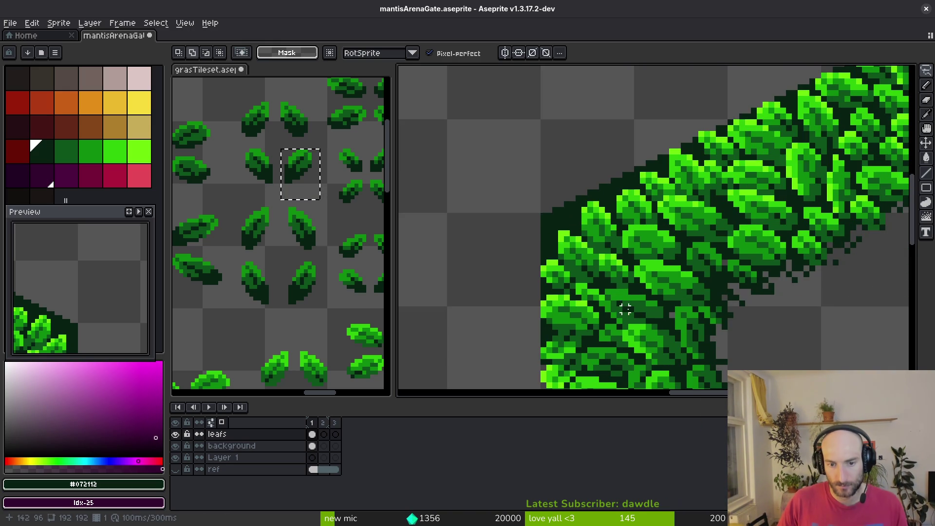
drag(595, 275, 596, 274)
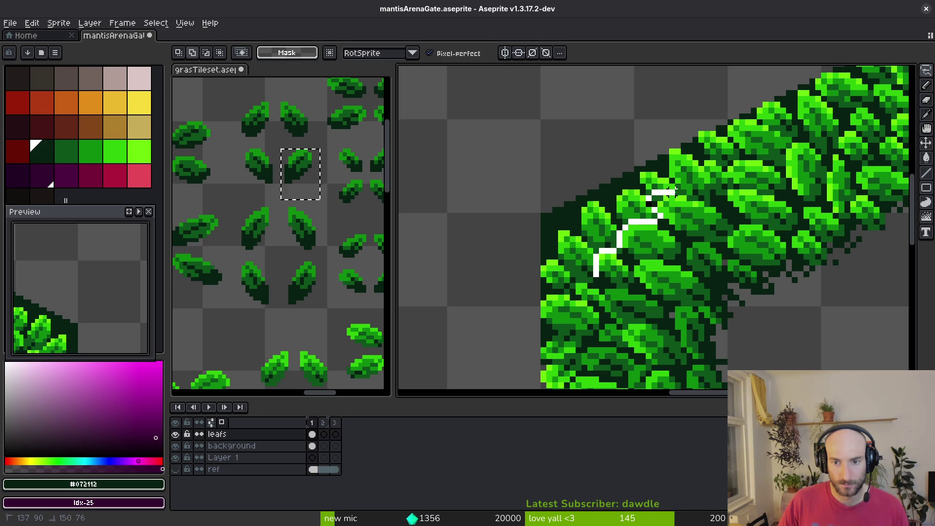
drag(660, 176, 550, 204)
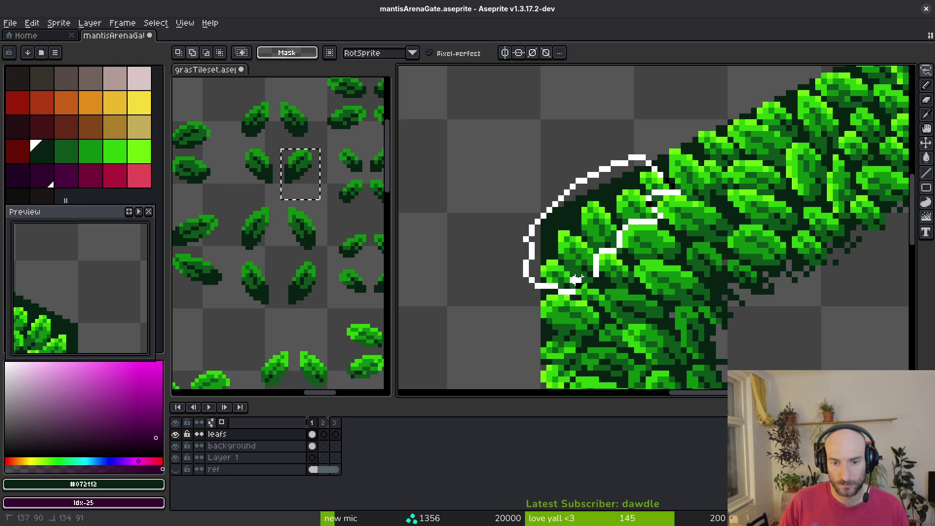
drag(597, 274, 564, 282)
scroll(591, 286, up, 3)
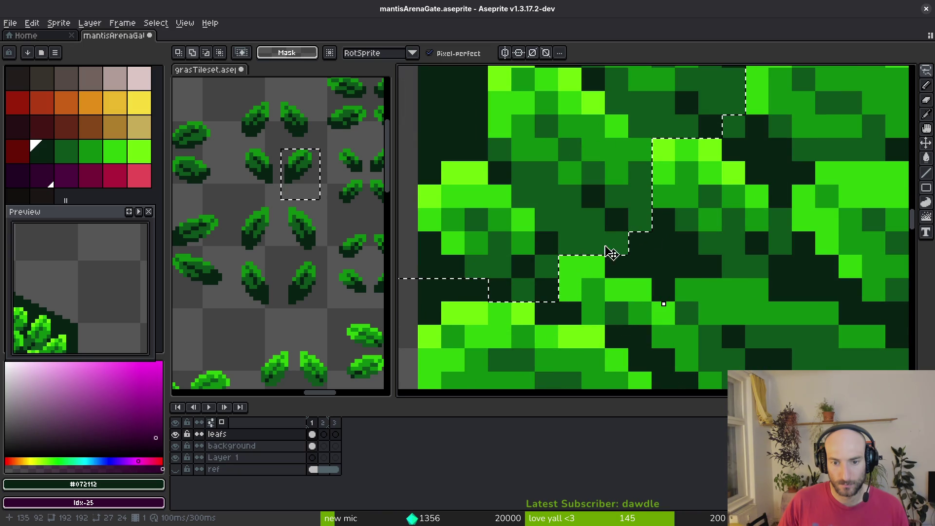
scroll(702, 250, down, 3)
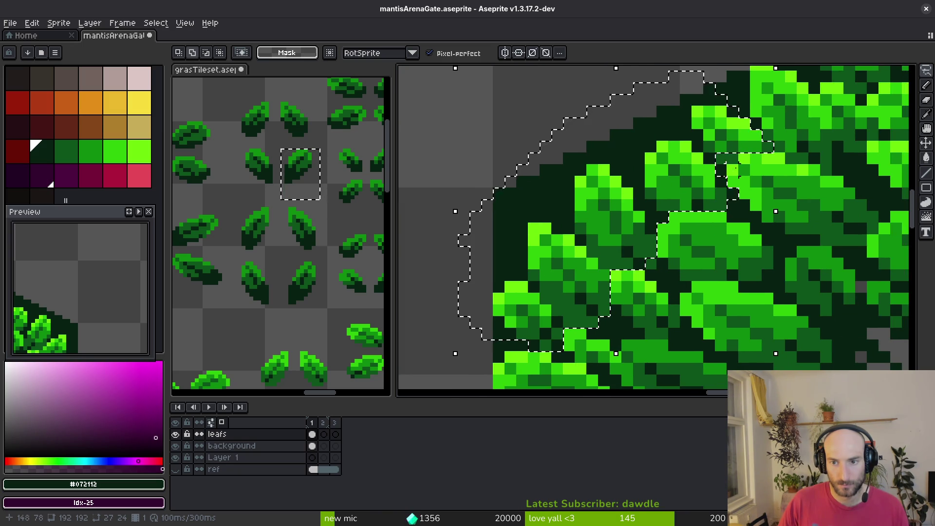